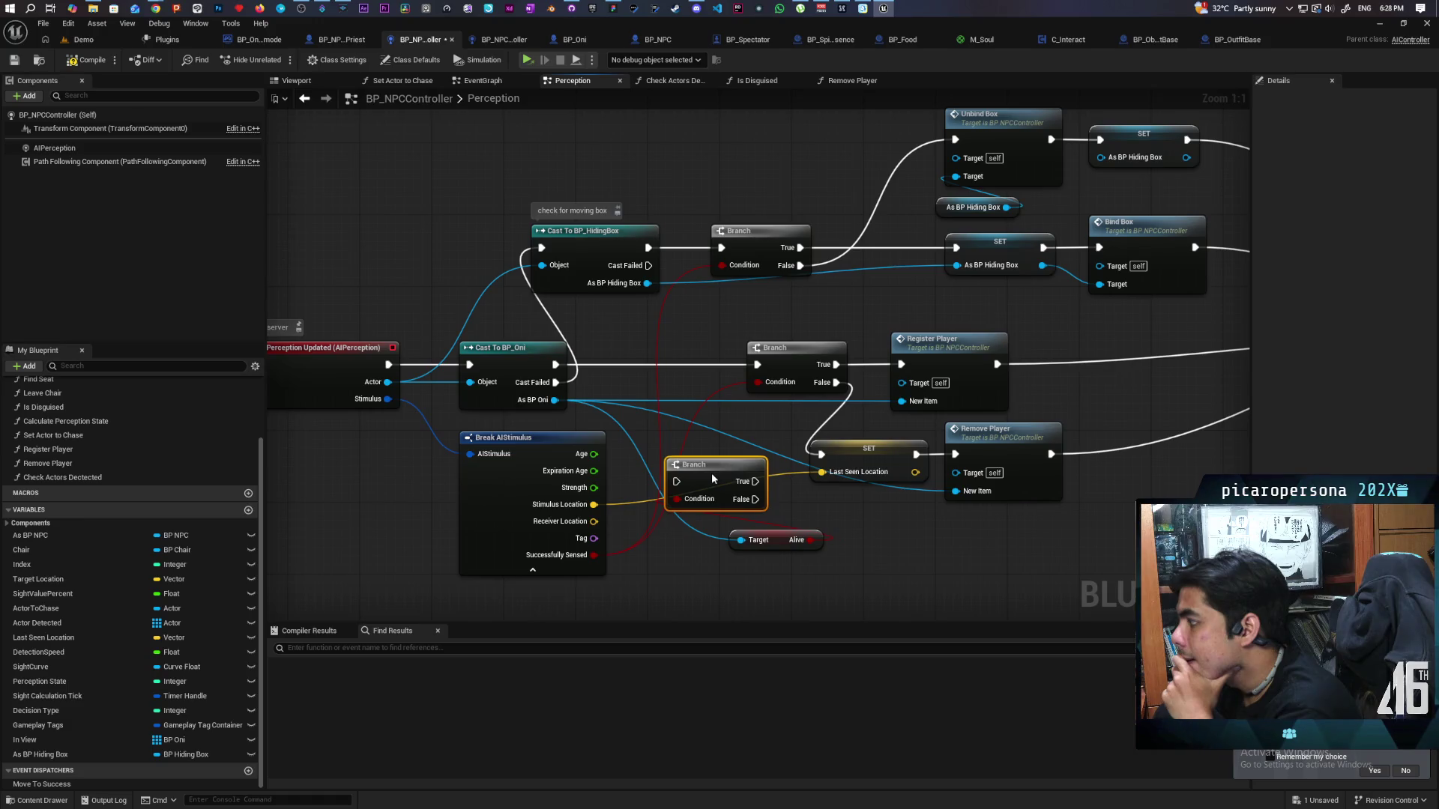
Line up the two Branch nodes after Cast To BP_Oni, move the Alive getter closer, and save.
{"action": "mouse_move", "coordinate": [712, 474]}
{"action": "left_mouse_down"}
{"action": "mouse_move", "coordinate": [704, 347]}
{"action": "mouse_move", "coordinate": [663, 354]}
{"action": "left_mouse_up"}
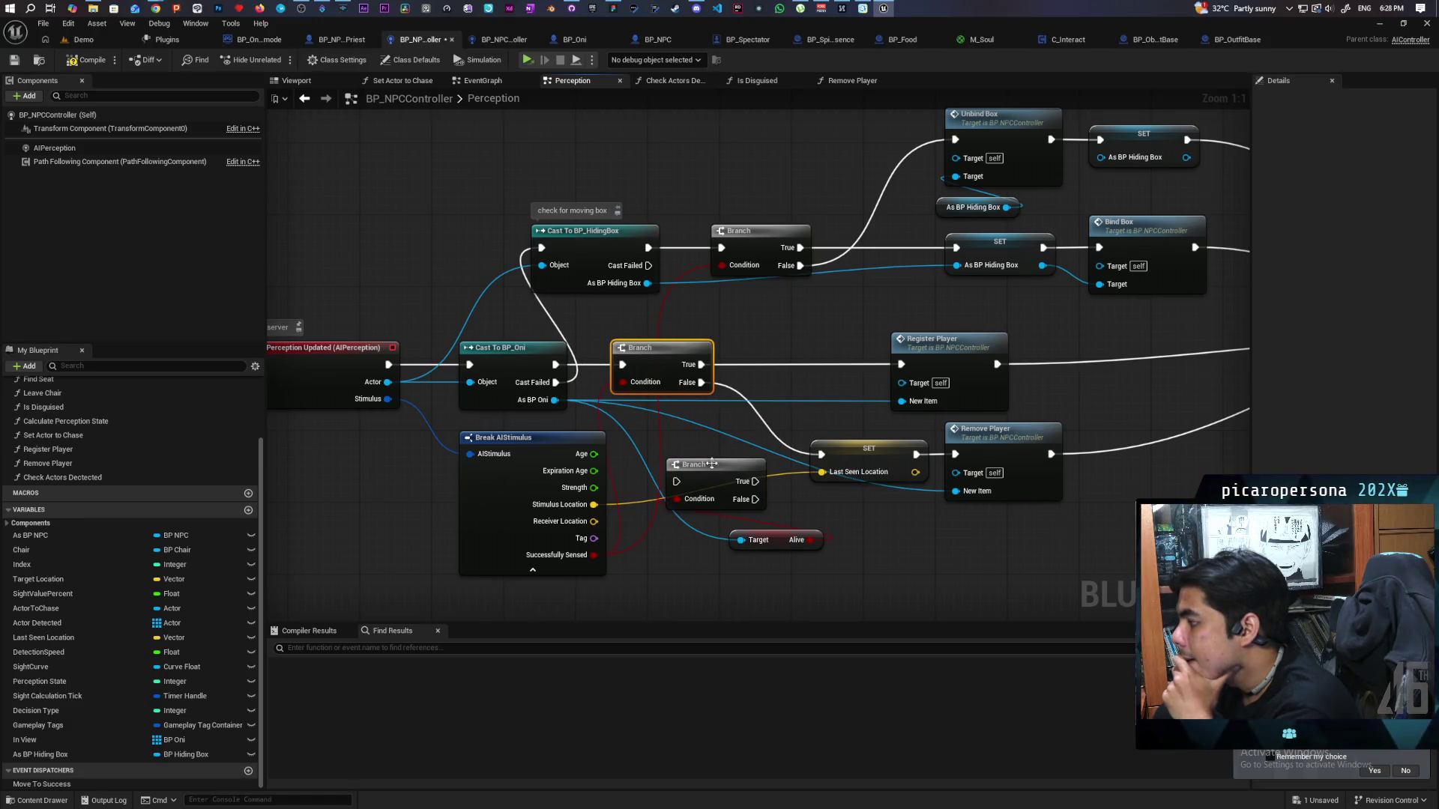
{"action": "left_click_drag", "start_coordinate": [712, 464], "coordinate": [790, 357]}
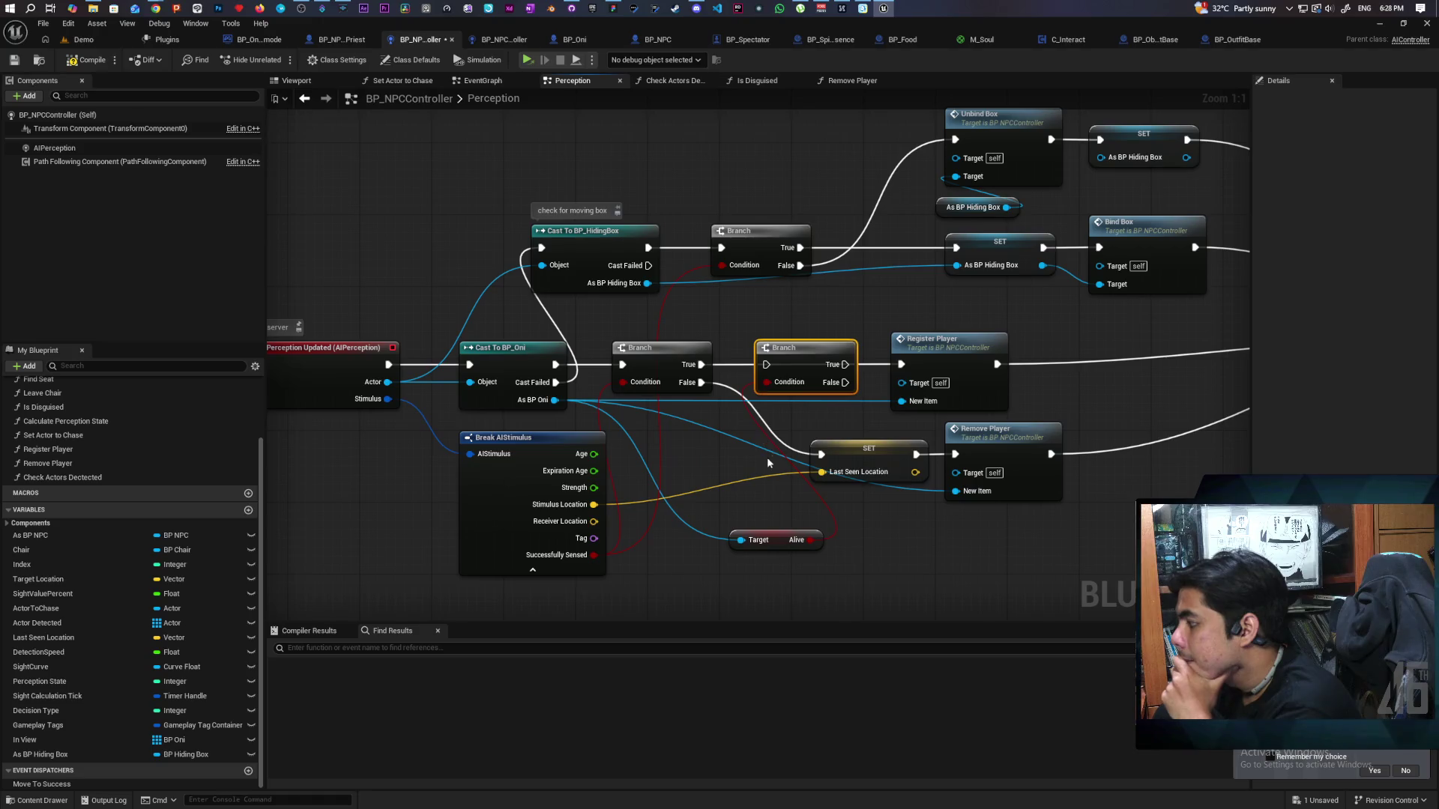
{"action": "mouse_move", "coordinate": [708, 370]}
{"action": "left_mouse_down"}
{"action": "mouse_move", "coordinate": [765, 365]}
{"action": "mouse_move", "coordinate": [801, 412]}
{"action": "mouse_move", "coordinate": [403, 422]}
{"action": "mouse_move", "coordinate": [657, 414]}
{"action": "left_mouse_up"}
{"action": "left_click_drag", "start_coordinate": [601, 523], "coordinate": [551, 518]}
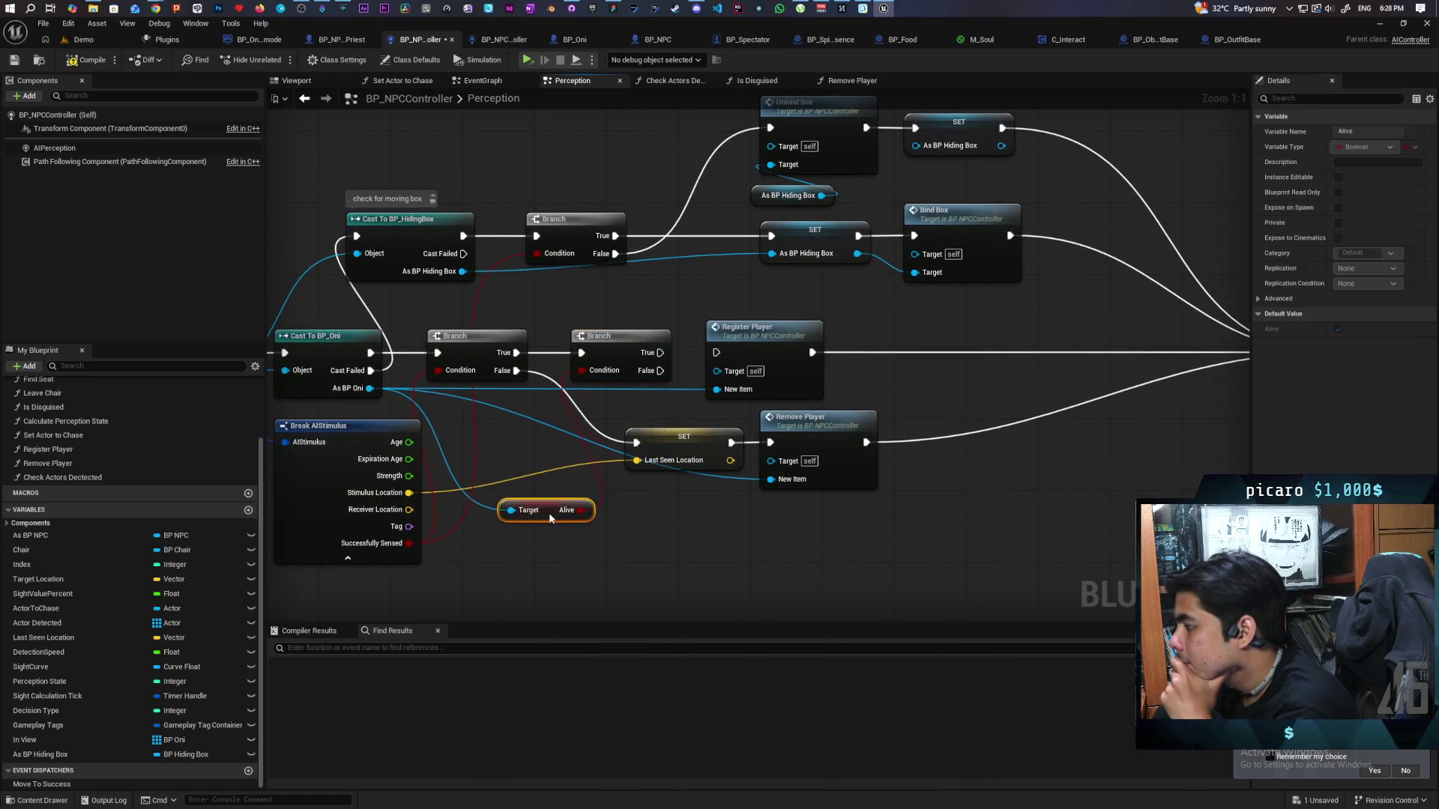
{"action": "mouse_move", "coordinate": [660, 352]}
{"action": "left_mouse_down"}
{"action": "mouse_move", "coordinate": [686, 367]}
{"action": "mouse_move", "coordinate": [715, 354]}
{"action": "left_mouse_up"}
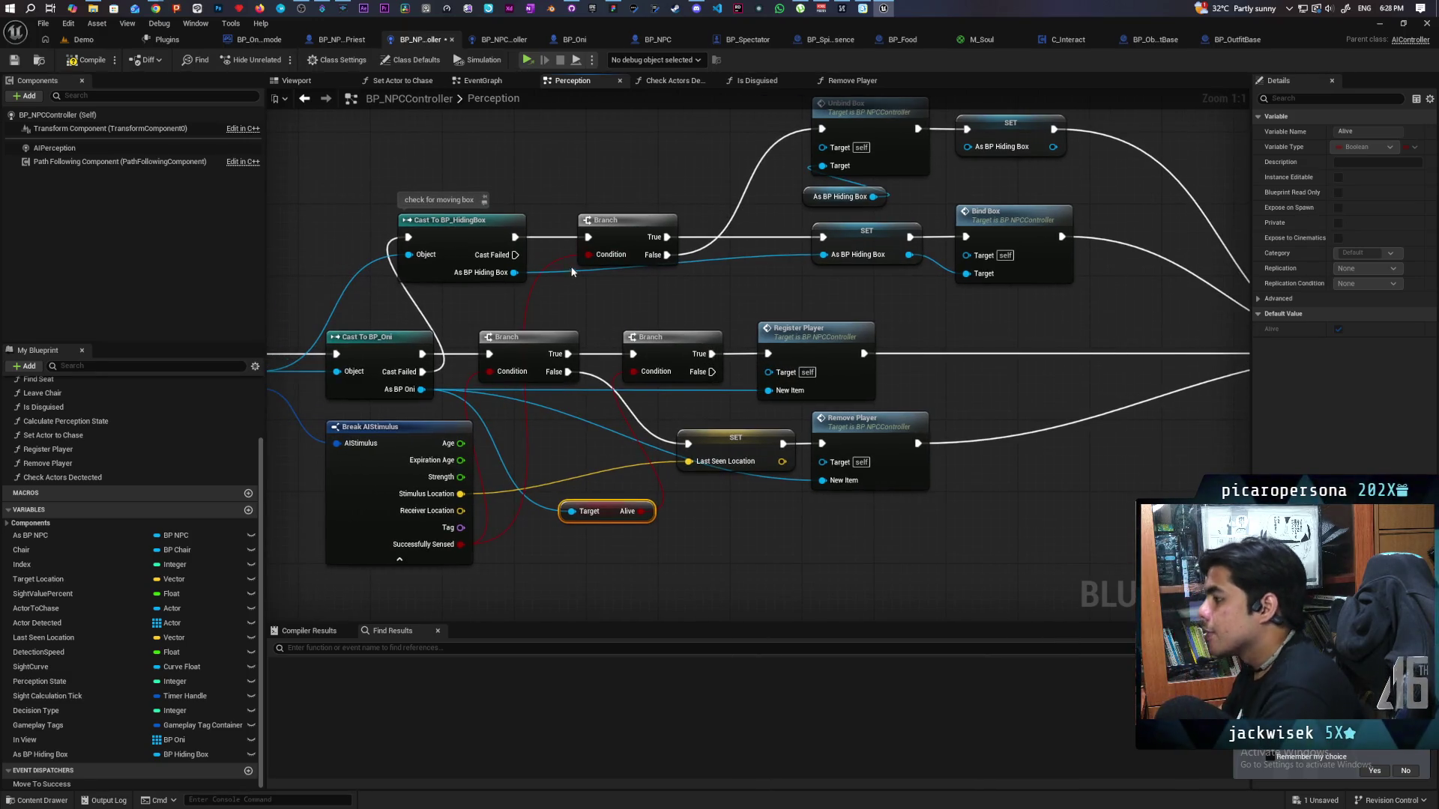
{"action": "key", "text": "ctrl+s"}
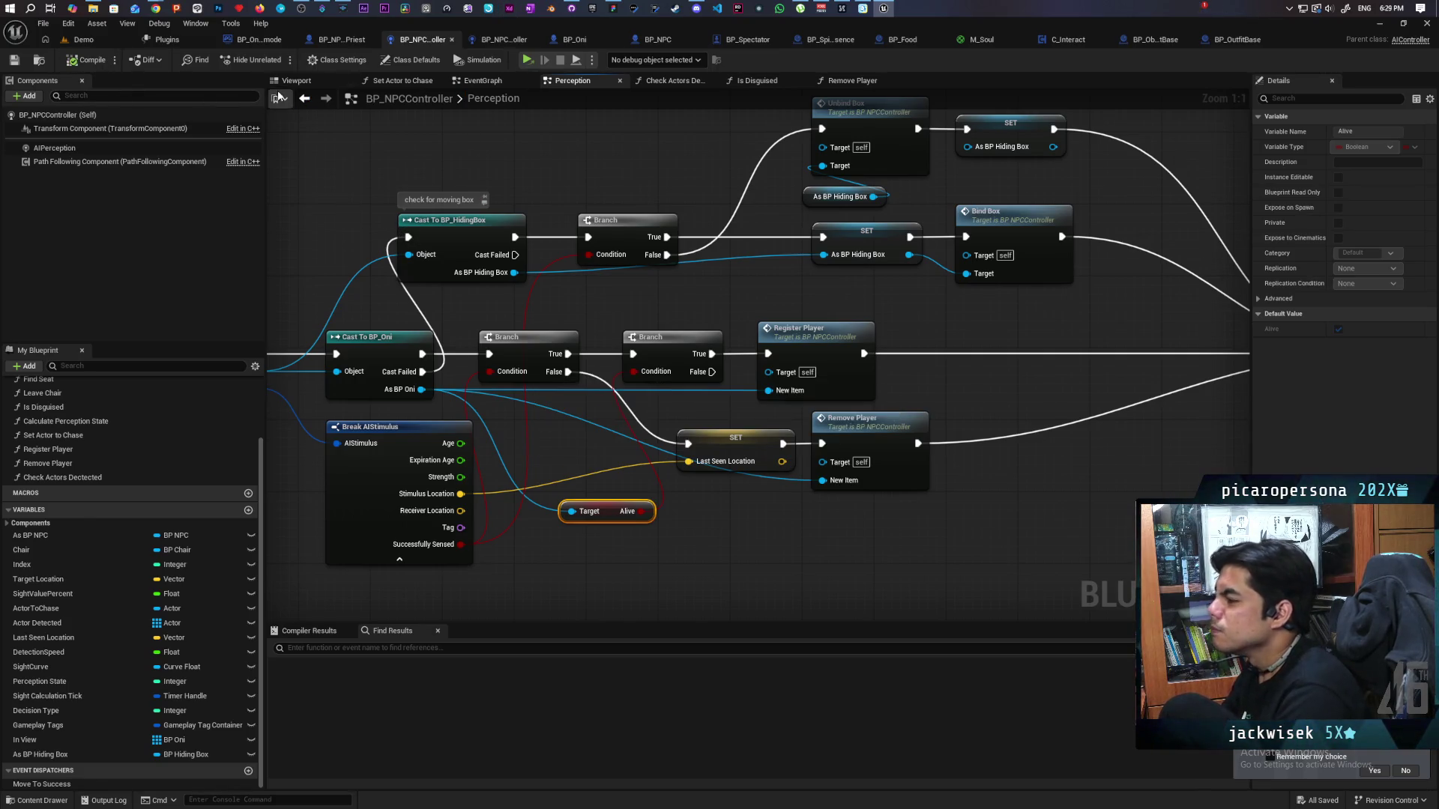
{"action": "left_click", "coordinate": [100, 42]}
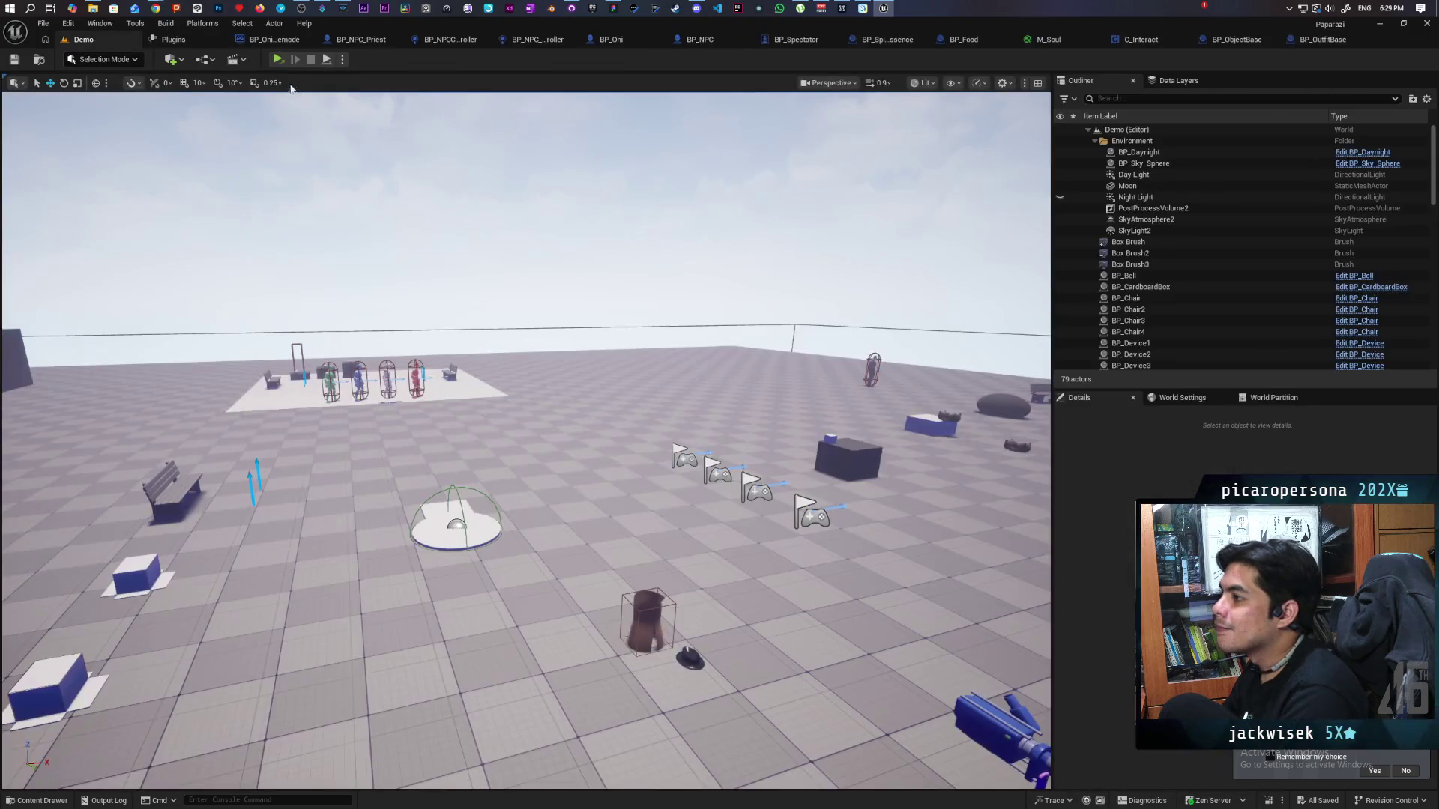
Play the Demo level in New Editor Windows (PIE) with three client windows.
{"action": "left_click", "coordinate": [342, 60]}
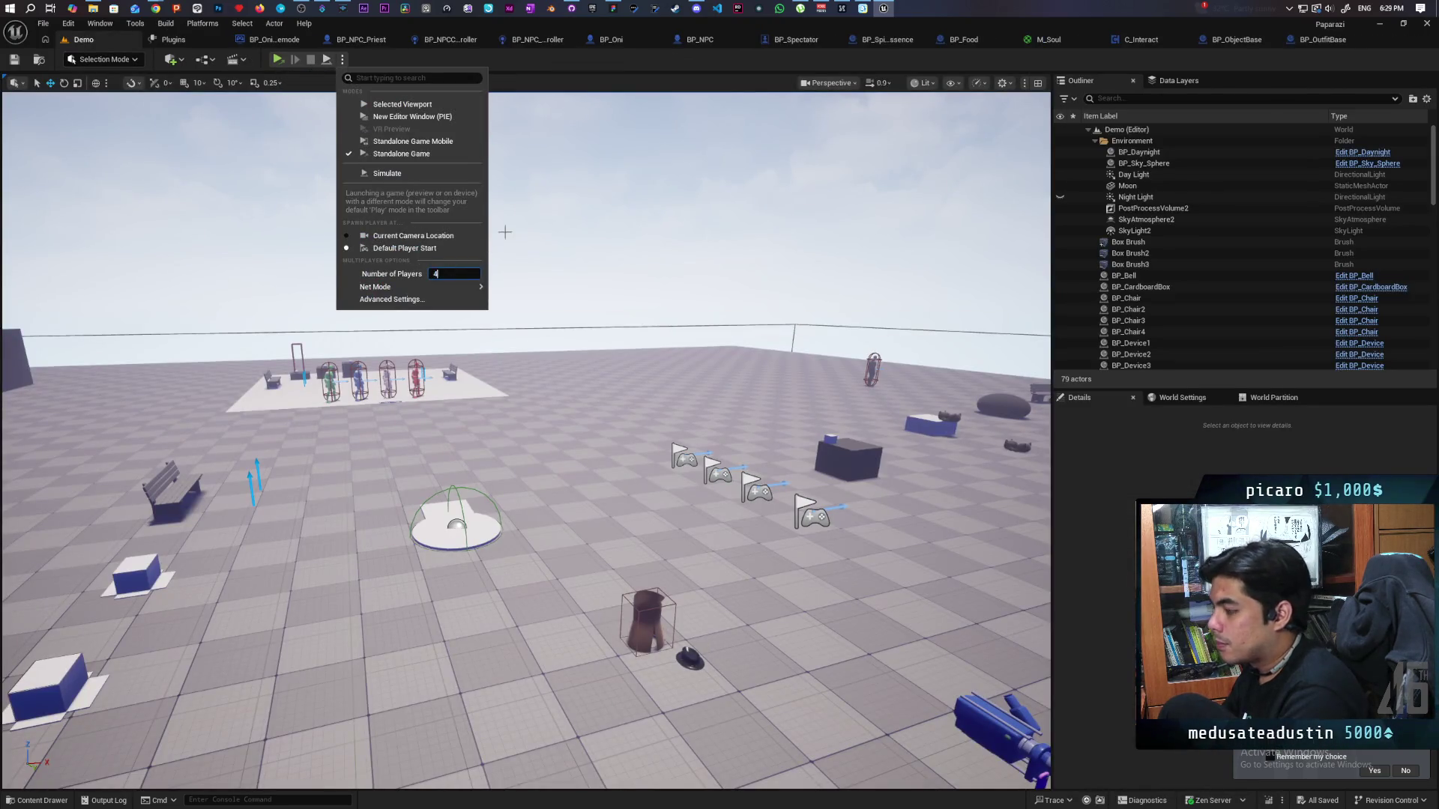
{"action": "left_click", "coordinate": [566, 62]}
{"action": "mouse_move", "coordinate": [589, 23]}
{"action": "left_mouse_down"}
{"action": "mouse_move", "coordinate": [685, 44]}
{"action": "mouse_move", "coordinate": [896, 35]}
{"action": "left_mouse_up"}
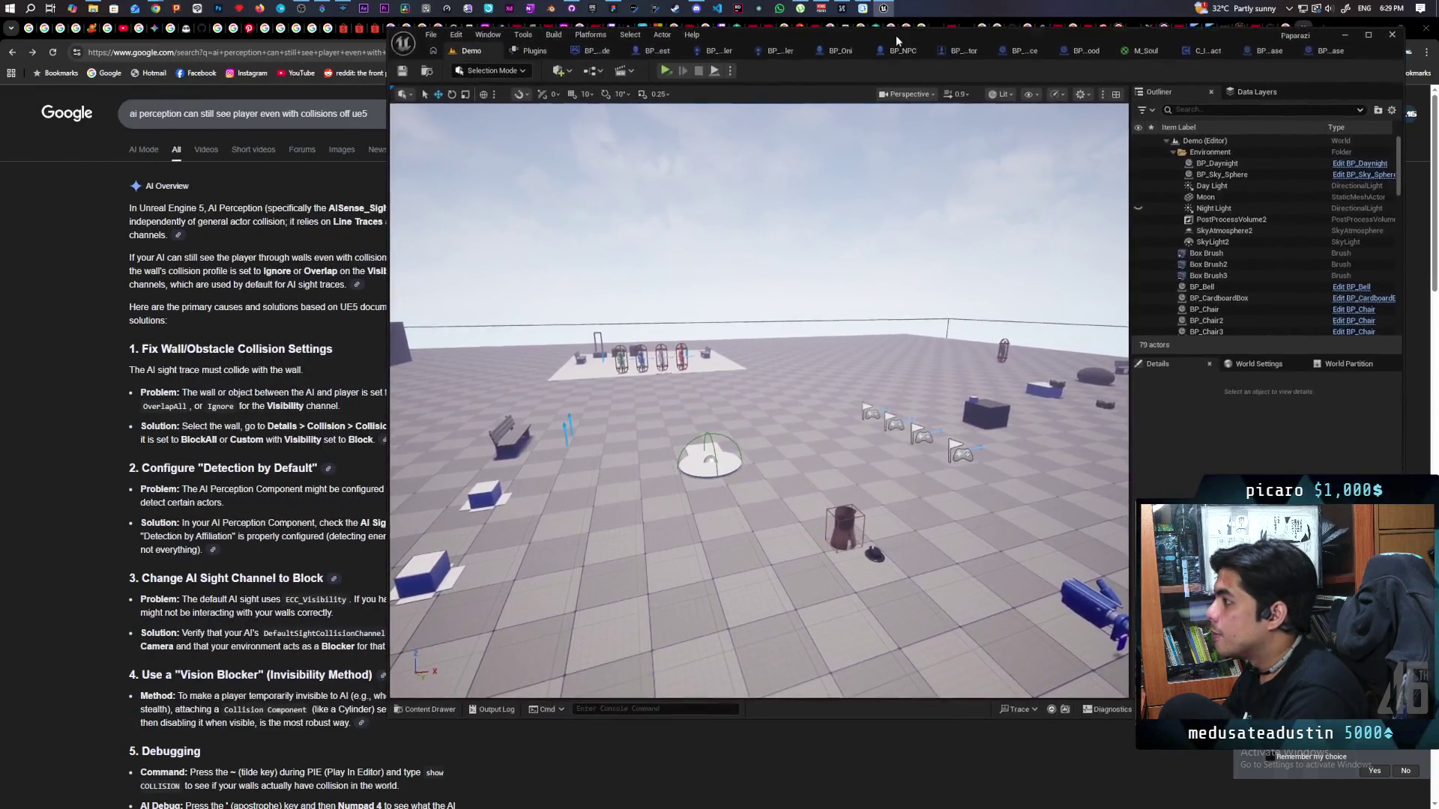
{"action": "left_click", "coordinate": [732, 67]}
{"action": "left_click", "coordinate": [766, 113]}
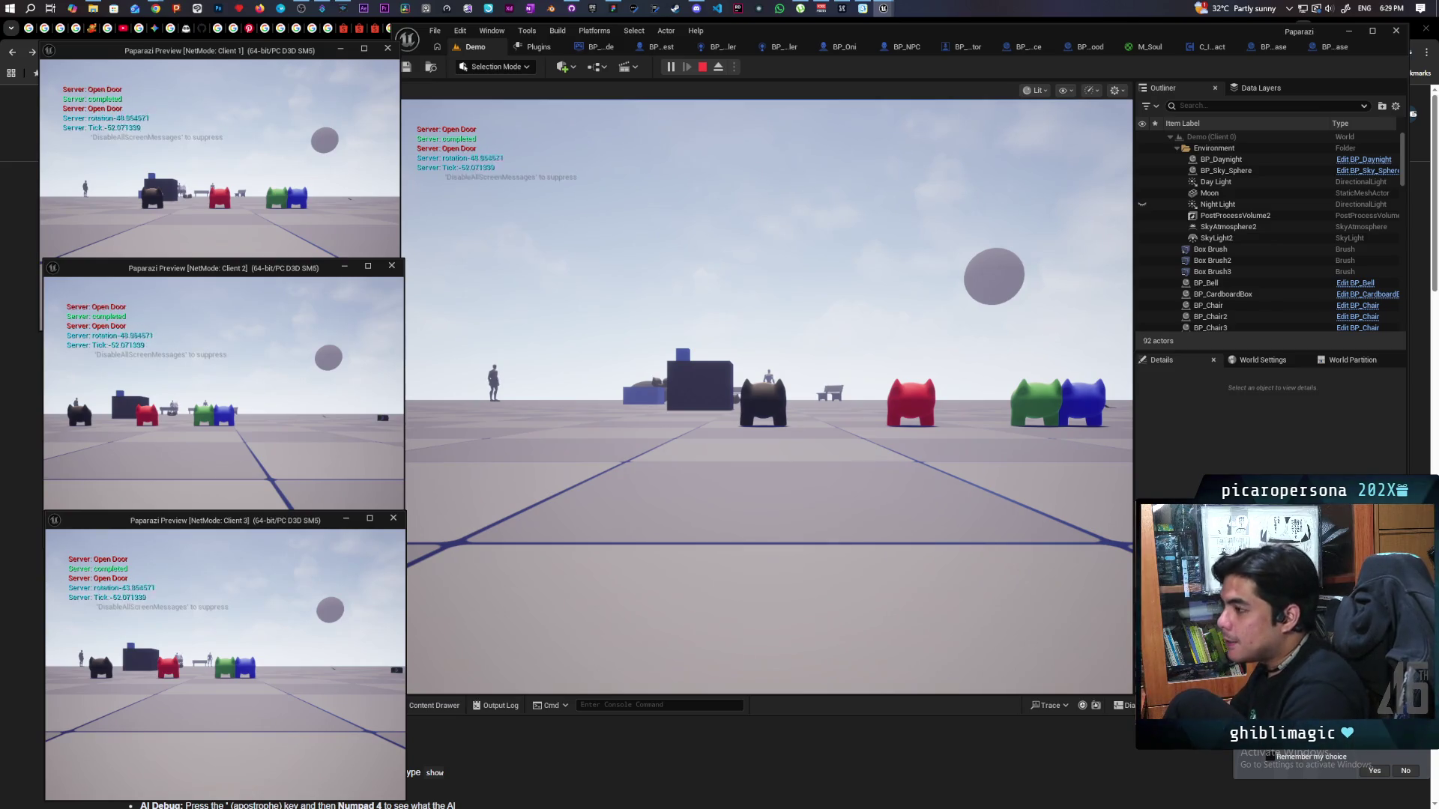
Take control of Client 1 and walk the creature toward the benches and NPCs.
{"action": "left_click", "coordinate": [763, 397]}
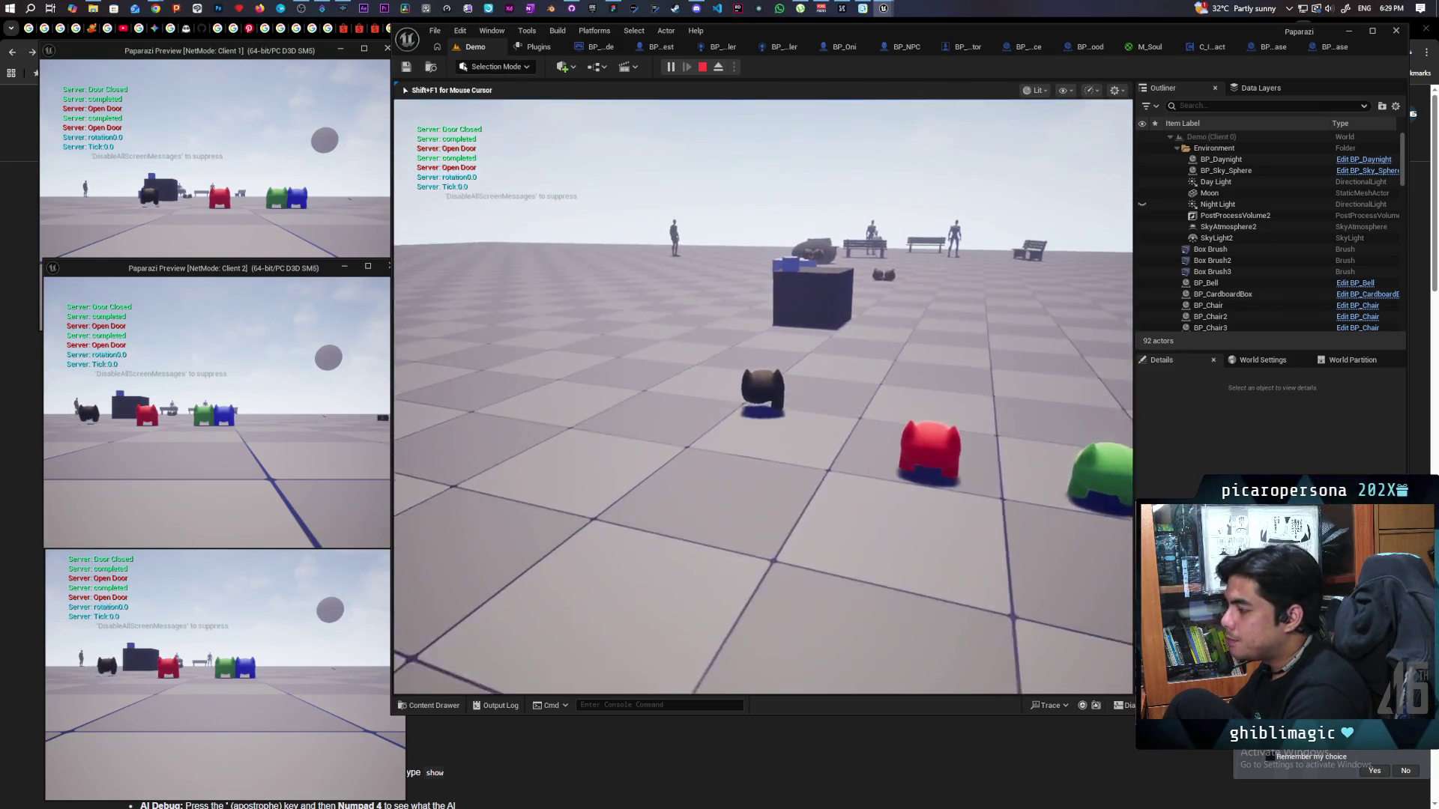
{"action": "key", "text": "shift+F1"}
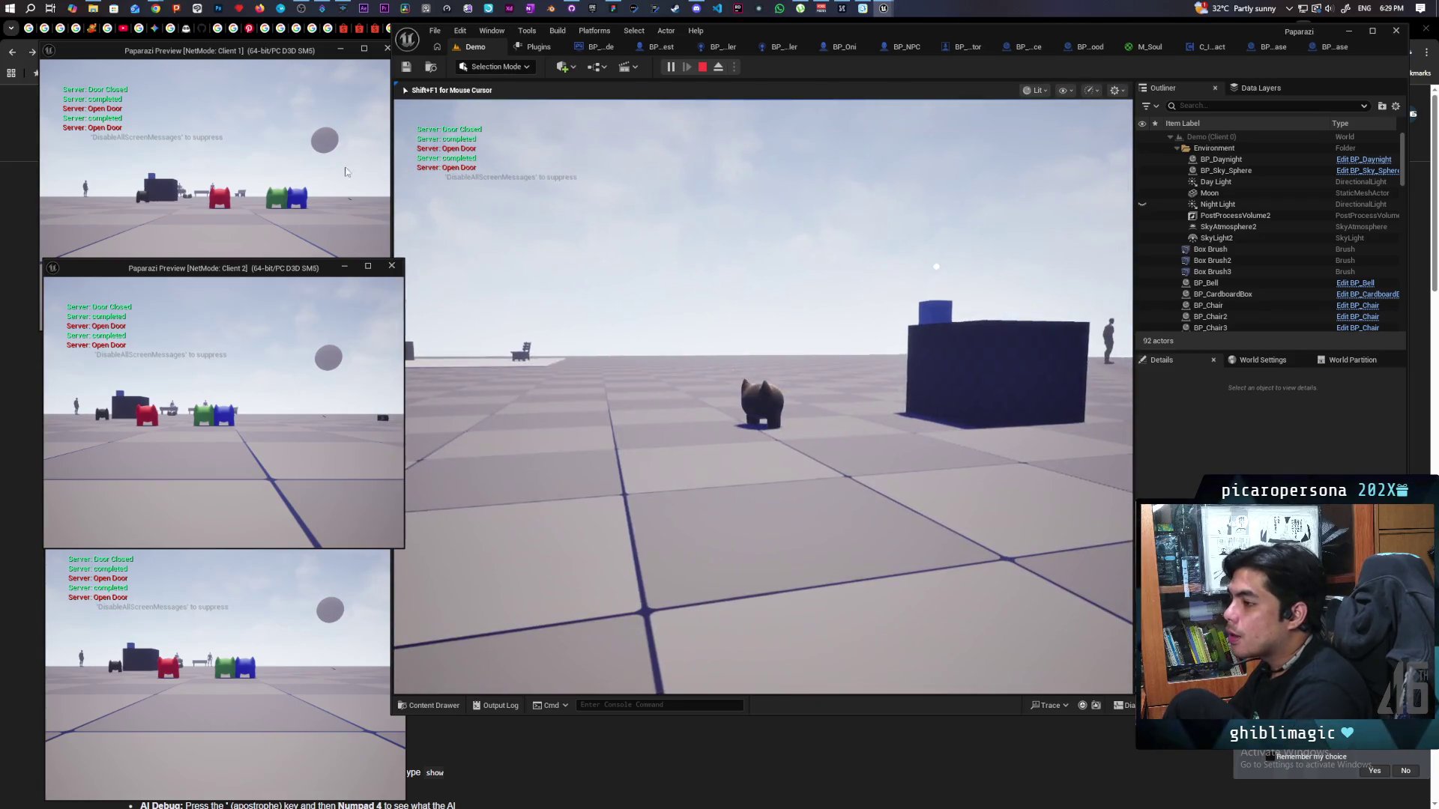
{"action": "left_click", "coordinate": [346, 172]}
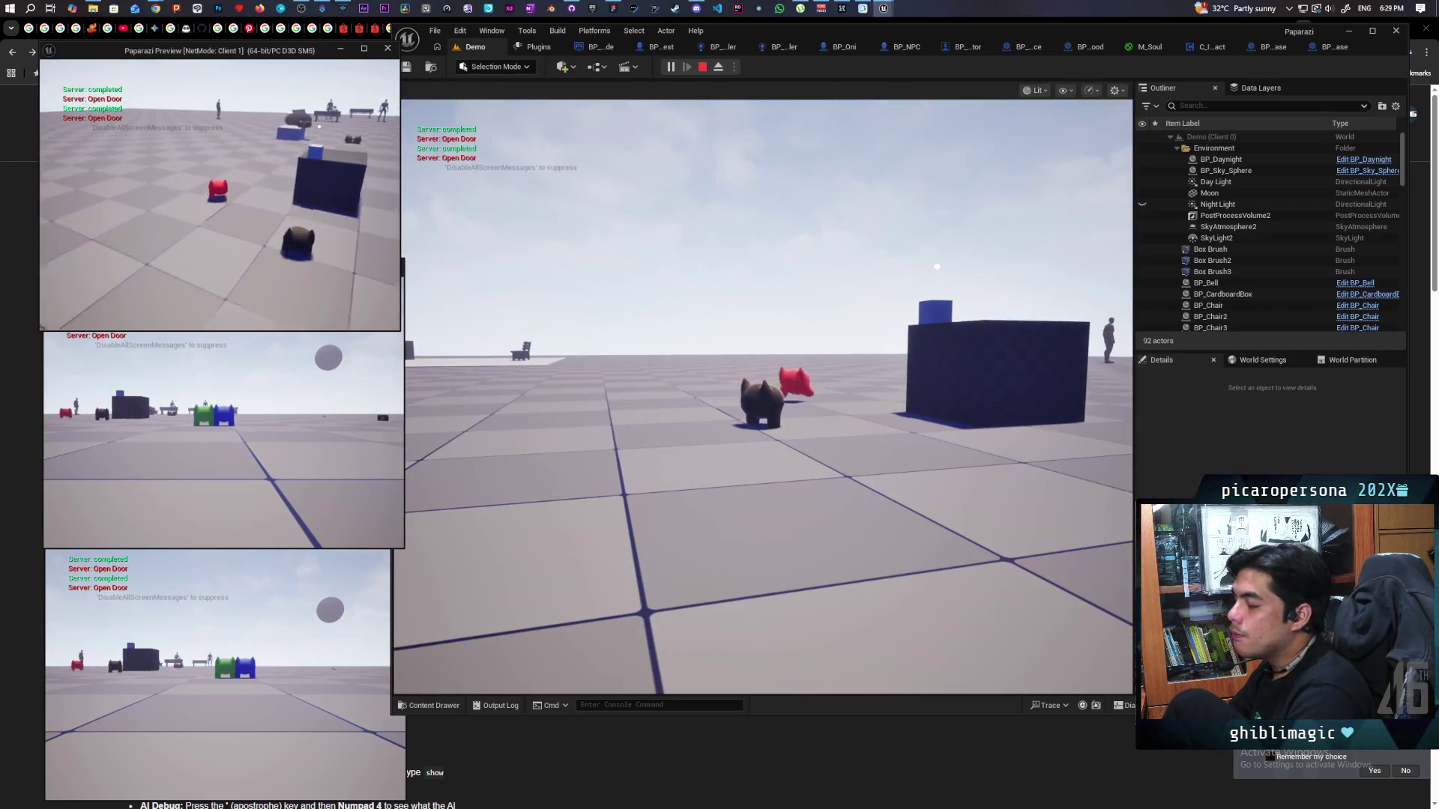
{"action": "key", "text": "w"}
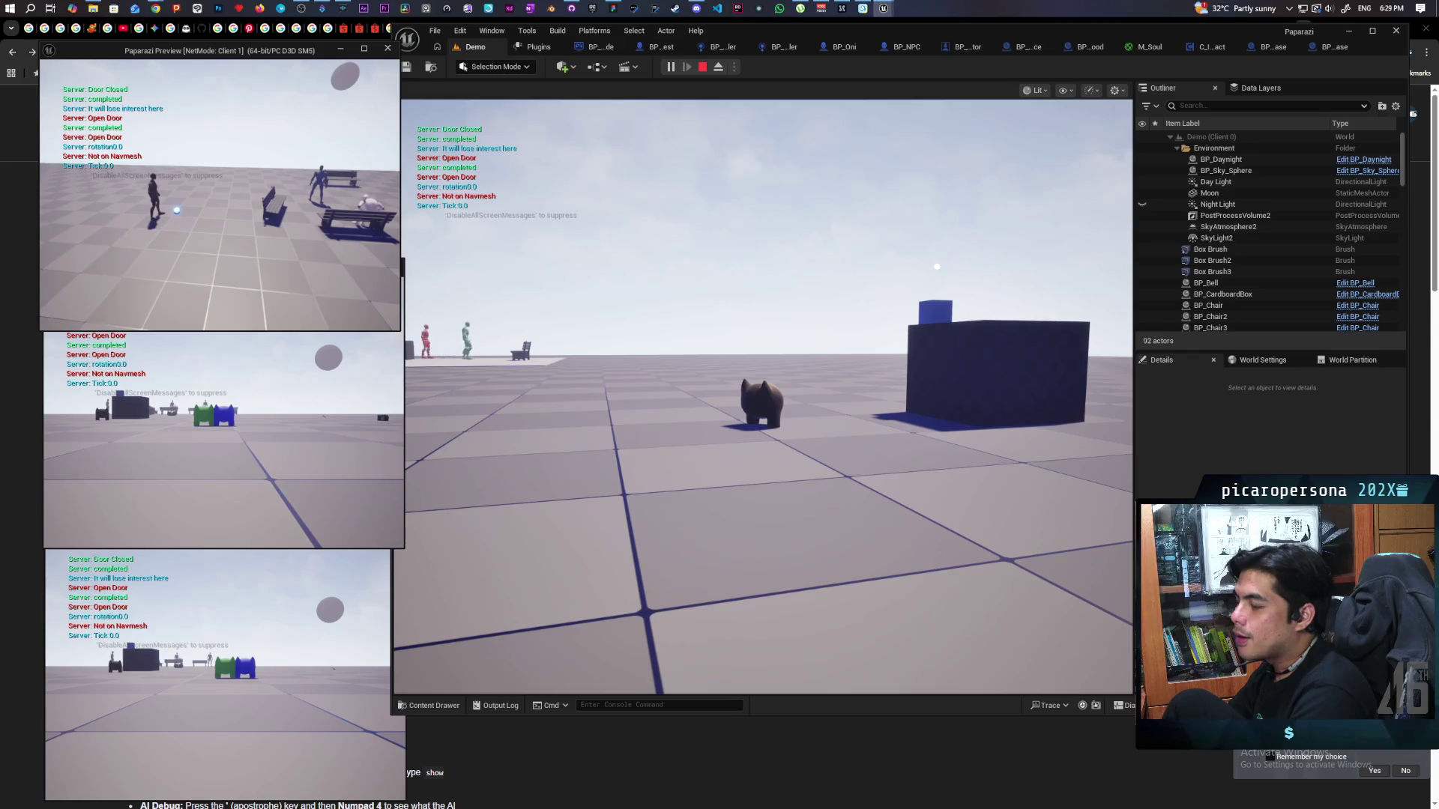
{"action": "key", "text": "alt+Tab"}
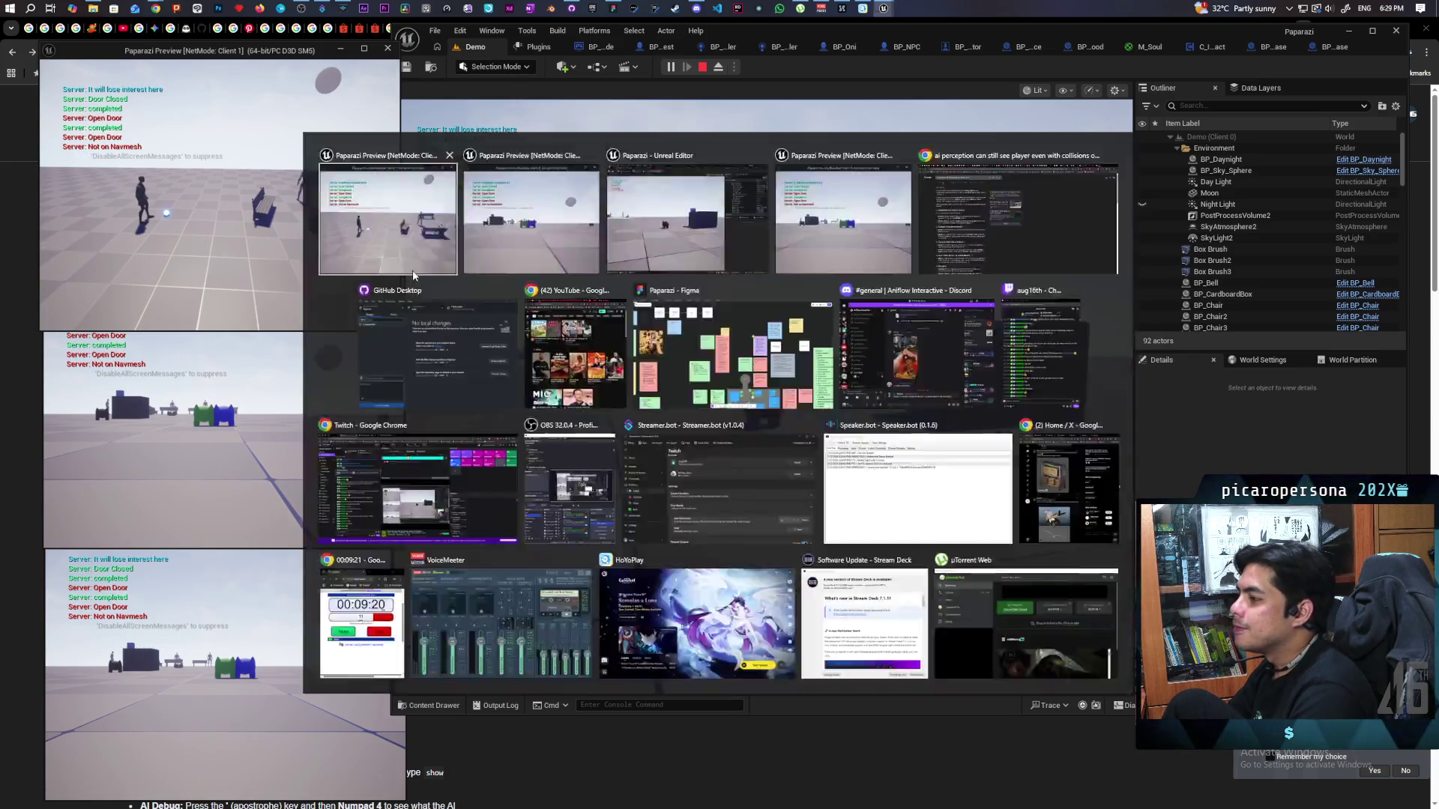
{"action": "key", "text": "w"}
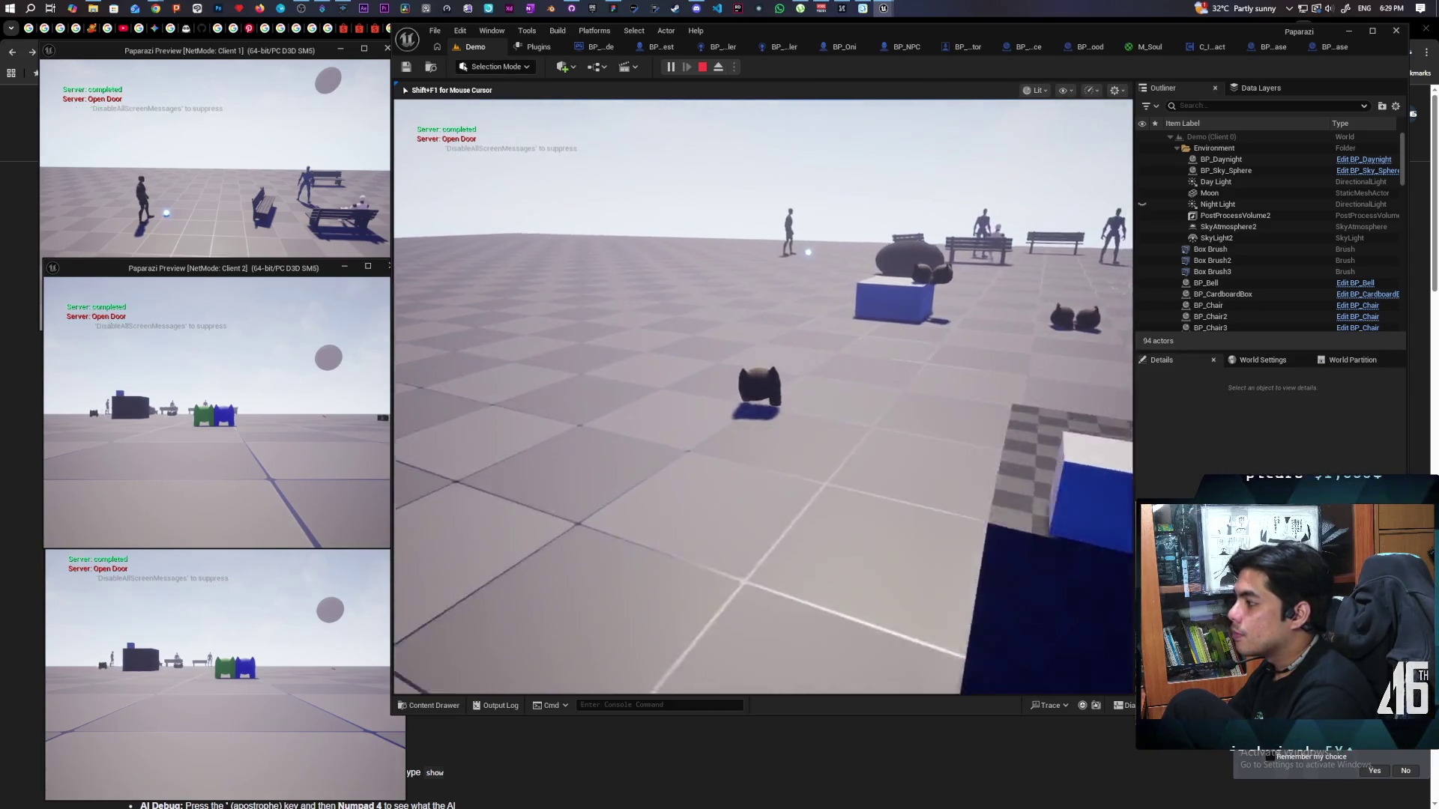
Jump and walk the creature up to the bench, circling it to watch the seated NPC.
{"action": "key", "text": "space"}
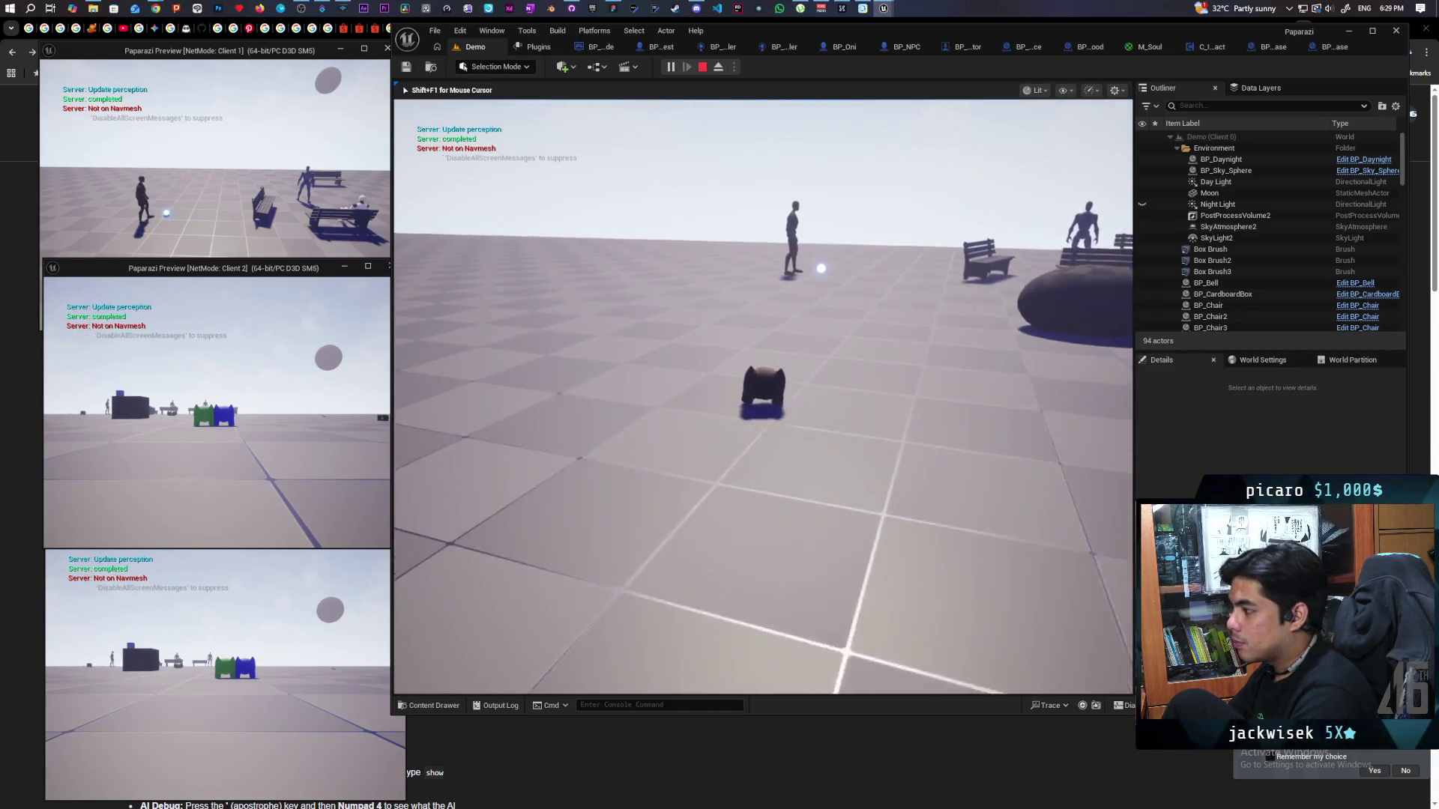
{"action": "key", "text": "w"}
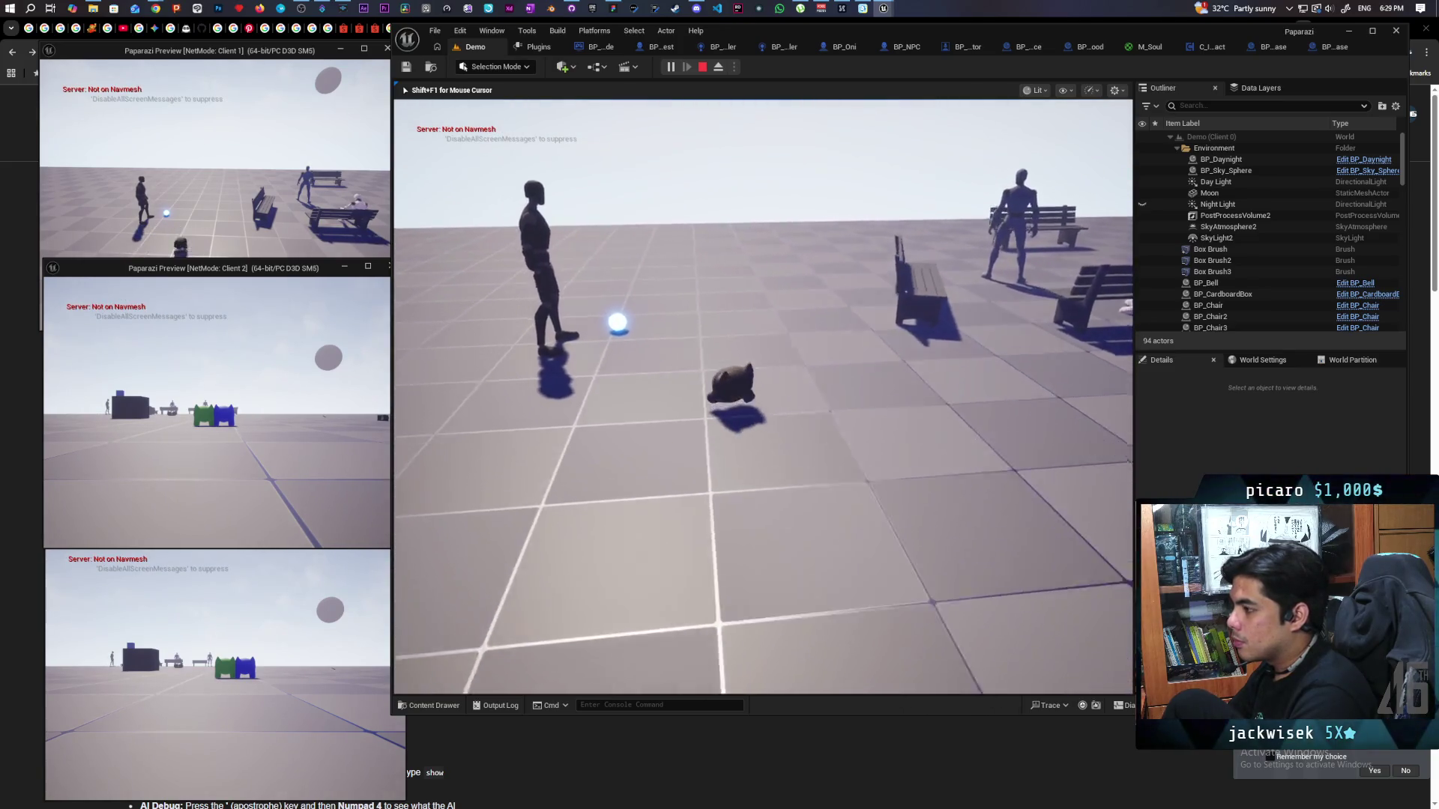
{"action": "key", "text": "w"}
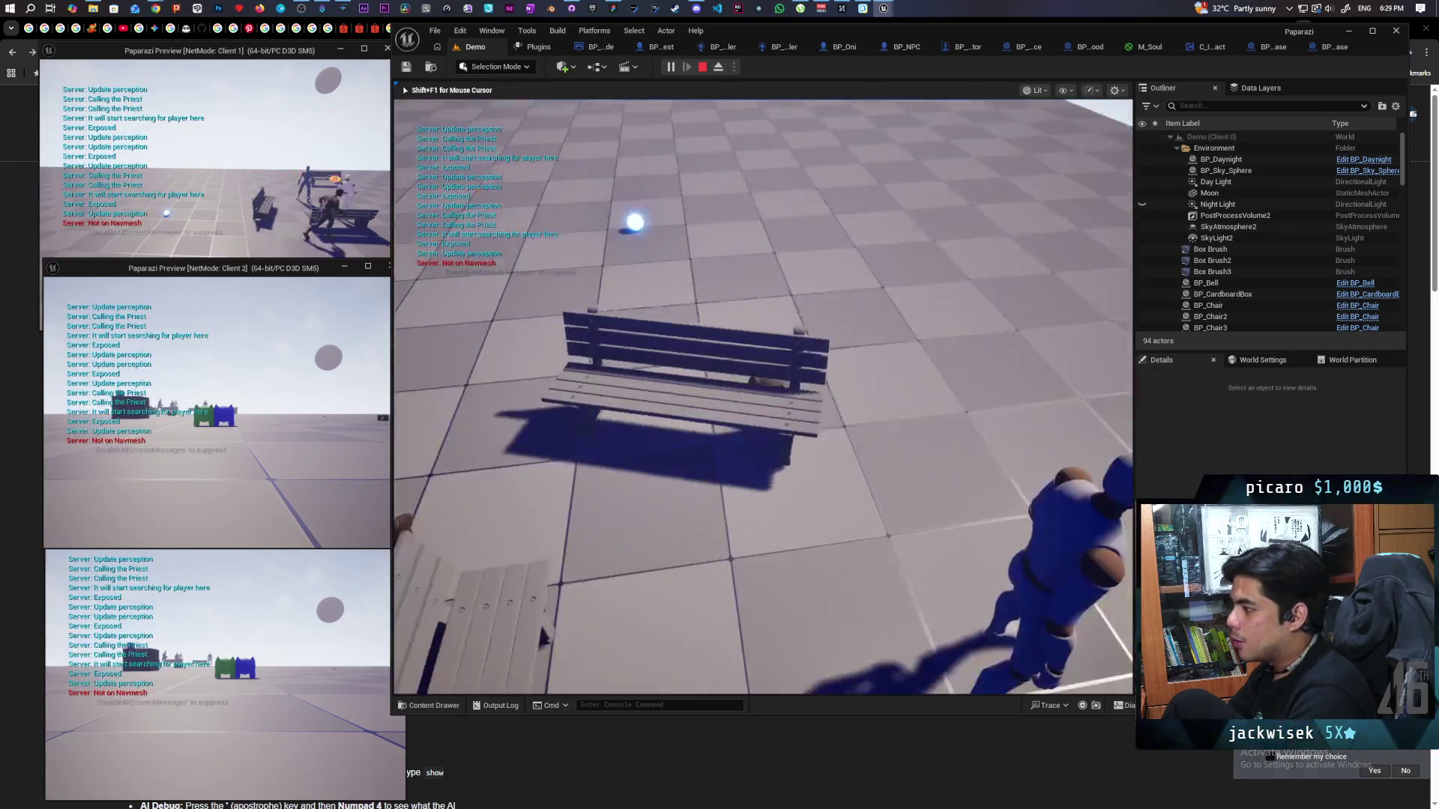
{"action": "key", "text": "w"}
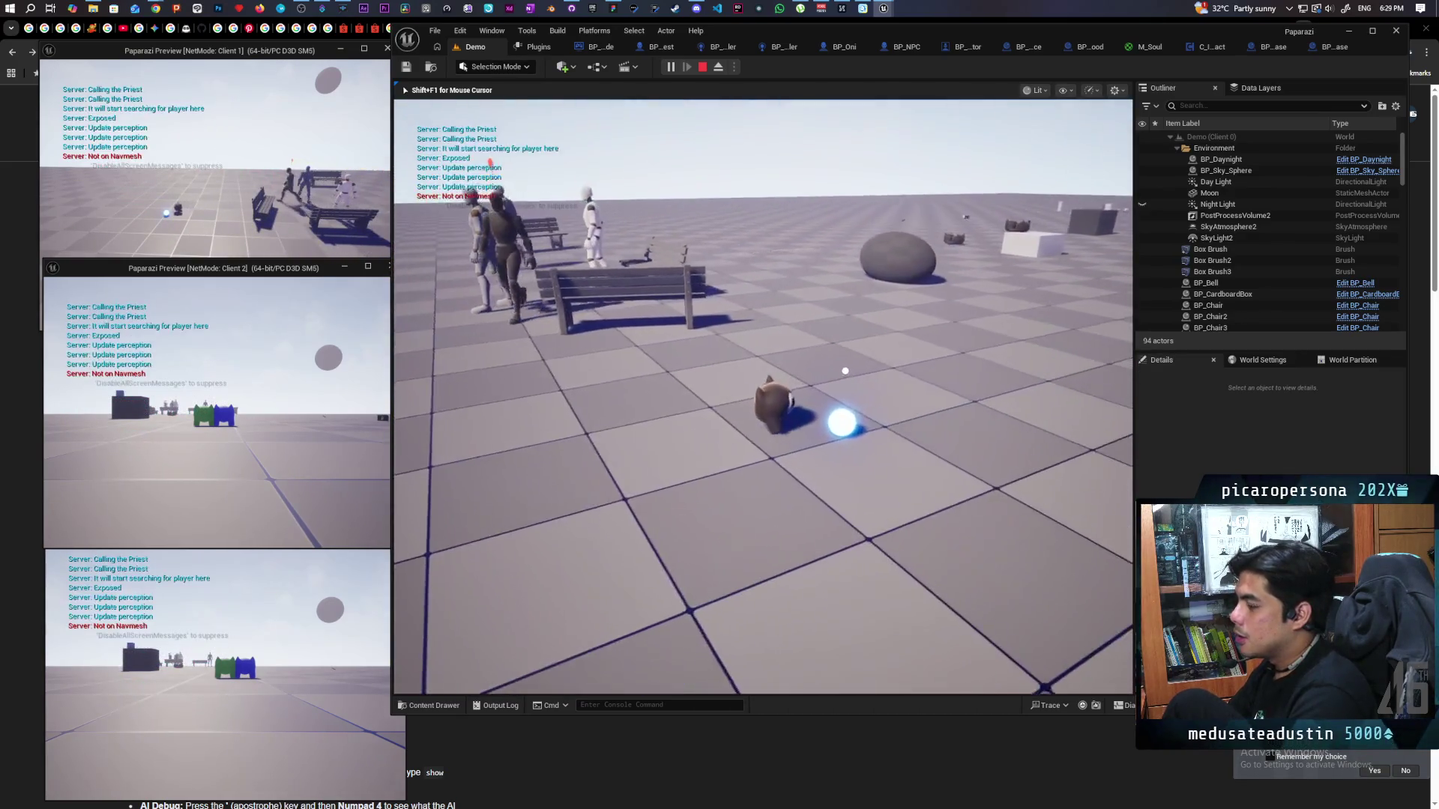
{"action": "key", "text": "w"}
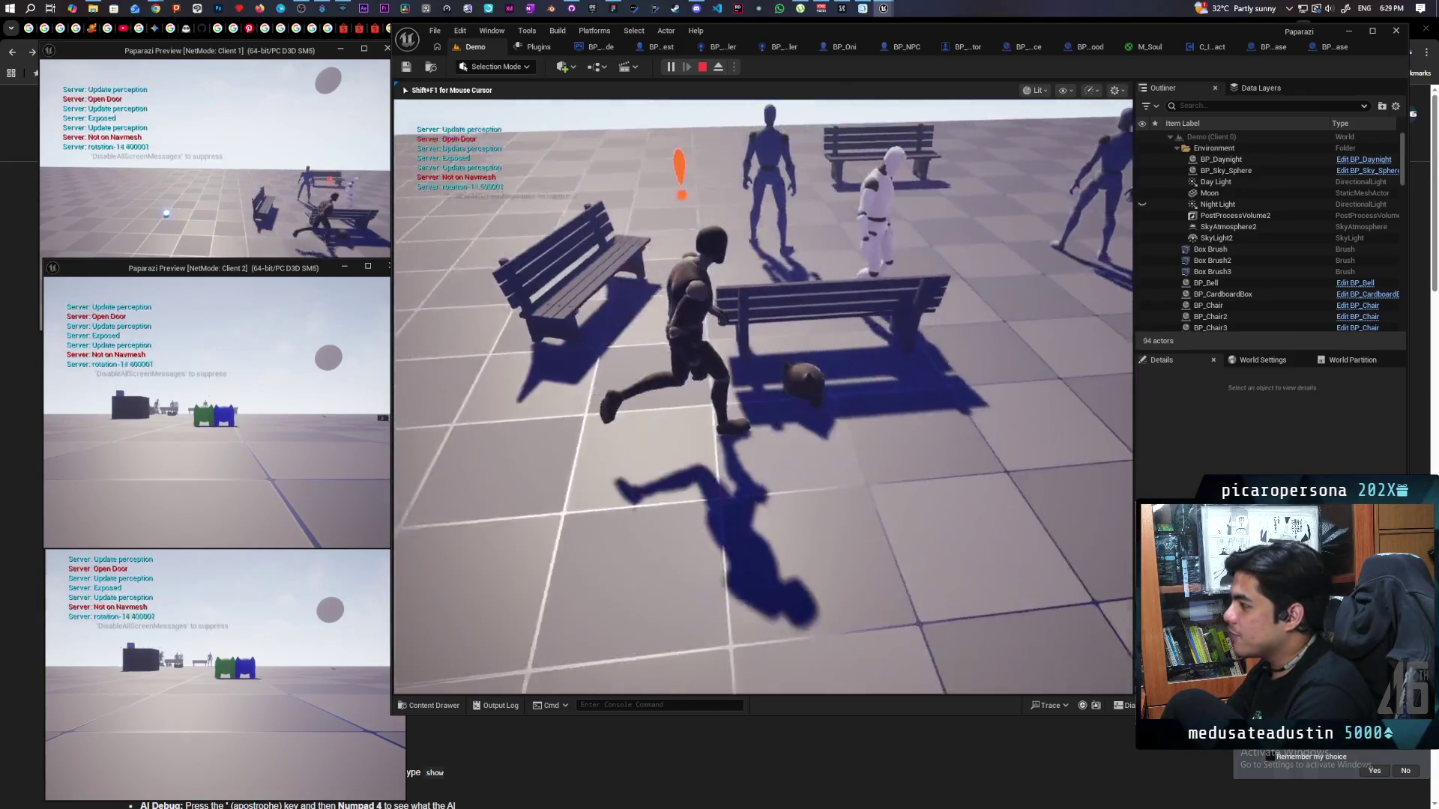
{"action": "key", "text": "w"}
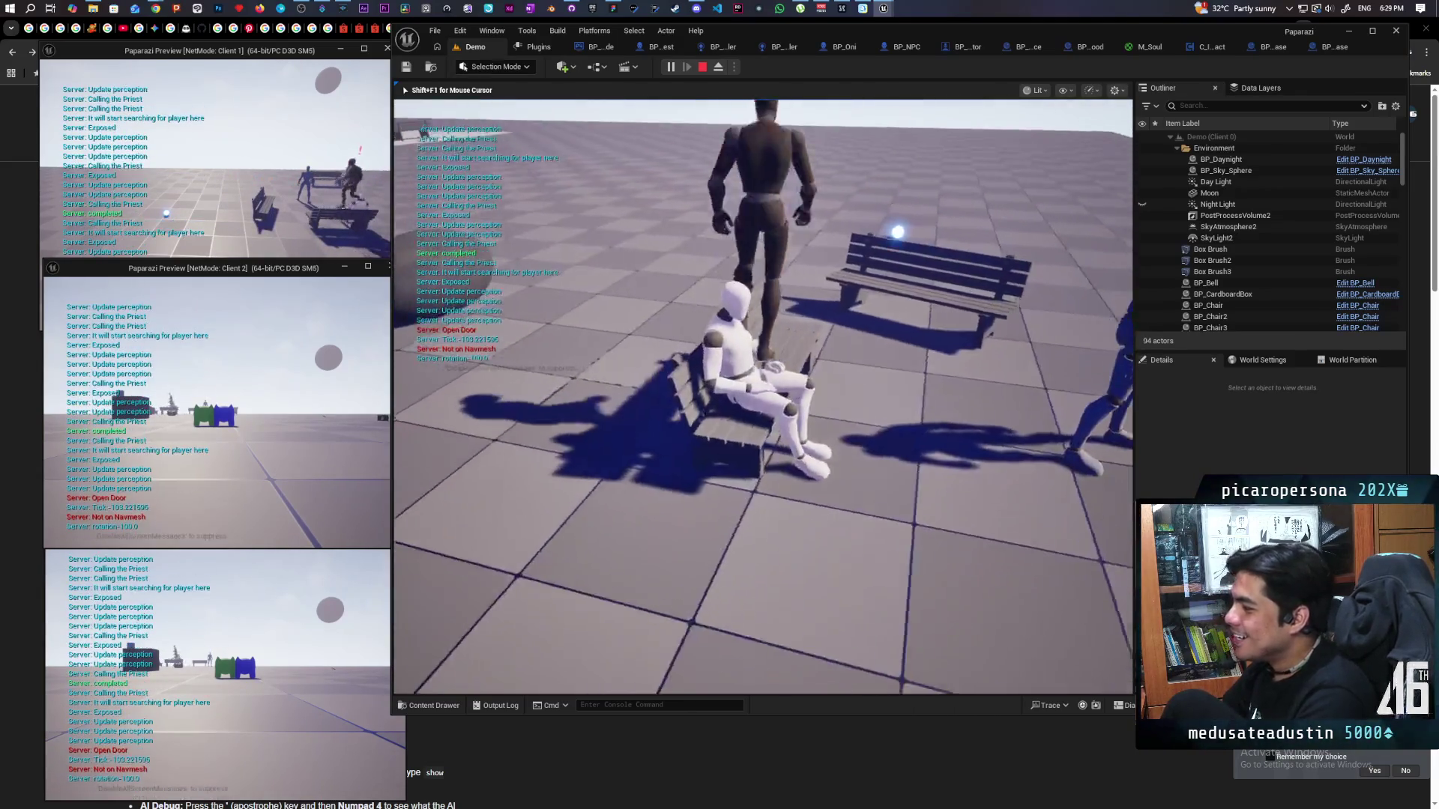
{"action": "key", "text": "w"}
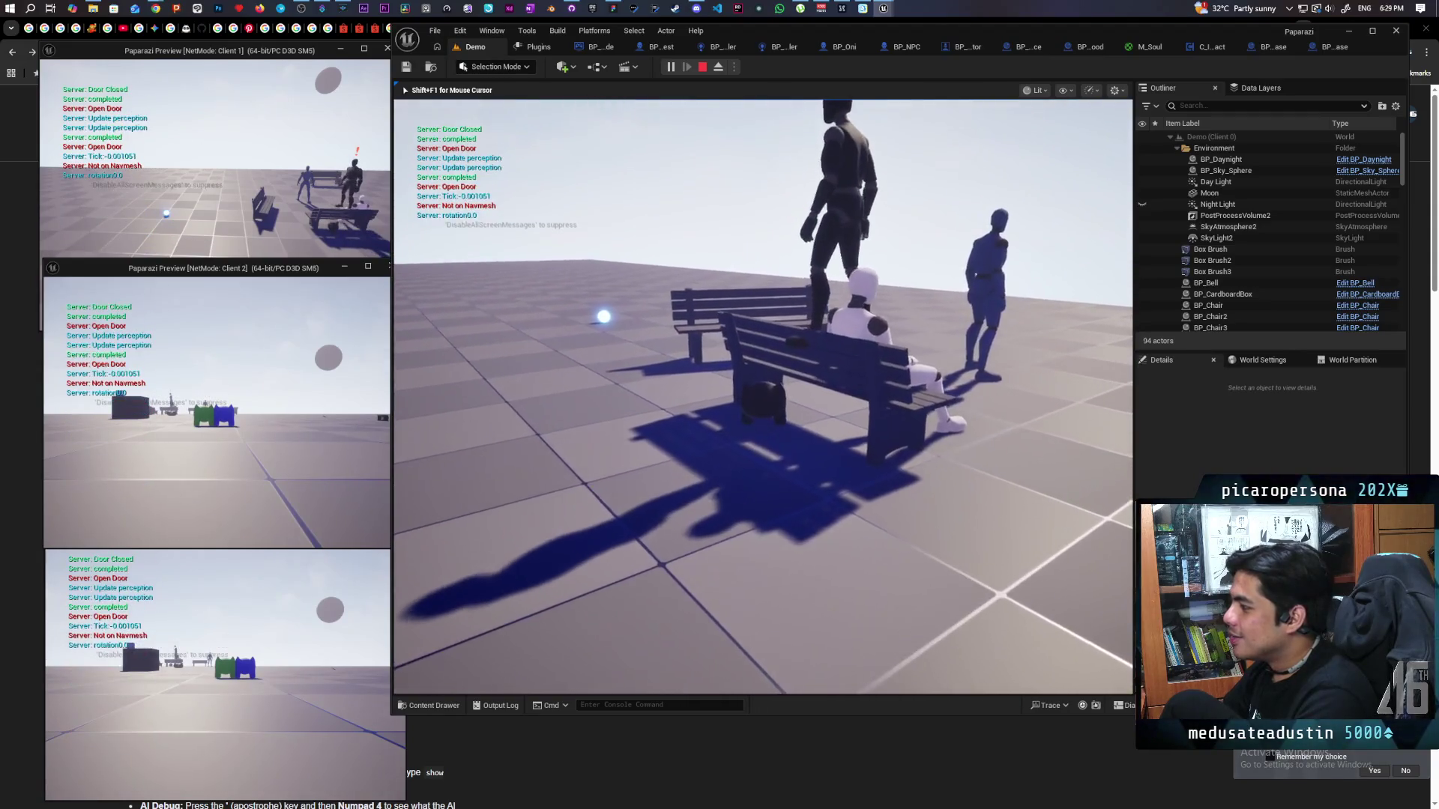
{"action": "key", "text": "w"}
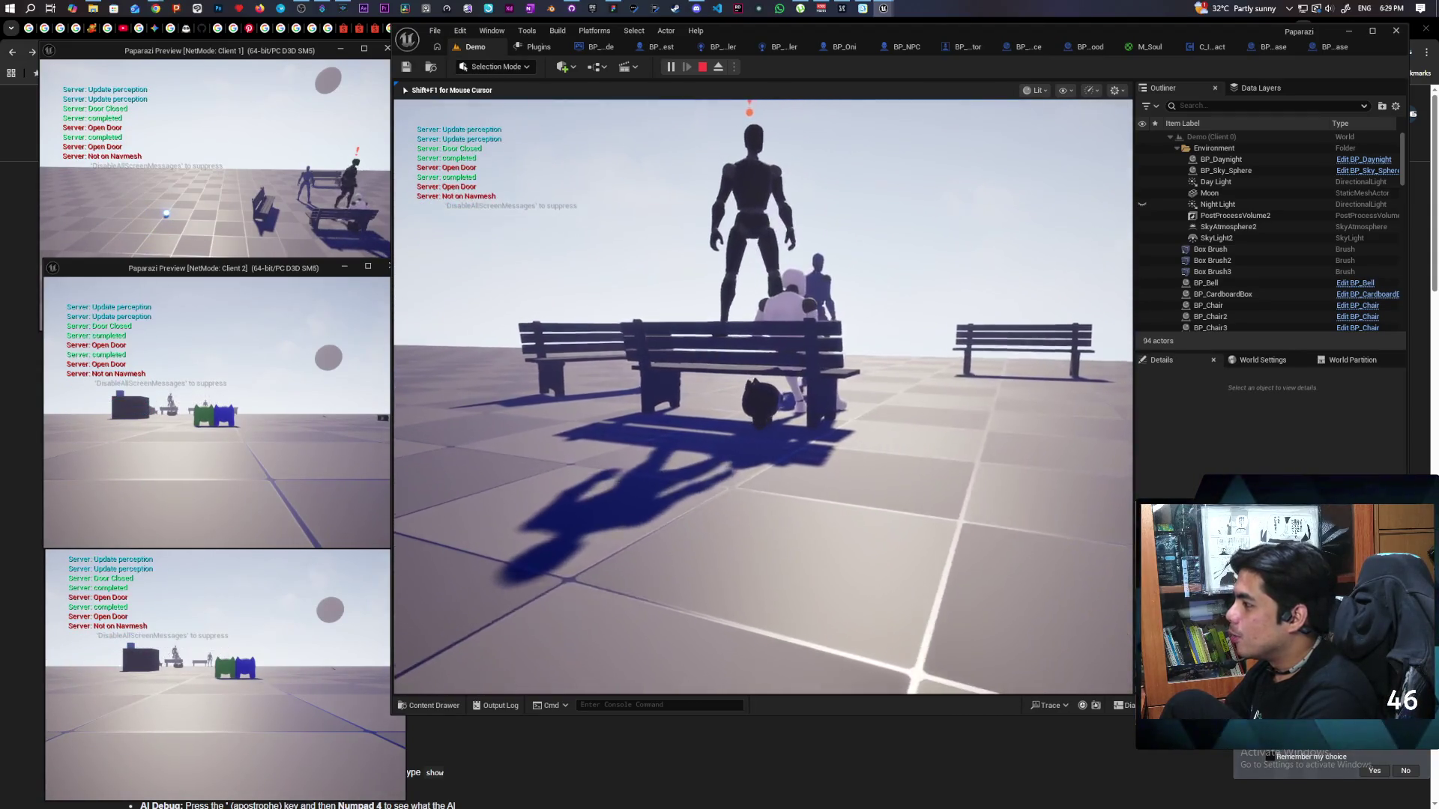
{"action": "key", "text": "w"}
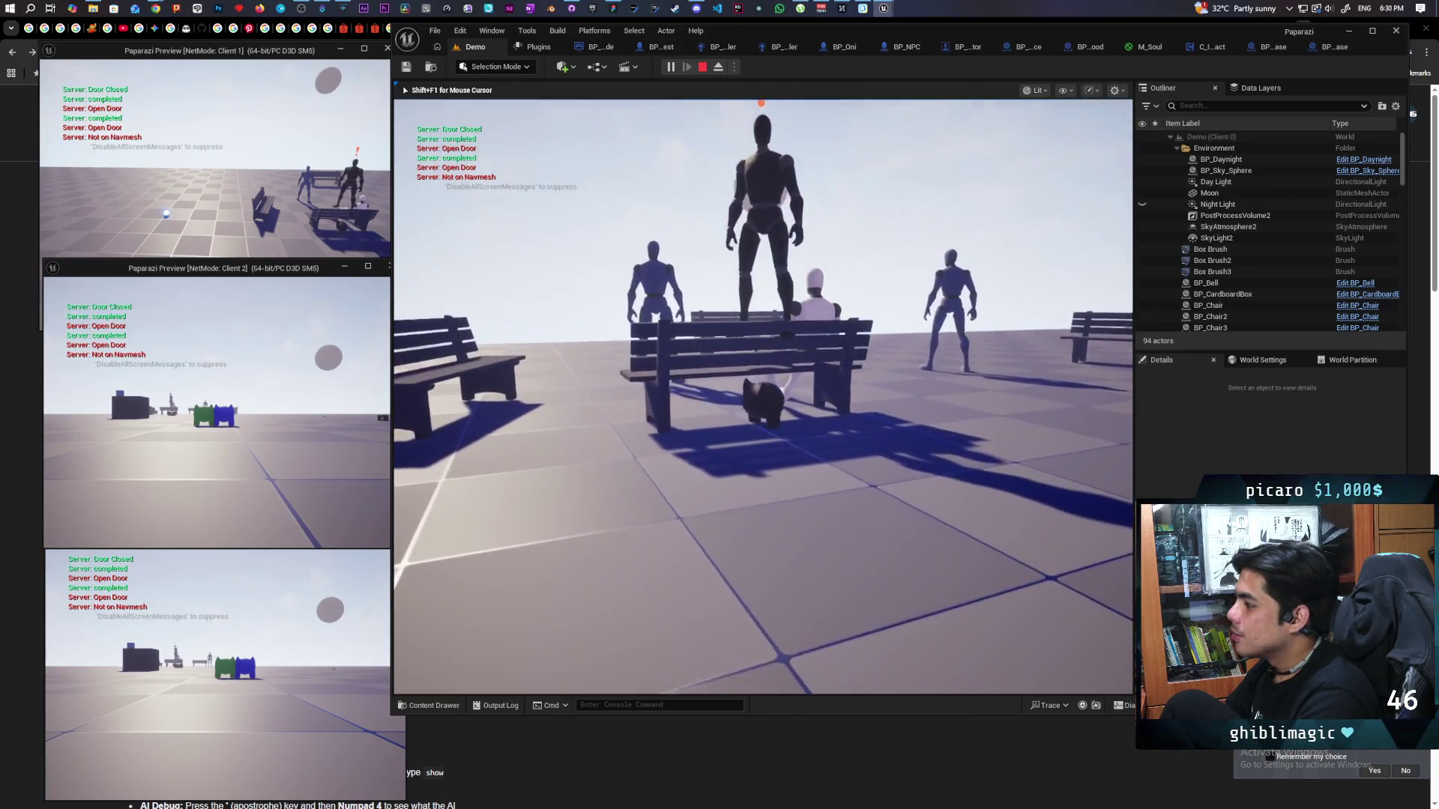
{"action": "key", "text": "w"}
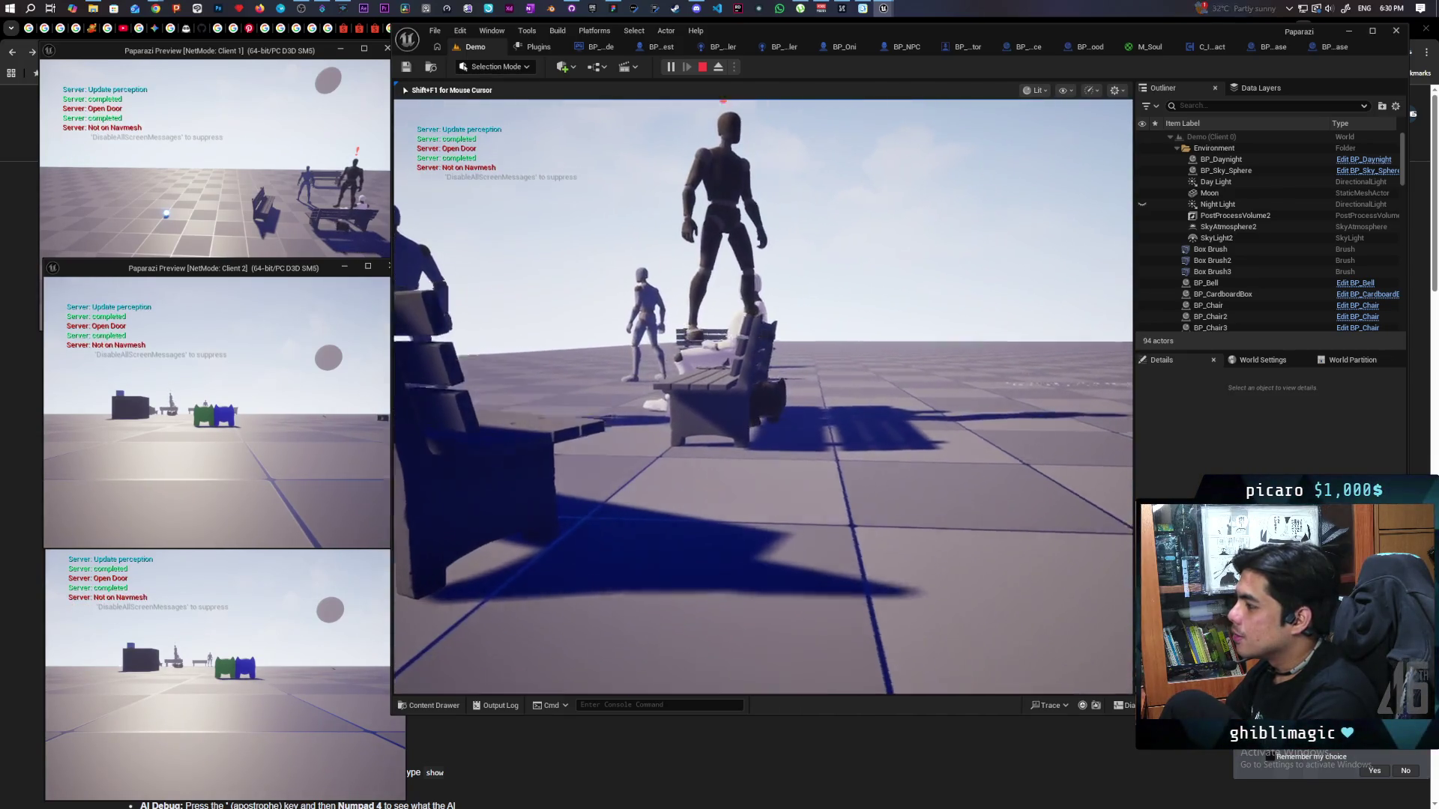
{"action": "key", "text": "w"}
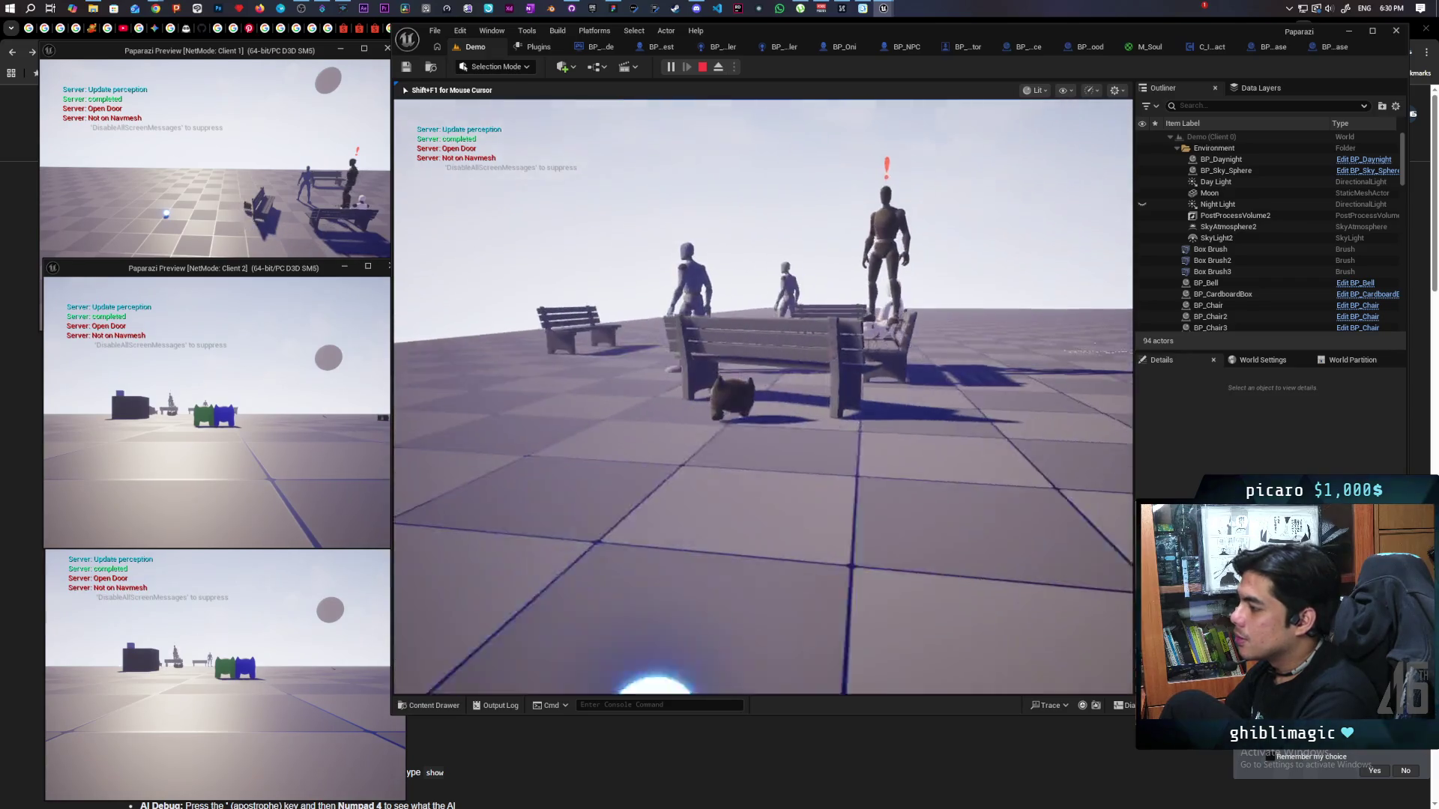
{"action": "key", "text": "w"}
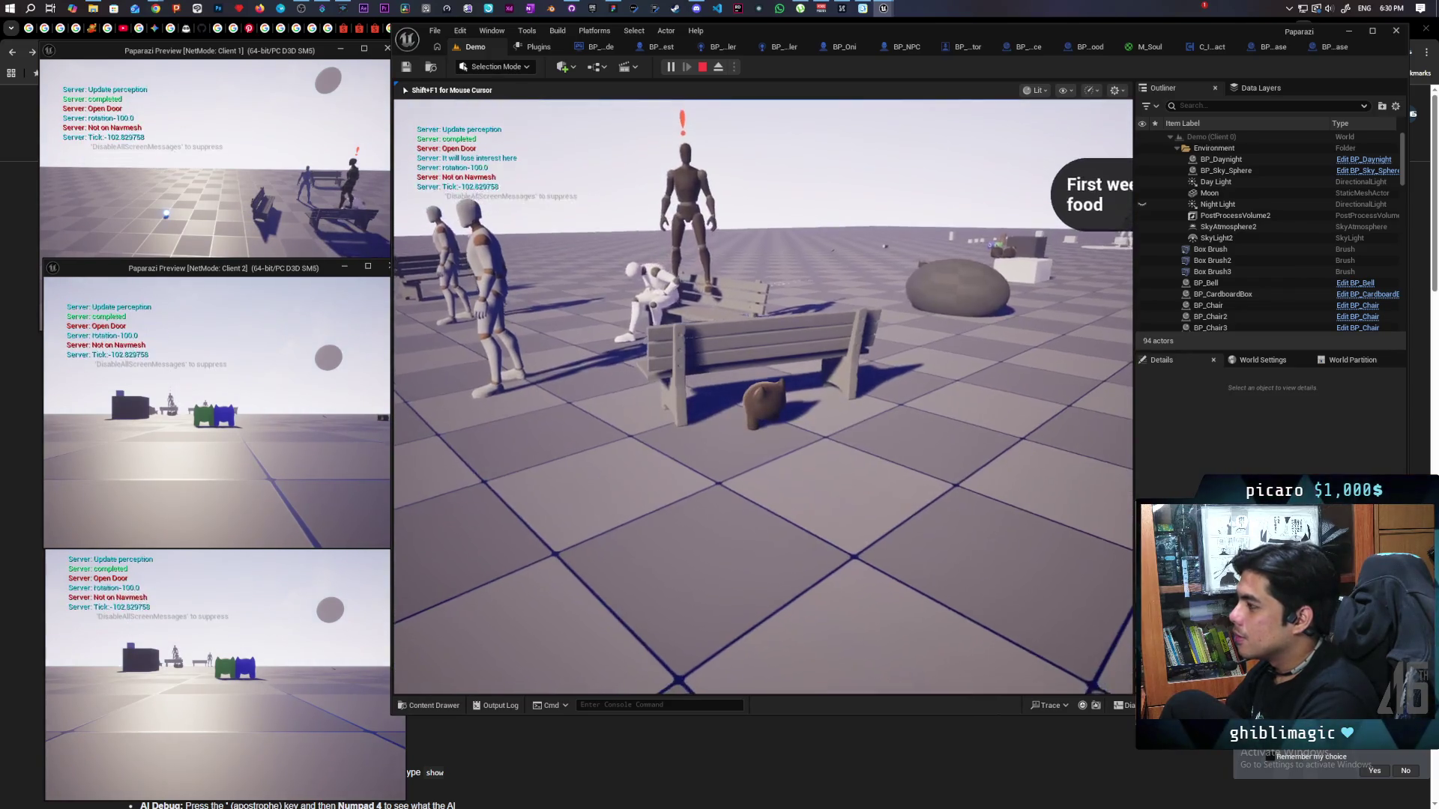
{"action": "key", "text": "w"}
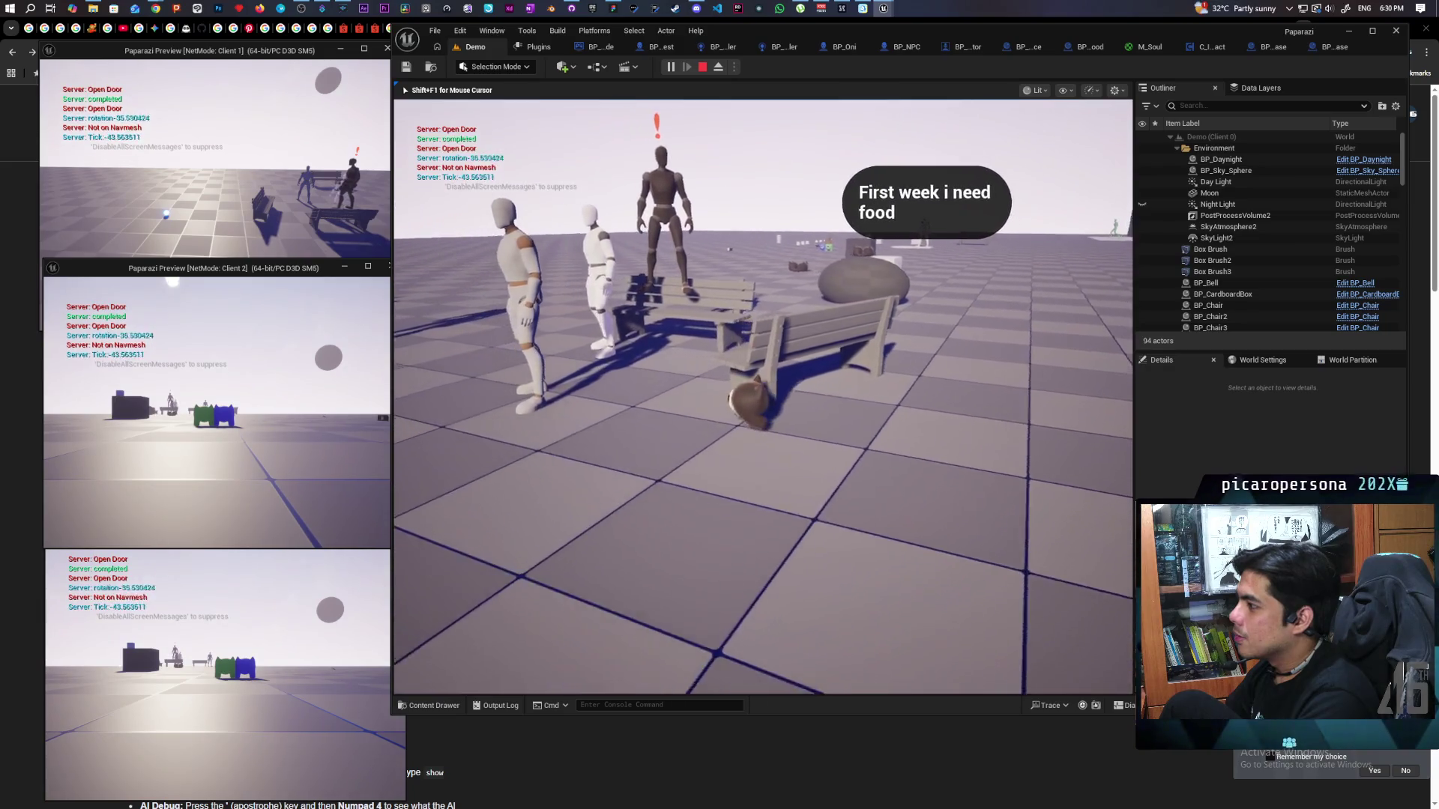
Move the spirit orb forward past the white box up to the brown creature.
{"action": "key", "text": "w"}
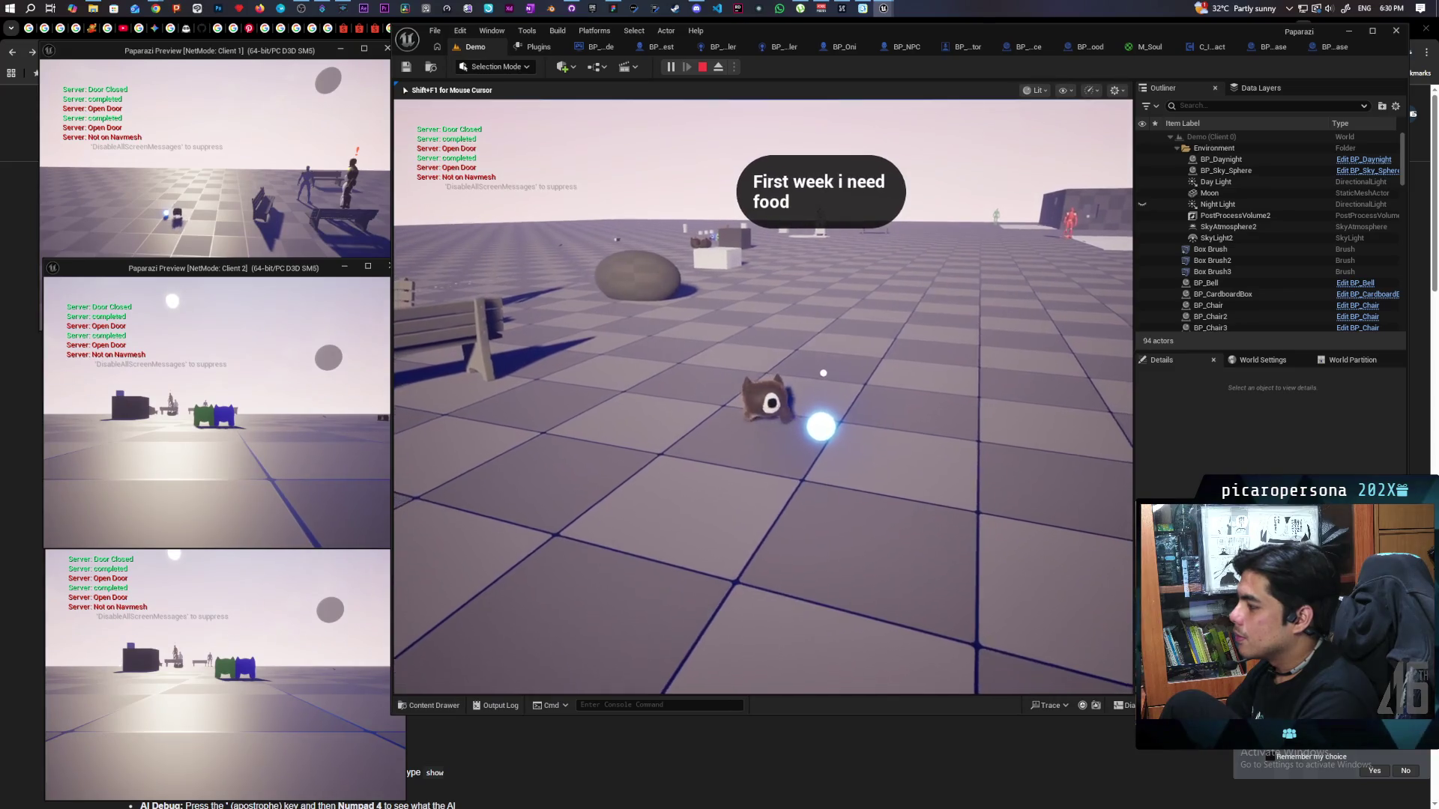
{"action": "key", "text": "w"}
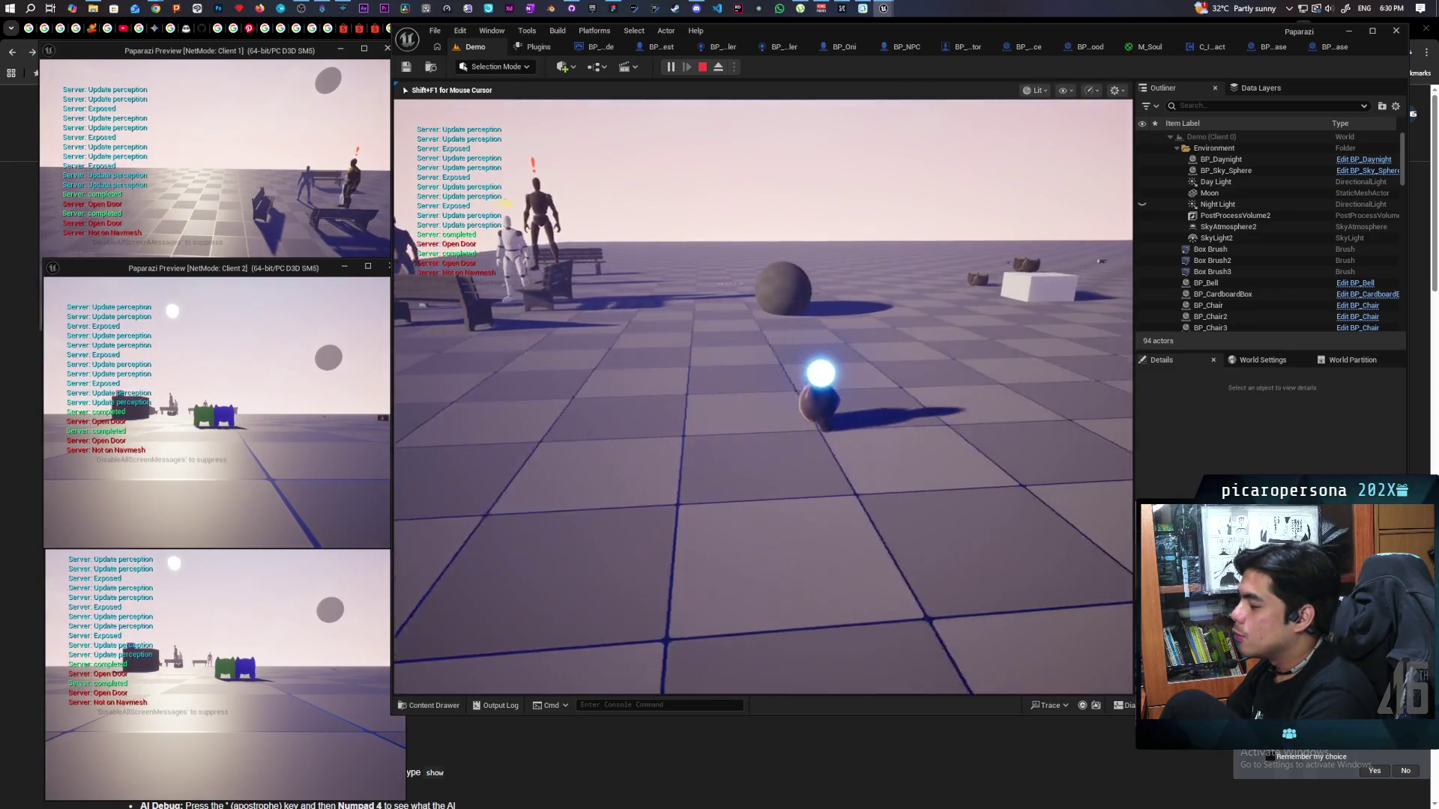
{"action": "key", "text": "w"}
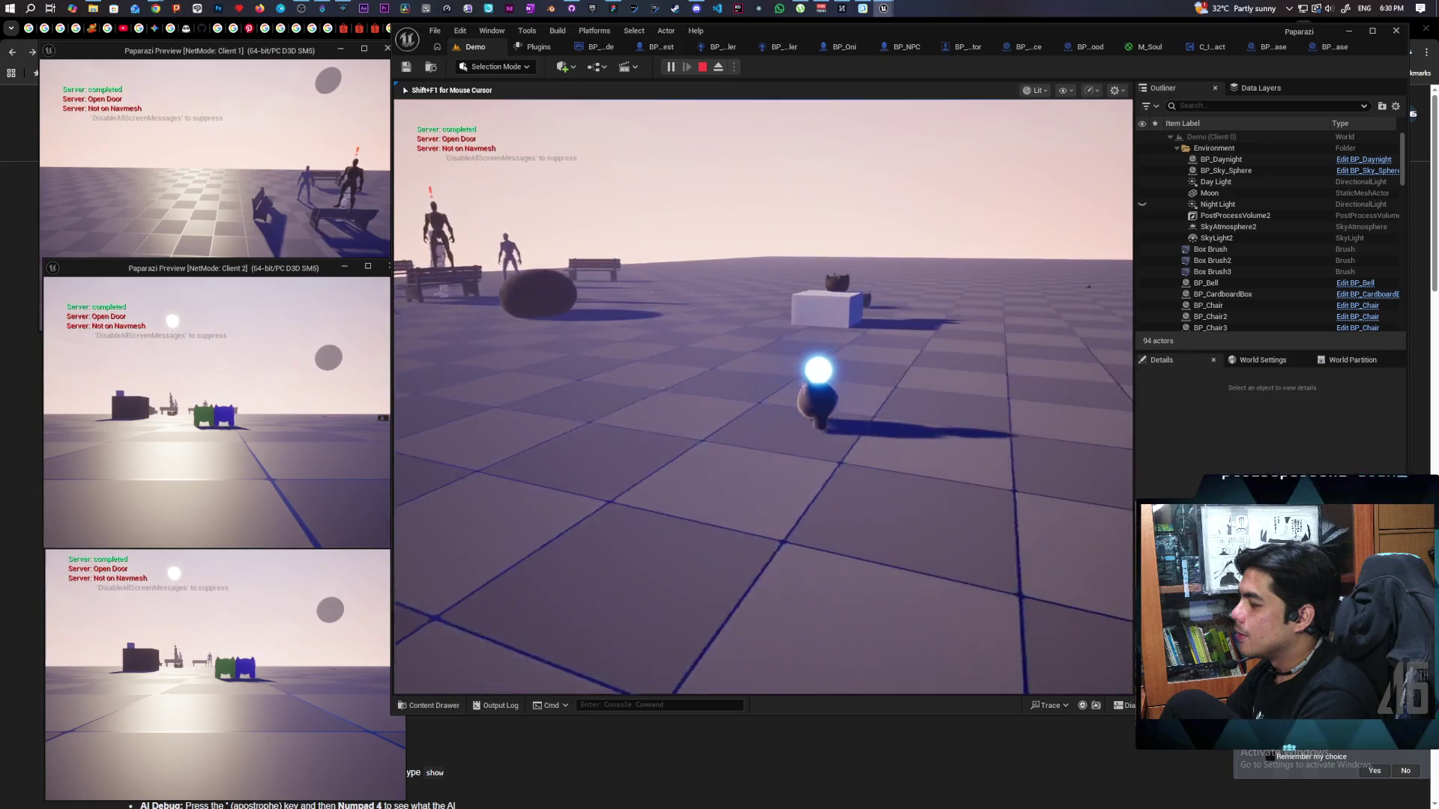
{"action": "key", "text": "w"}
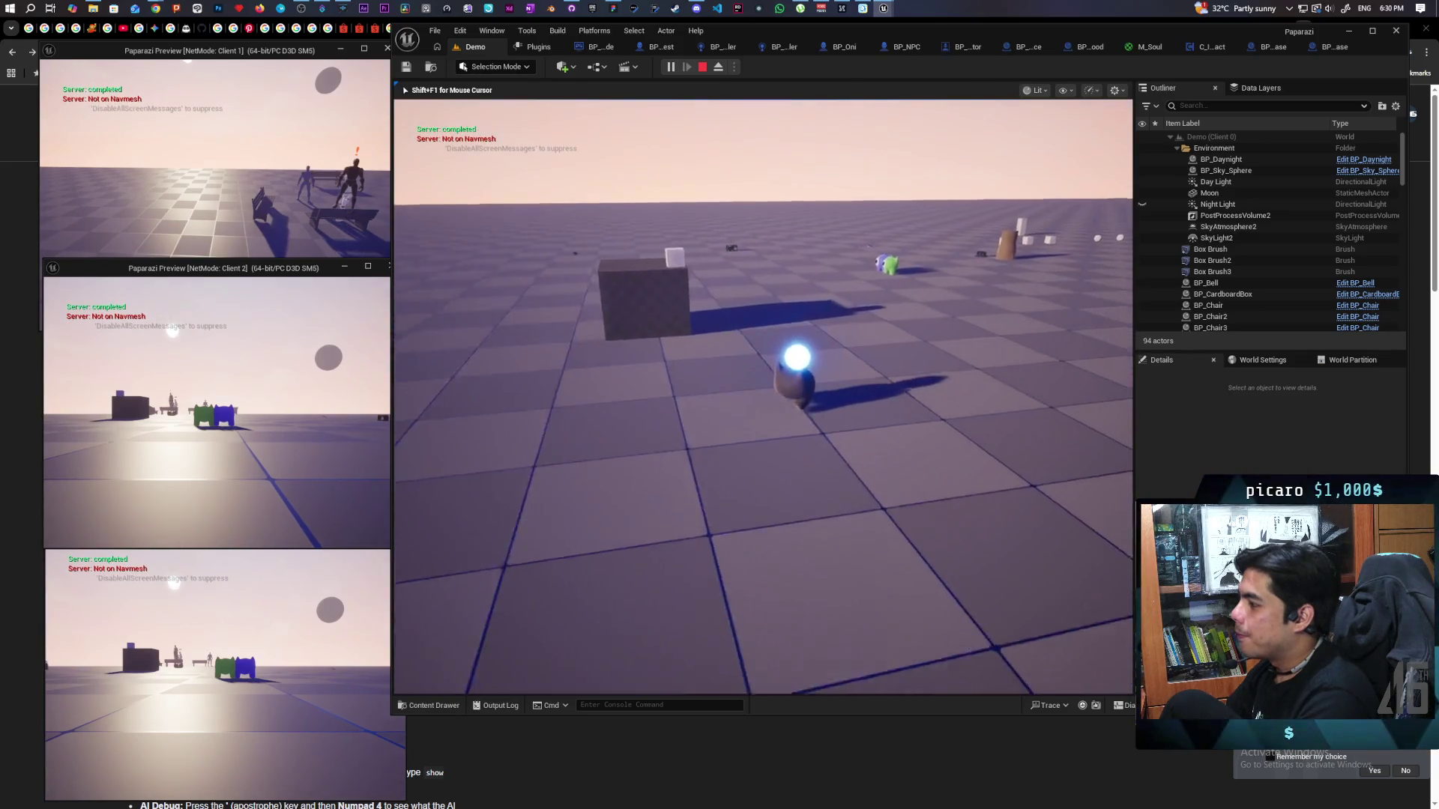
{"action": "key", "text": "w"}
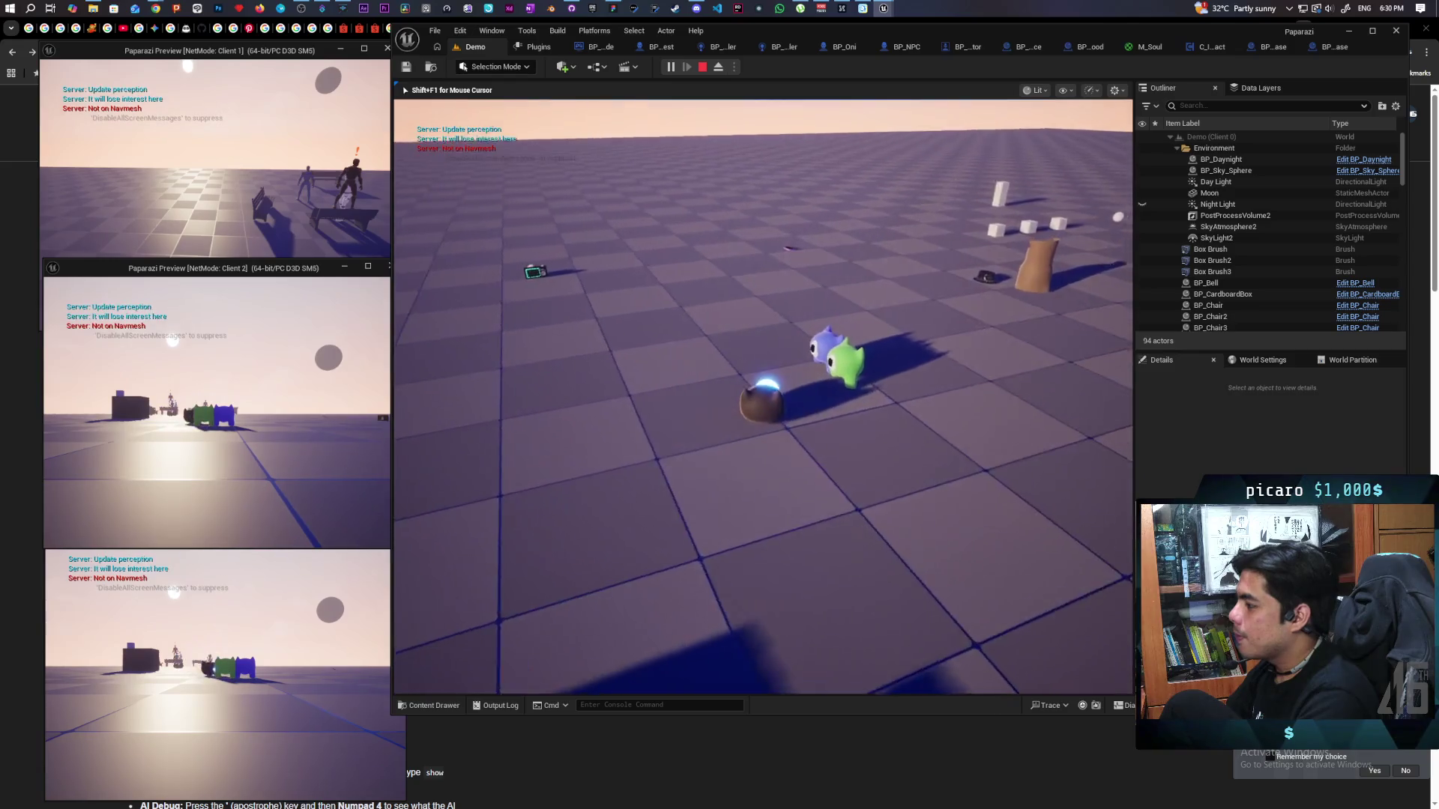
{"action": "key", "text": "w"}
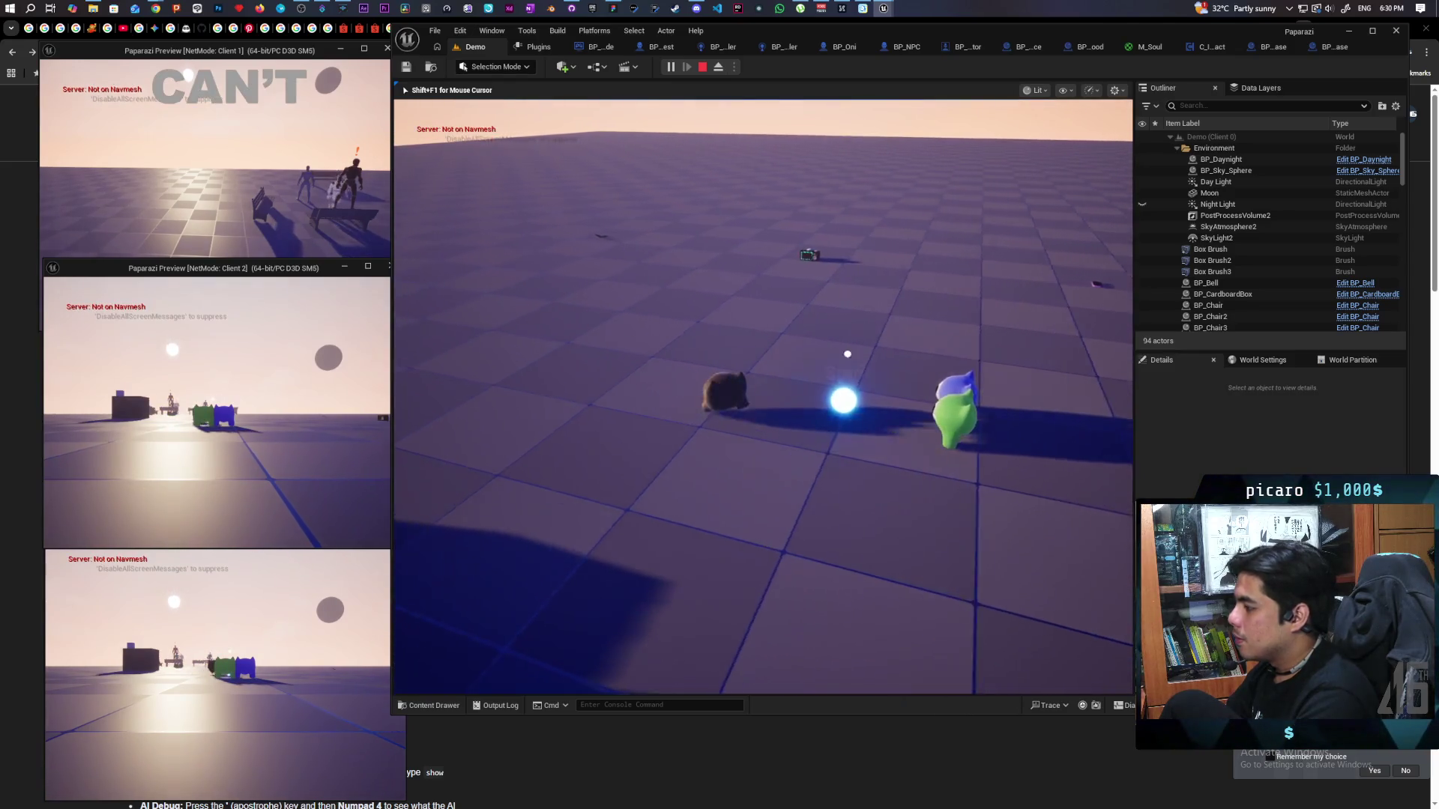
{"action": "key", "text": "w"}
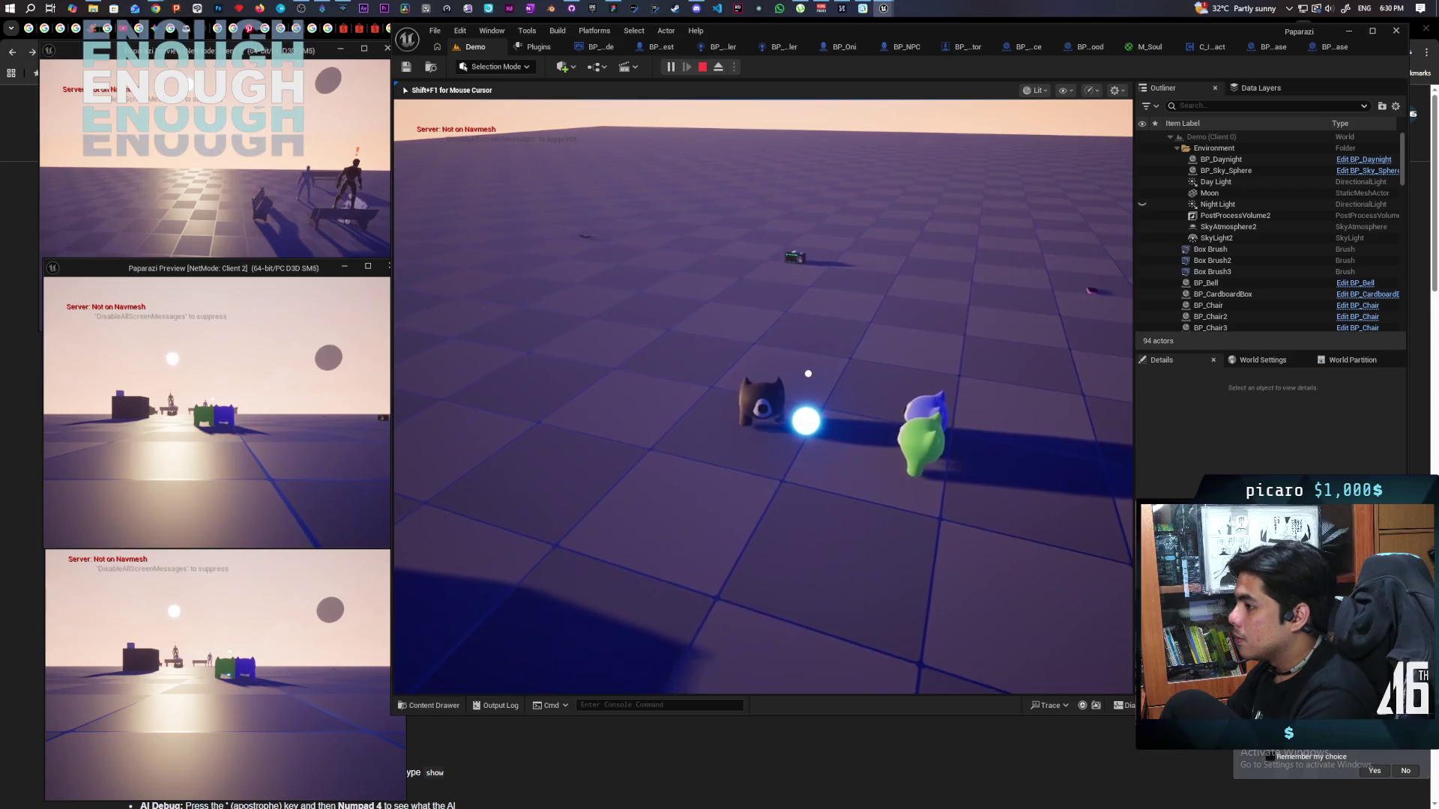
{"action": "key", "text": "e"}
{"action": "key", "text": "alt+space"}
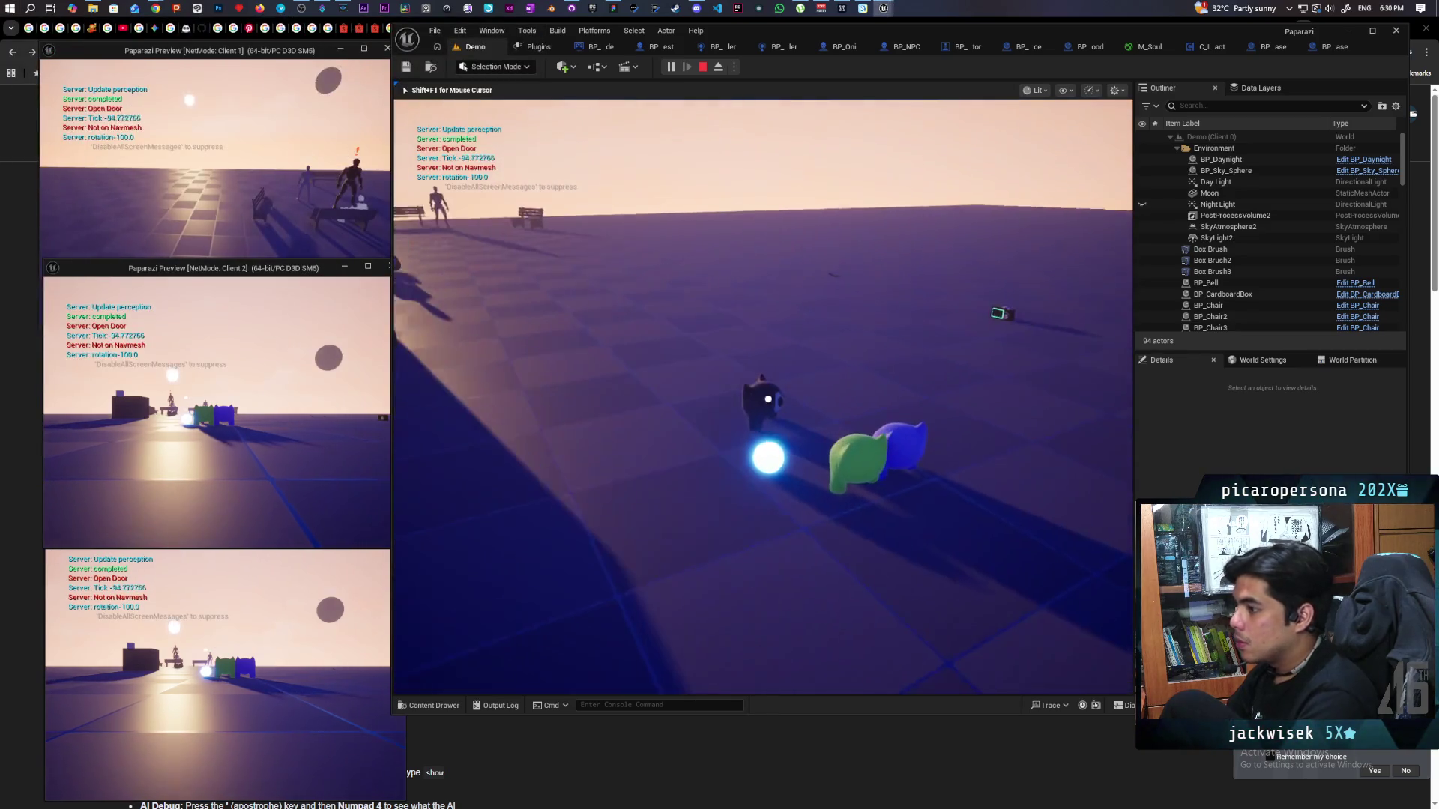
In the Client 2 window, walk the blue pawn to the spirit orb and pick it up.
{"action": "left_click", "coordinate": [268, 362]}
{"action": "key", "text": "e"}
{"action": "key", "text": "w"}
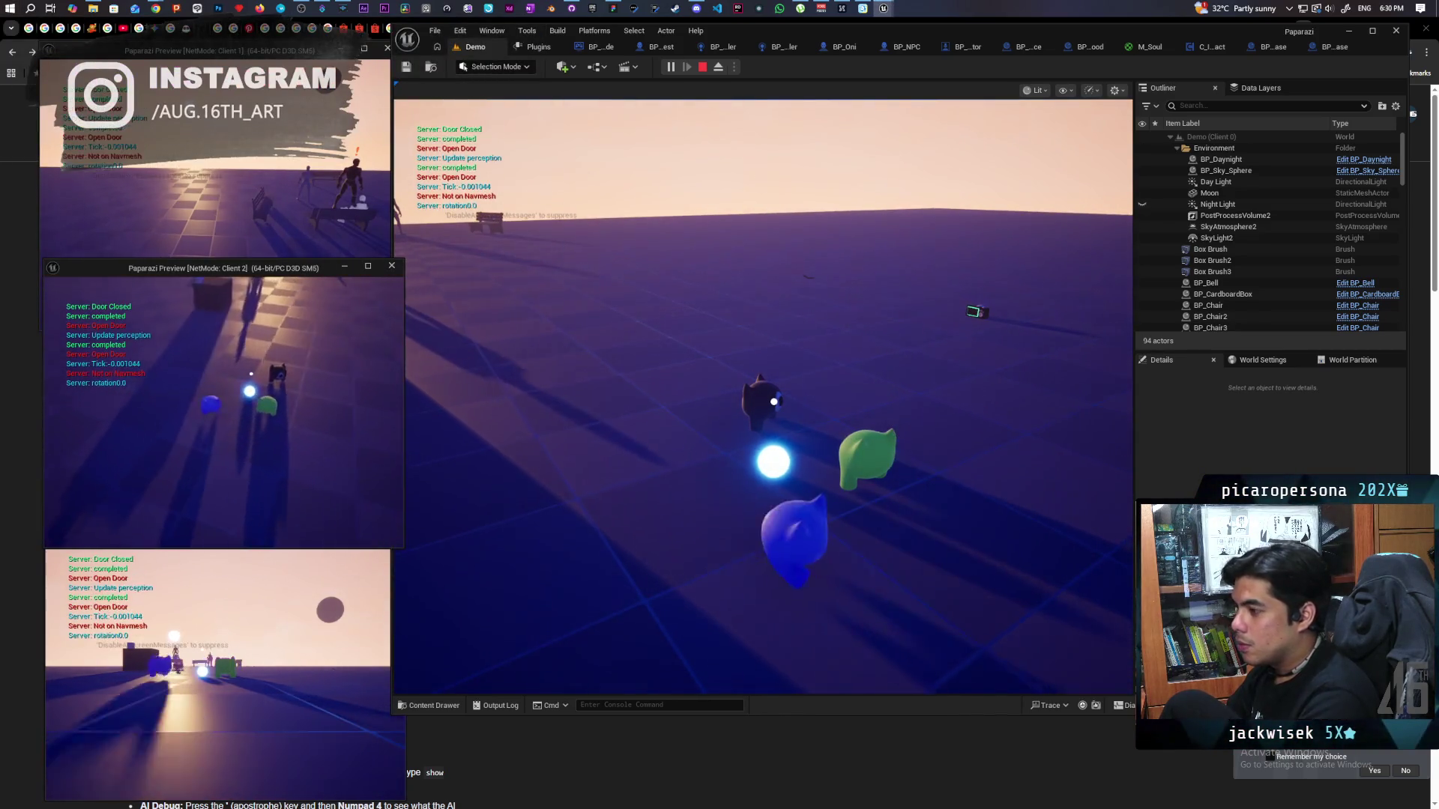
{"action": "key", "text": "w"}
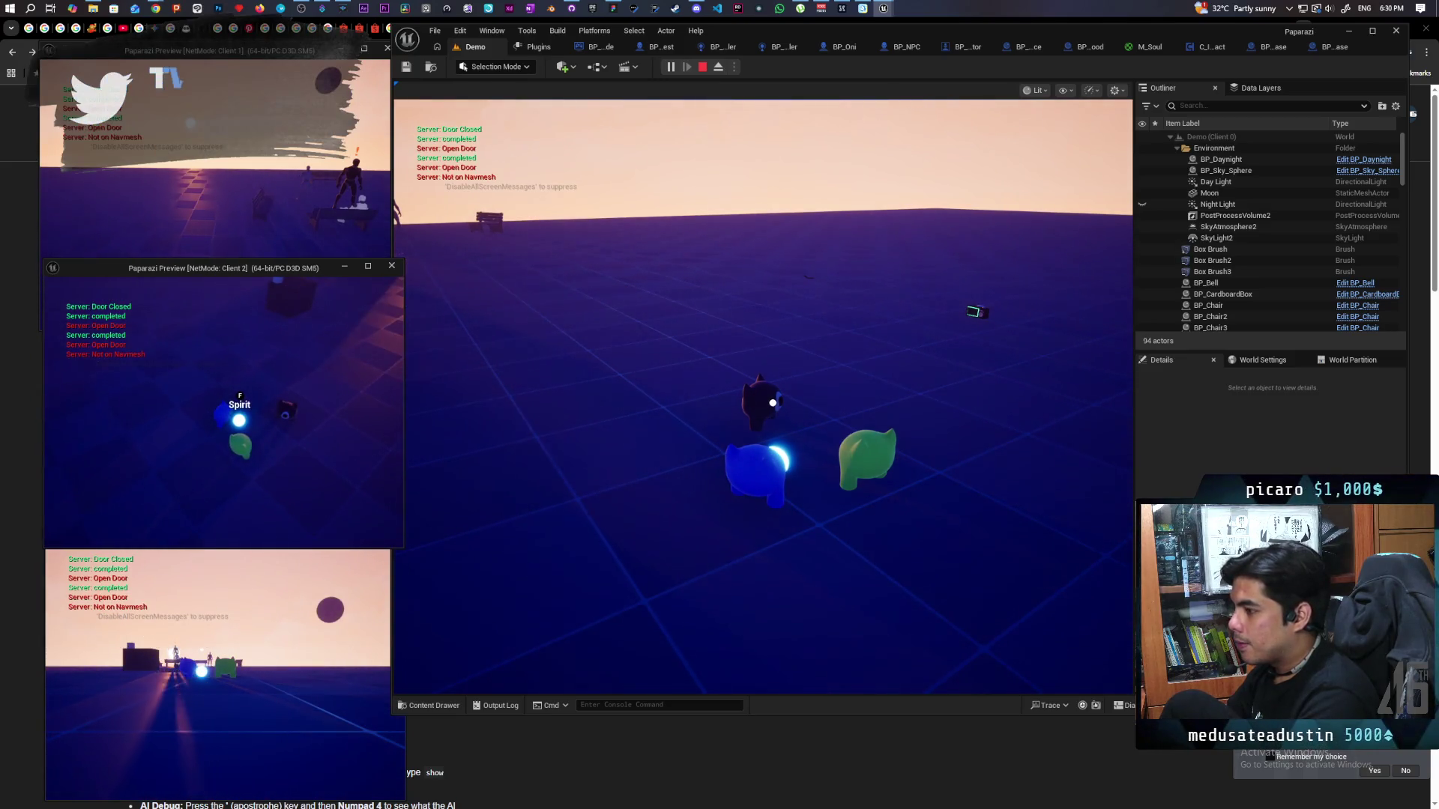
{"action": "key", "text": "f"}
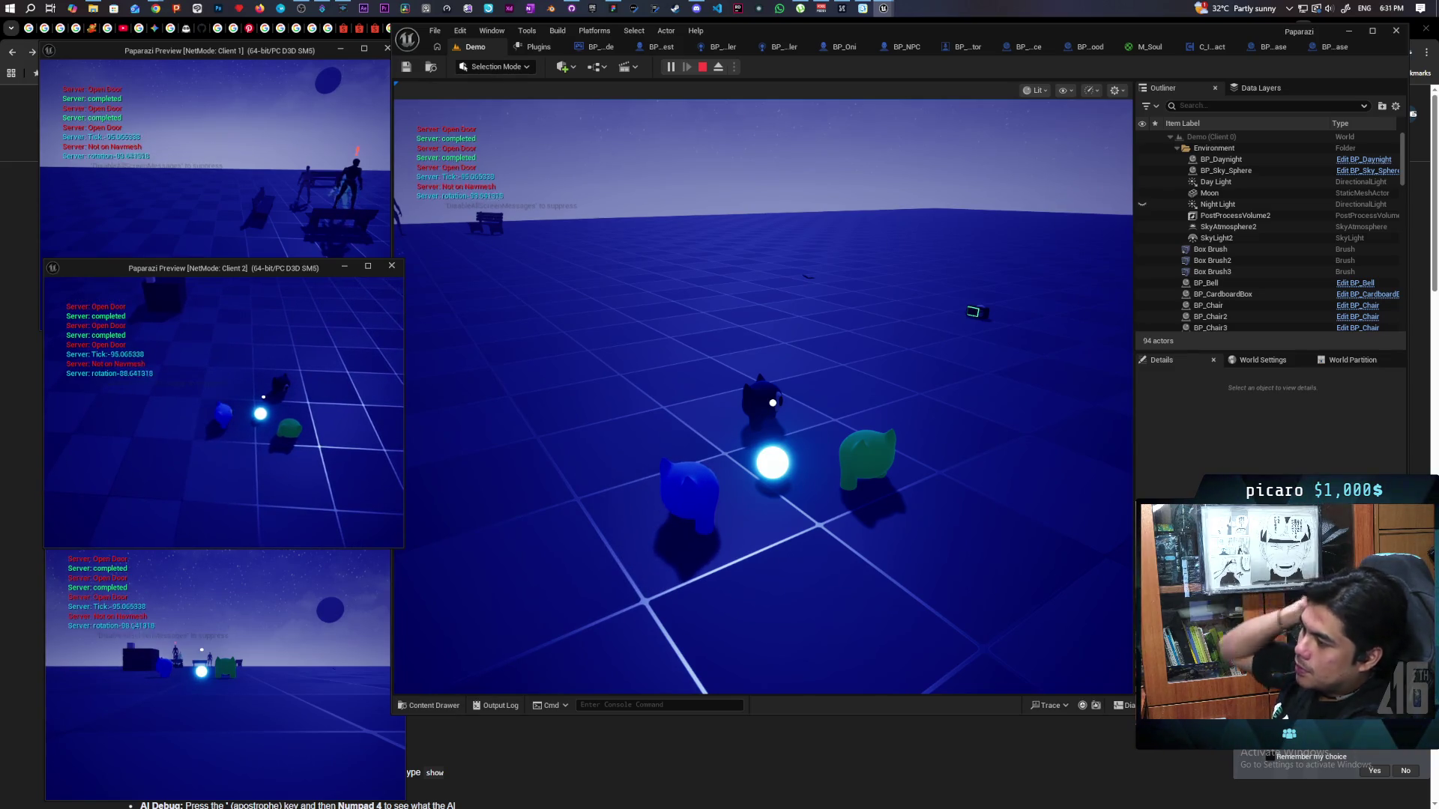
{"action": "left_click", "coordinate": [859, 506]}
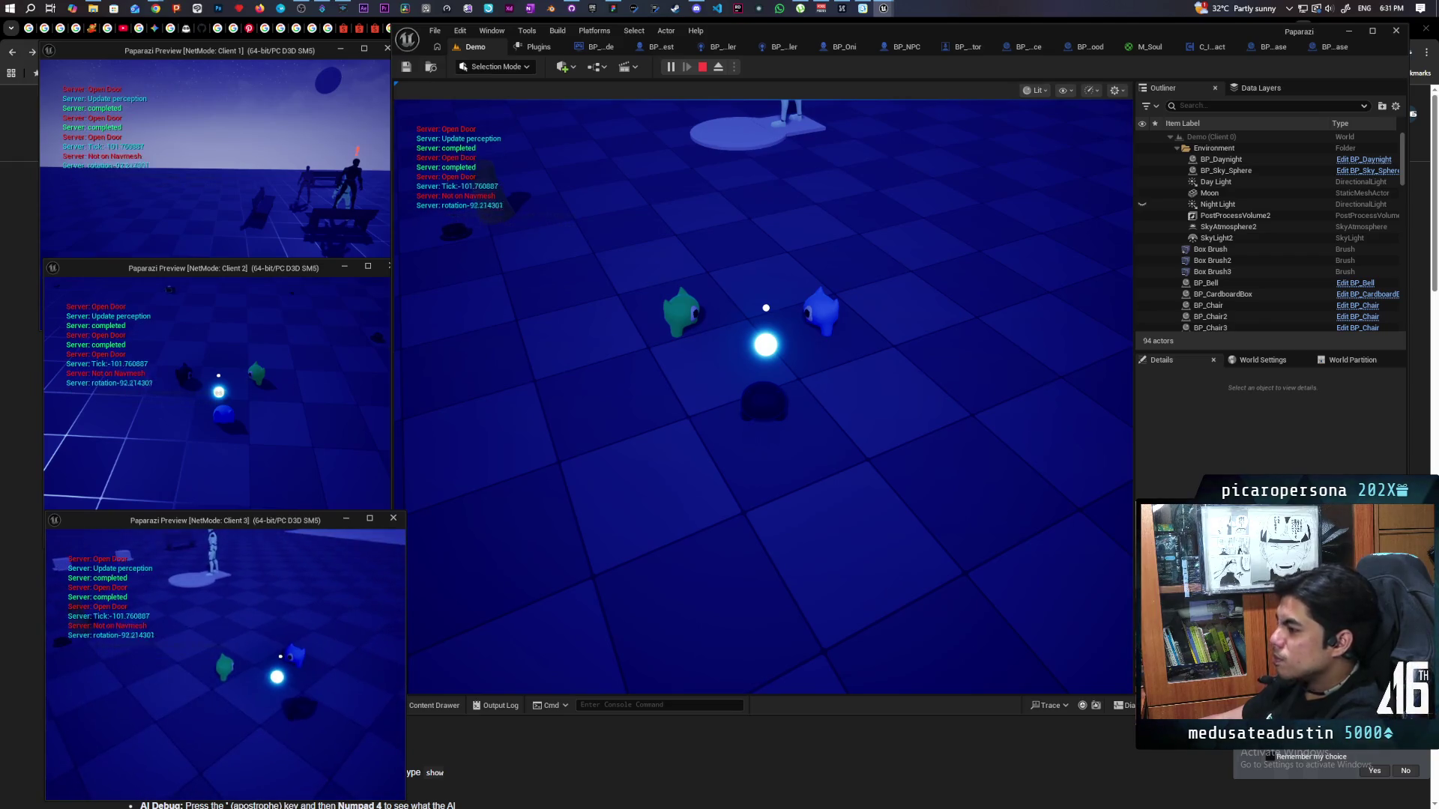
Stop the multiplayer playtest and bring up BP_Oni's EventGraph.
{"action": "left_click", "coordinate": [763, 397]}
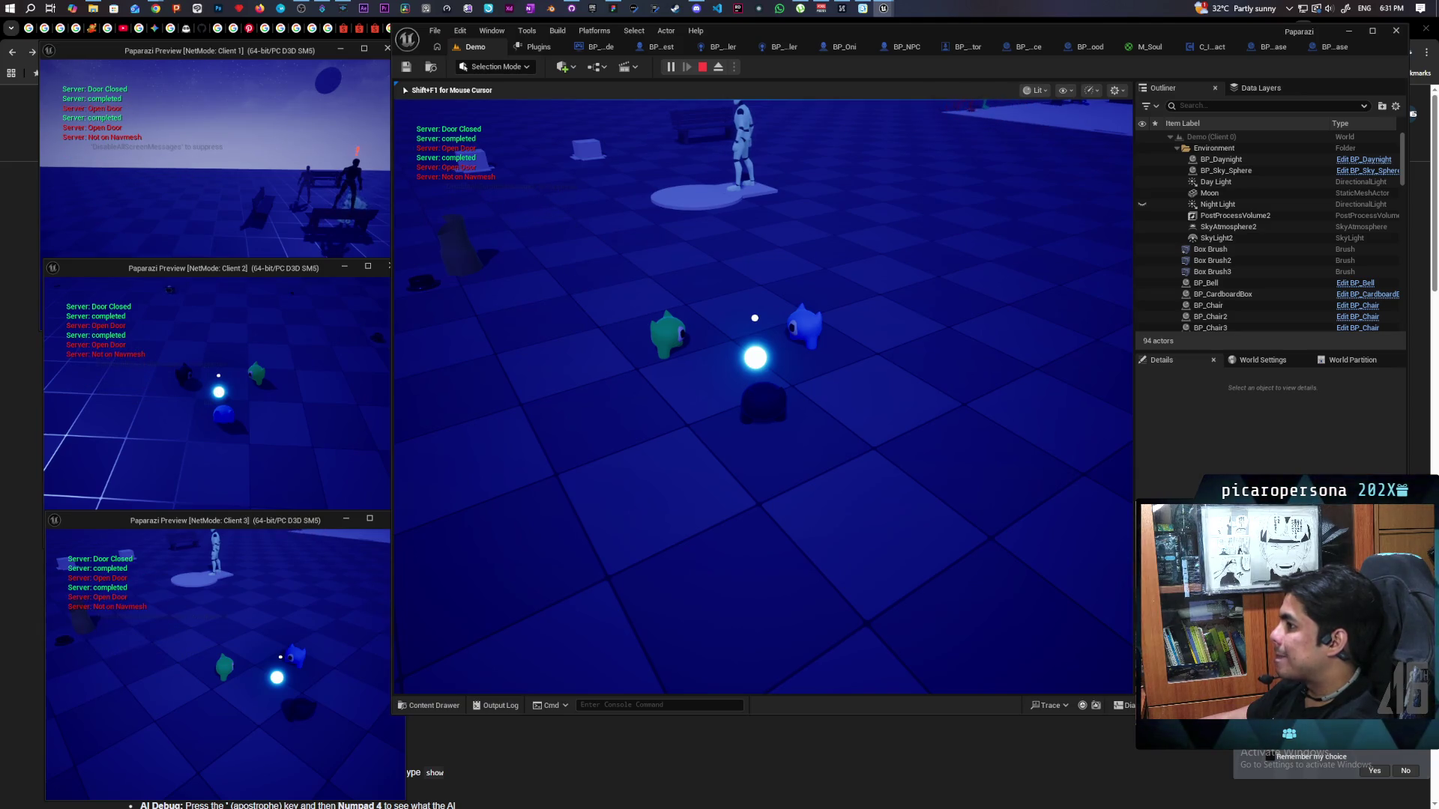
{"action": "key", "text": "Escape"}
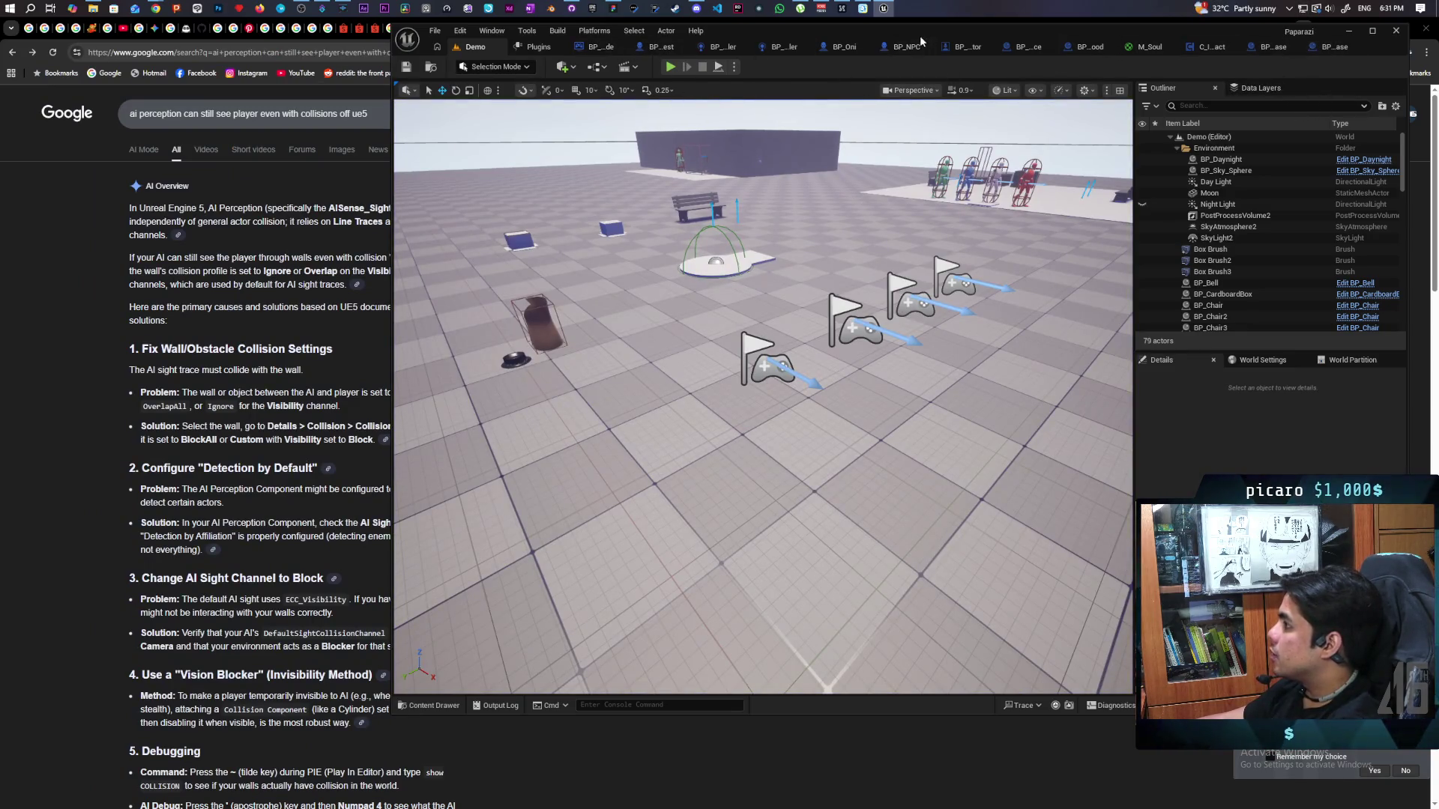
{"action": "left_click", "coordinate": [843, 47]}
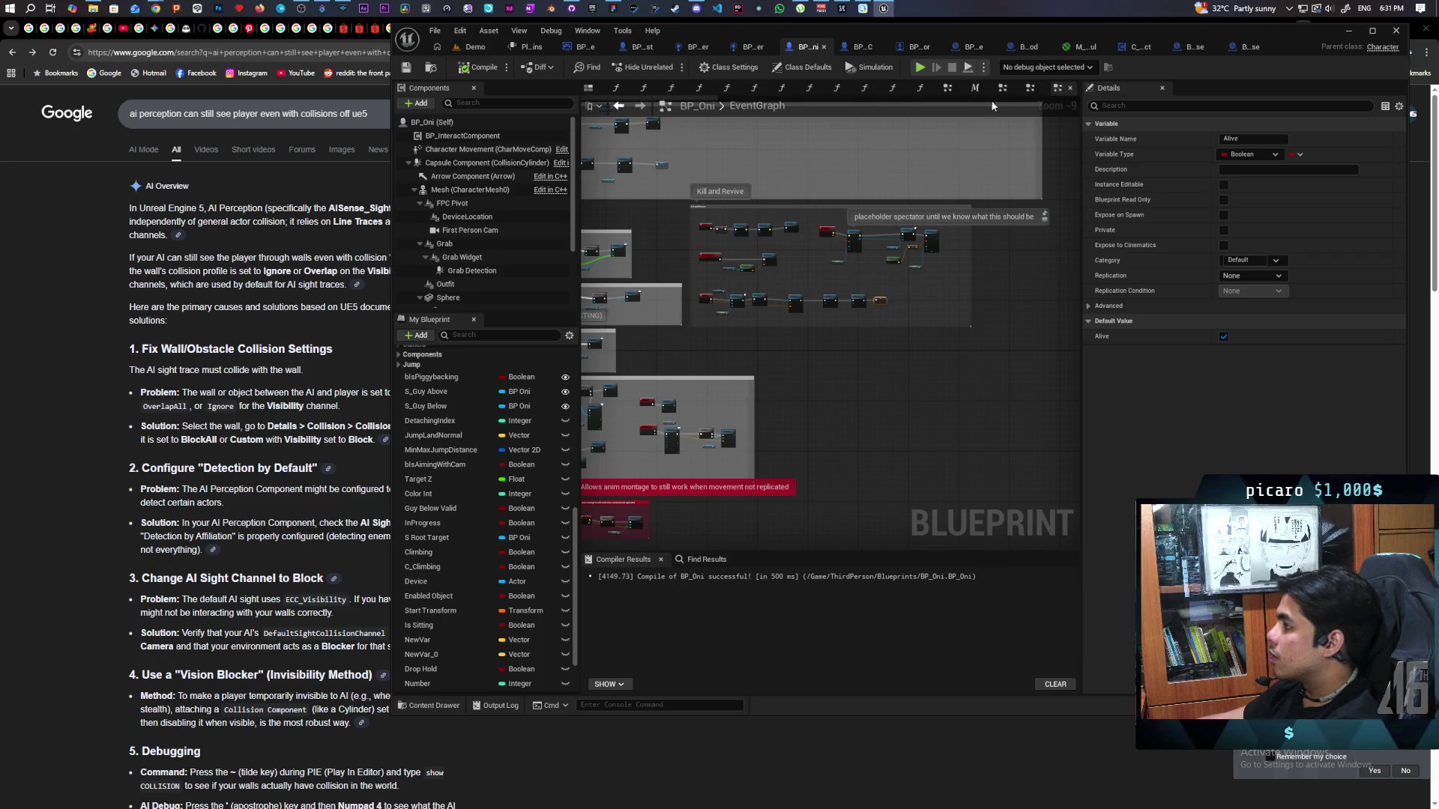
Find the Start Using Device call in BP_Oni's graph and jump to its StartUsingDevice event.
{"action": "scroll", "coordinate": [855, 233], "scroll_direction": "down", "scroll_amount": 1}
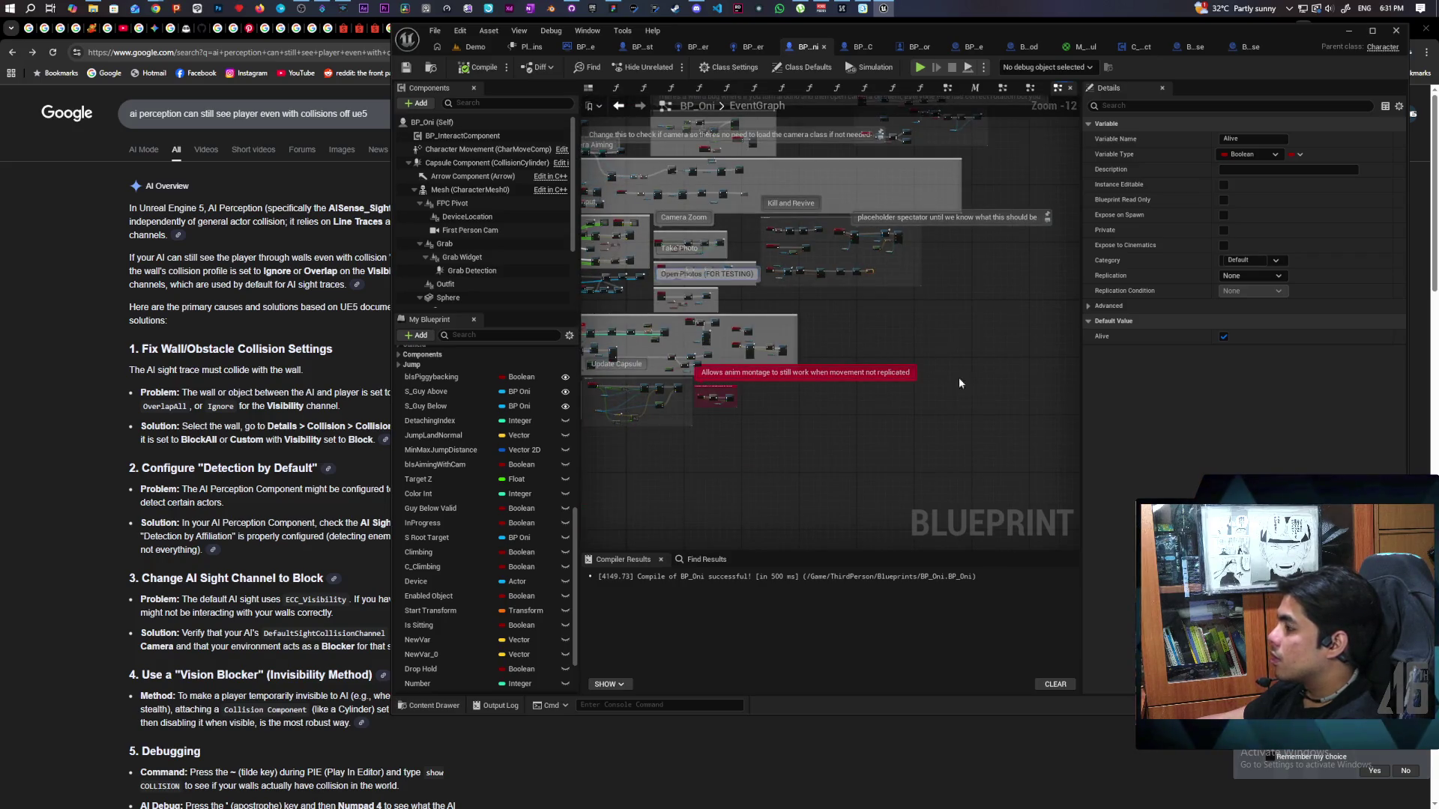
{"action": "scroll", "coordinate": [731, 309], "scroll_direction": "down", "scroll_amount": 2}
{"action": "scroll", "coordinate": [907, 328], "scroll_direction": "up", "scroll_amount": 4}
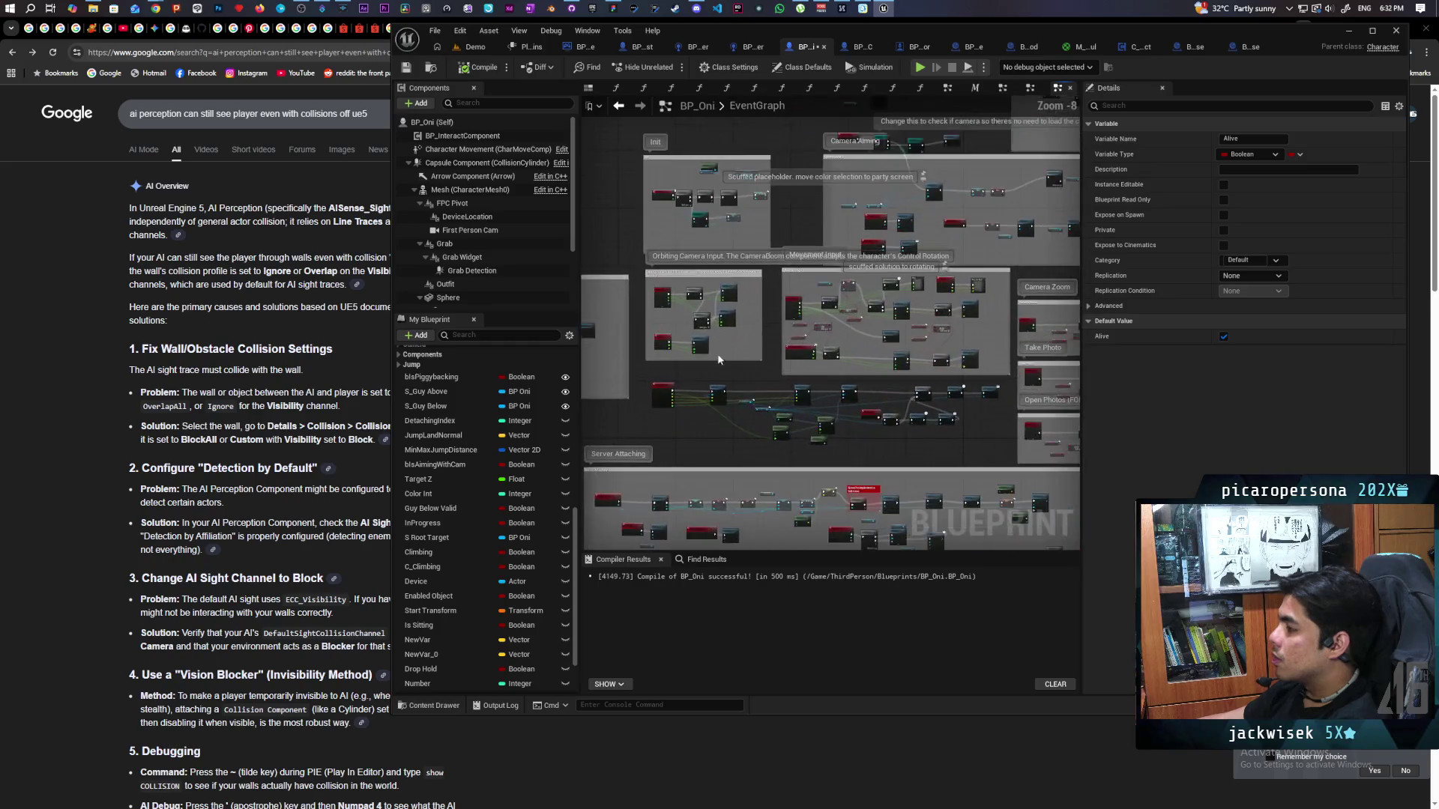
{"action": "scroll", "coordinate": [907, 329], "scroll_direction": "up", "scroll_amount": 8}
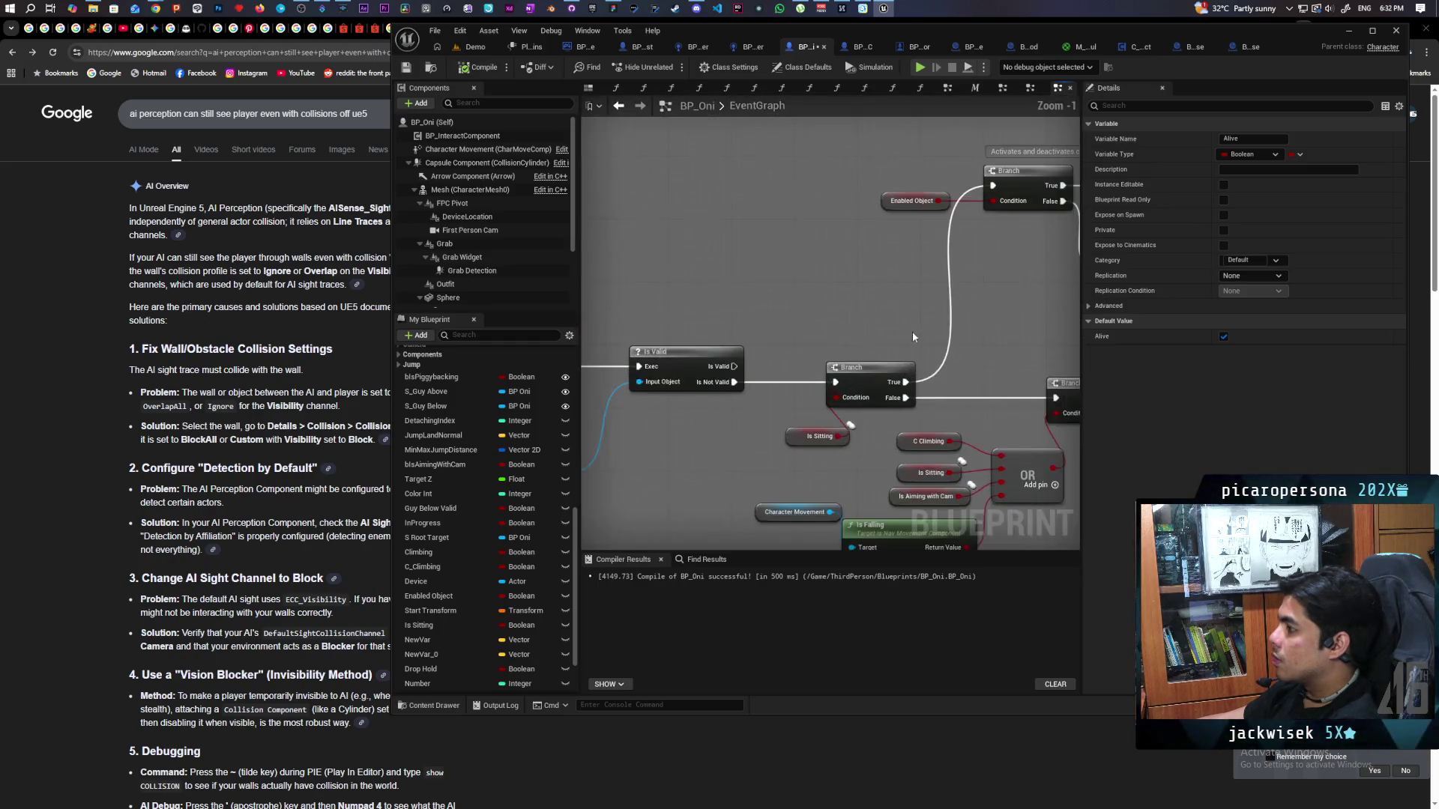
{"action": "mouse_move", "coordinate": [944, 230]}
{"action": "left_mouse_down"}
{"action": "mouse_move", "coordinate": [620, 283]}
{"action": "mouse_move", "coordinate": [764, 344]}
{"action": "mouse_move", "coordinate": [662, 360]}
{"action": "mouse_move", "coordinate": [678, 343]}
{"action": "left_mouse_up"}
{"action": "left_click", "coordinate": [704, 264]}
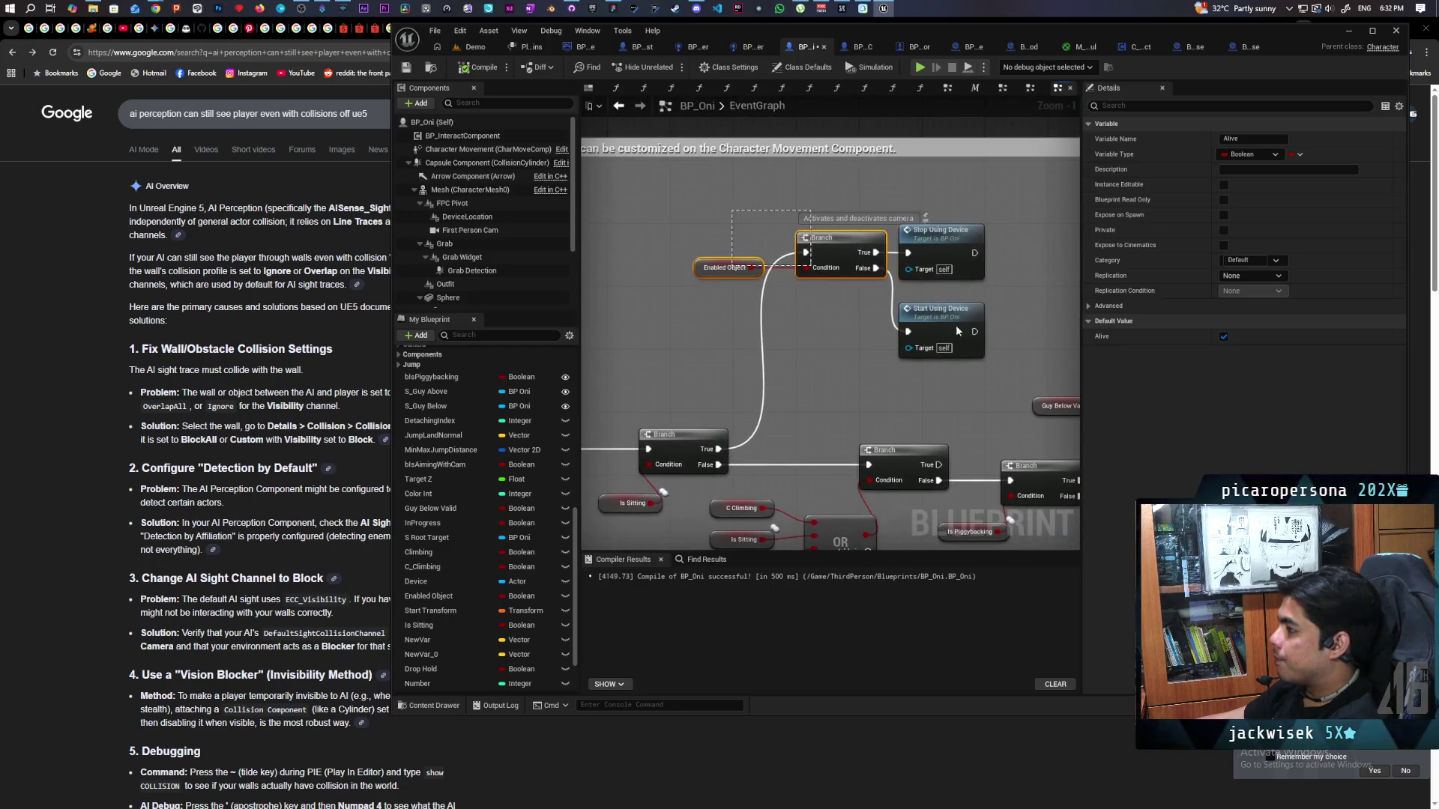
{"action": "left_click_drag", "start_coordinate": [616, 538], "coordinate": [871, 419]}
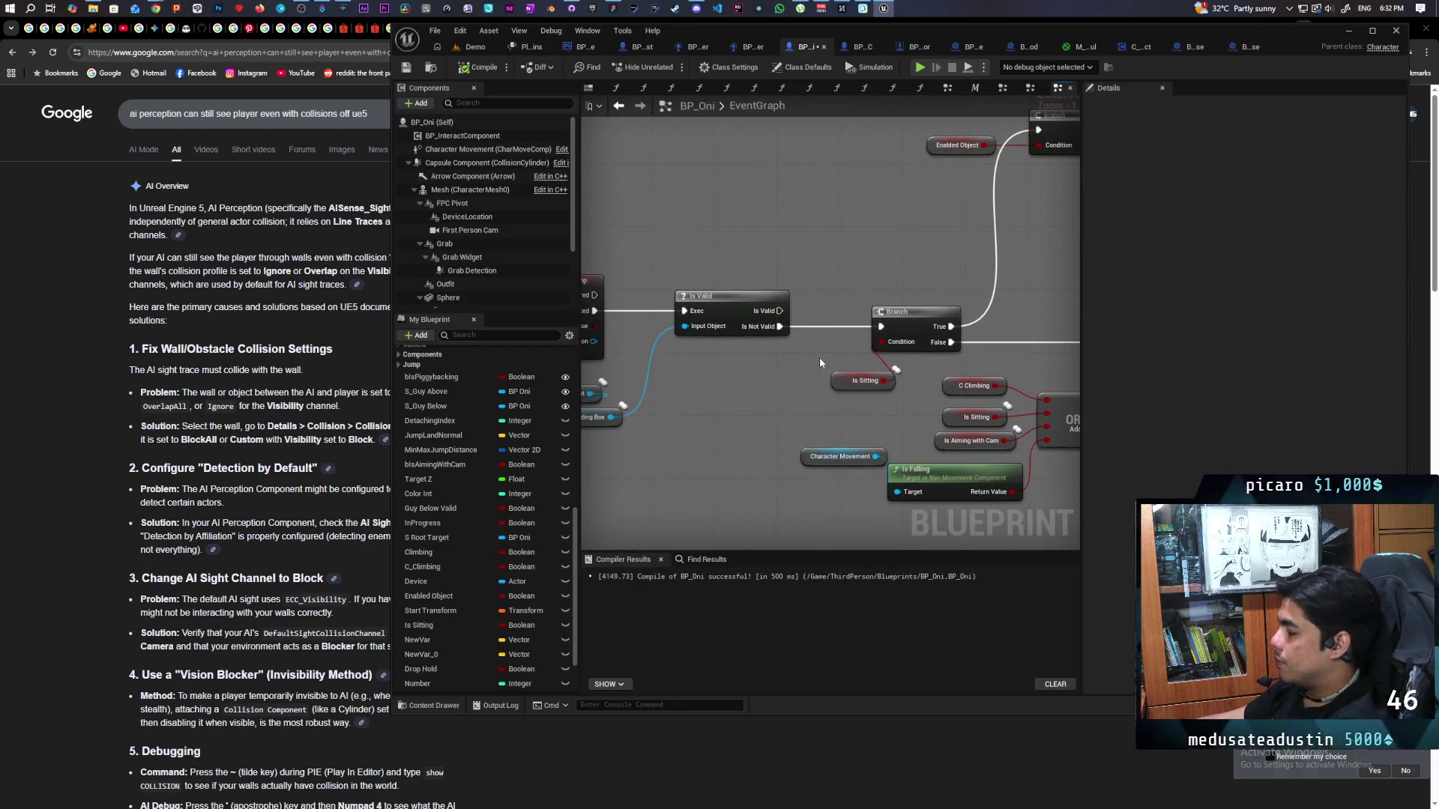
{"action": "left_click", "coordinate": [915, 312]}
{"action": "left_click_drag", "start_coordinate": [914, 311], "coordinate": [787, 411]}
{"action": "left_click_drag", "start_coordinate": [901, 336], "coordinate": [774, 399]}
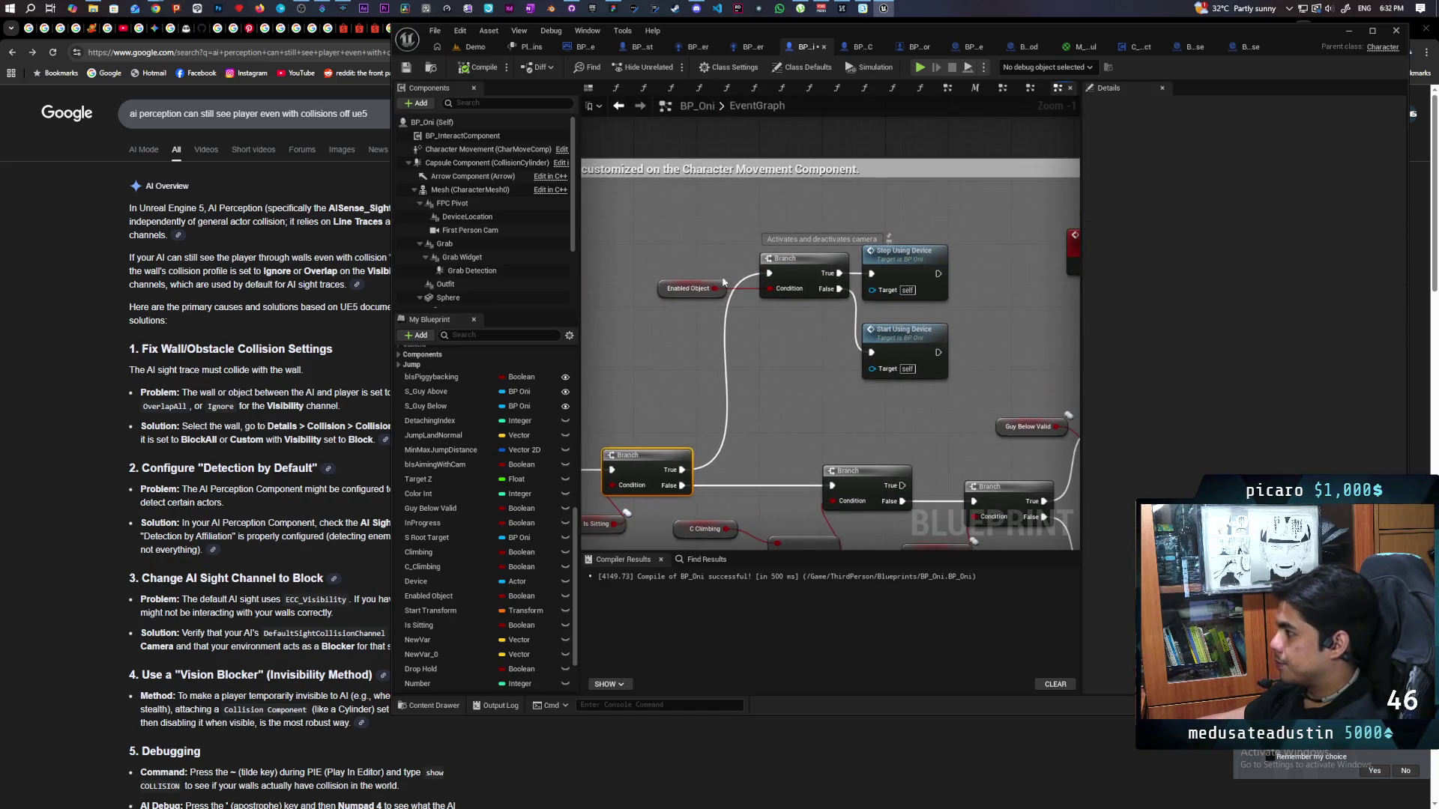
{"action": "left_click", "coordinate": [916, 340]}
{"action": "double_click", "coordinate": [916, 339]}
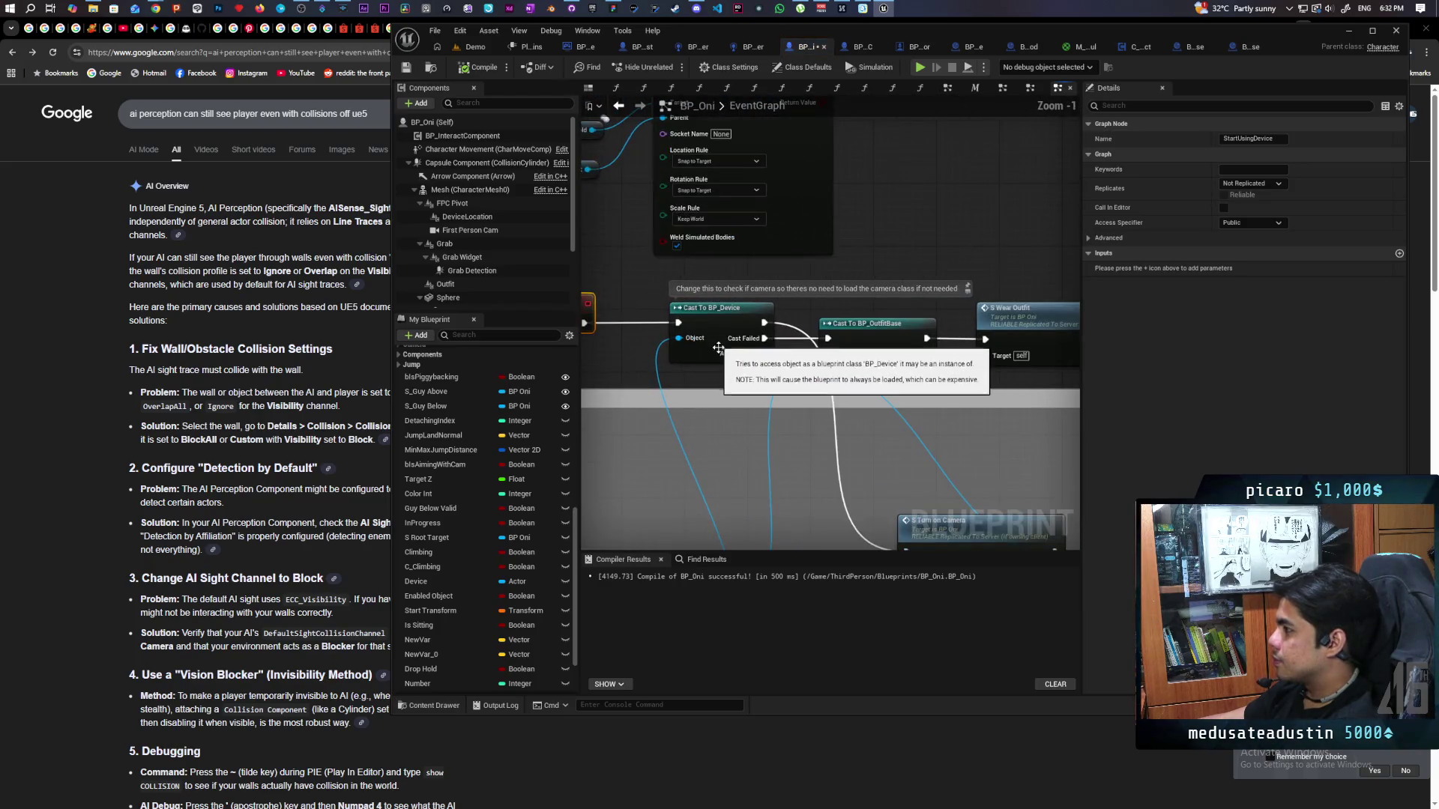
Pull a wire from the Hold pin and search for 'cast to' actions.
{"action": "scroll", "coordinate": [717, 342], "scroll_direction": "up", "scroll_amount": 2}
{"action": "left_click_drag", "start_coordinate": [918, 301], "coordinate": [606, 326]}
{"action": "left_click_drag", "start_coordinate": [725, 326], "coordinate": [785, 356]}
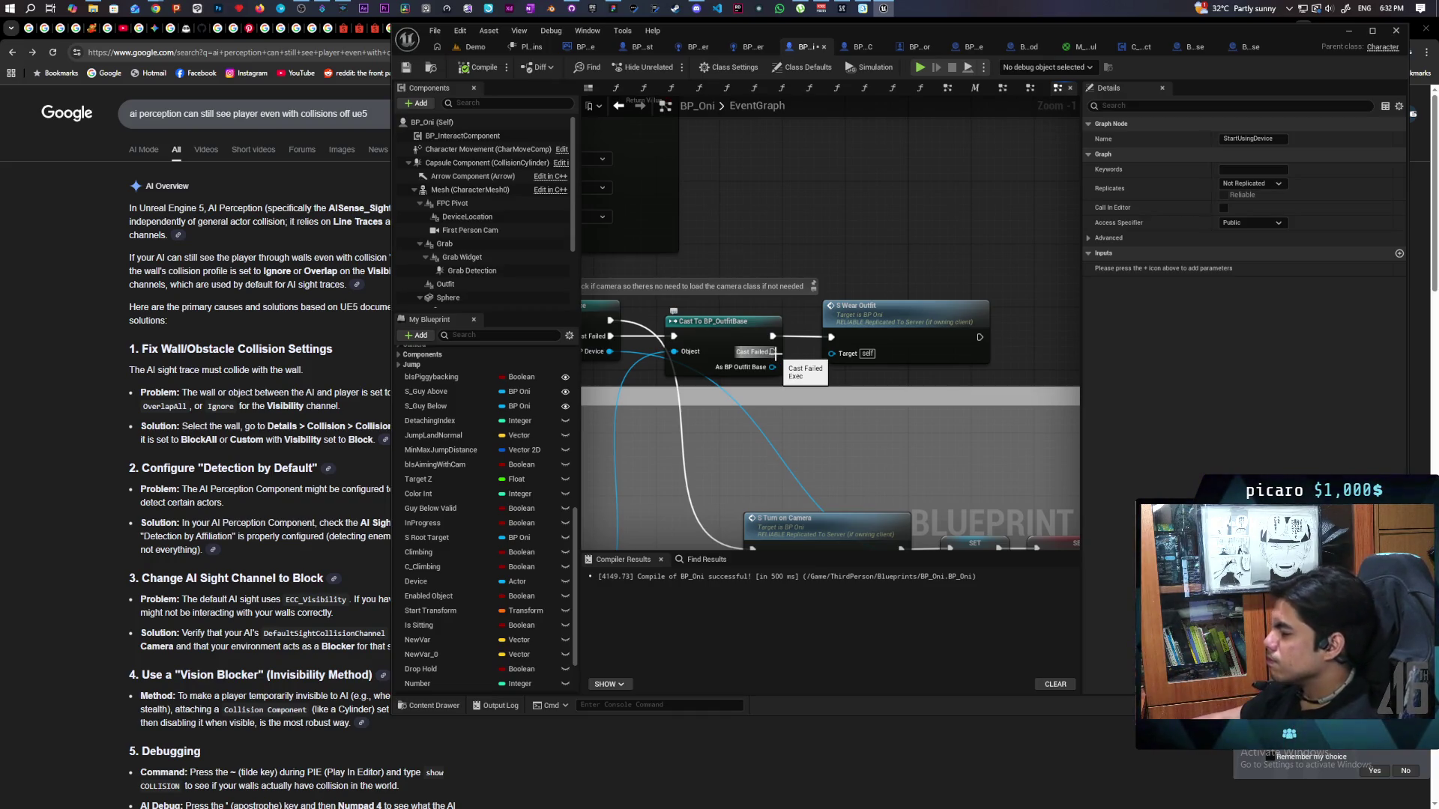
{"action": "mouse_move", "coordinate": [604, 361]}
{"action": "left_mouse_down"}
{"action": "mouse_move", "coordinate": [824, 343]}
{"action": "mouse_move", "coordinate": [794, 225]}
{"action": "mouse_move", "coordinate": [772, 233]}
{"action": "left_mouse_up"}
{"action": "mouse_move", "coordinate": [752, 464]}
{"action": "left_mouse_down"}
{"action": "mouse_move", "coordinate": [959, 187]}
{"action": "mouse_move", "coordinate": [974, 207]}
{"action": "mouse_move", "coordinate": [965, 171]}
{"action": "left_mouse_up"}
{"action": "type", "text": "cast to"}
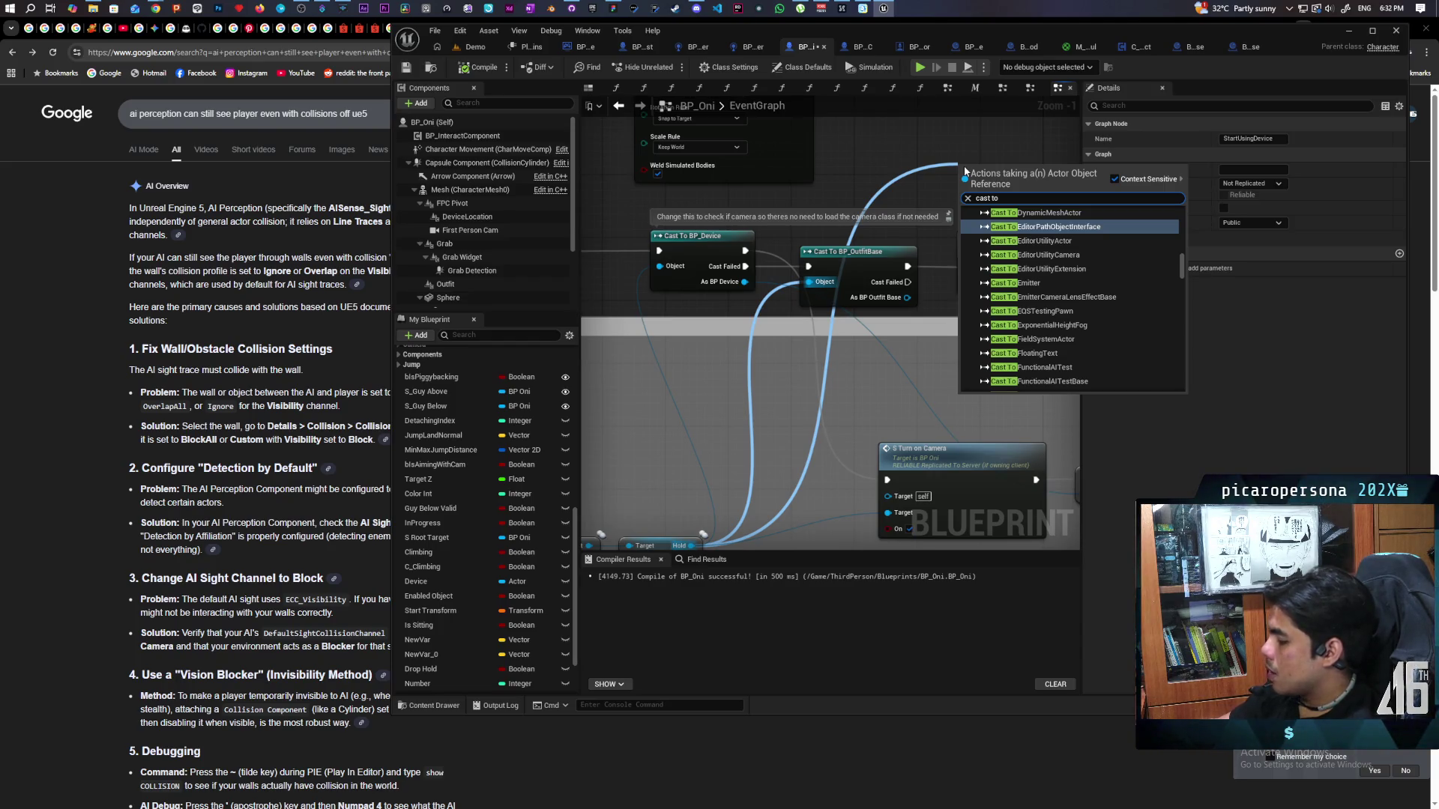
Add a Cast To BP_SpiritEssence node on the held object, extend the outfit cast's failure path, and save.
{"action": "type", "text": "spirit"}
{"action": "key", "text": "Return"}
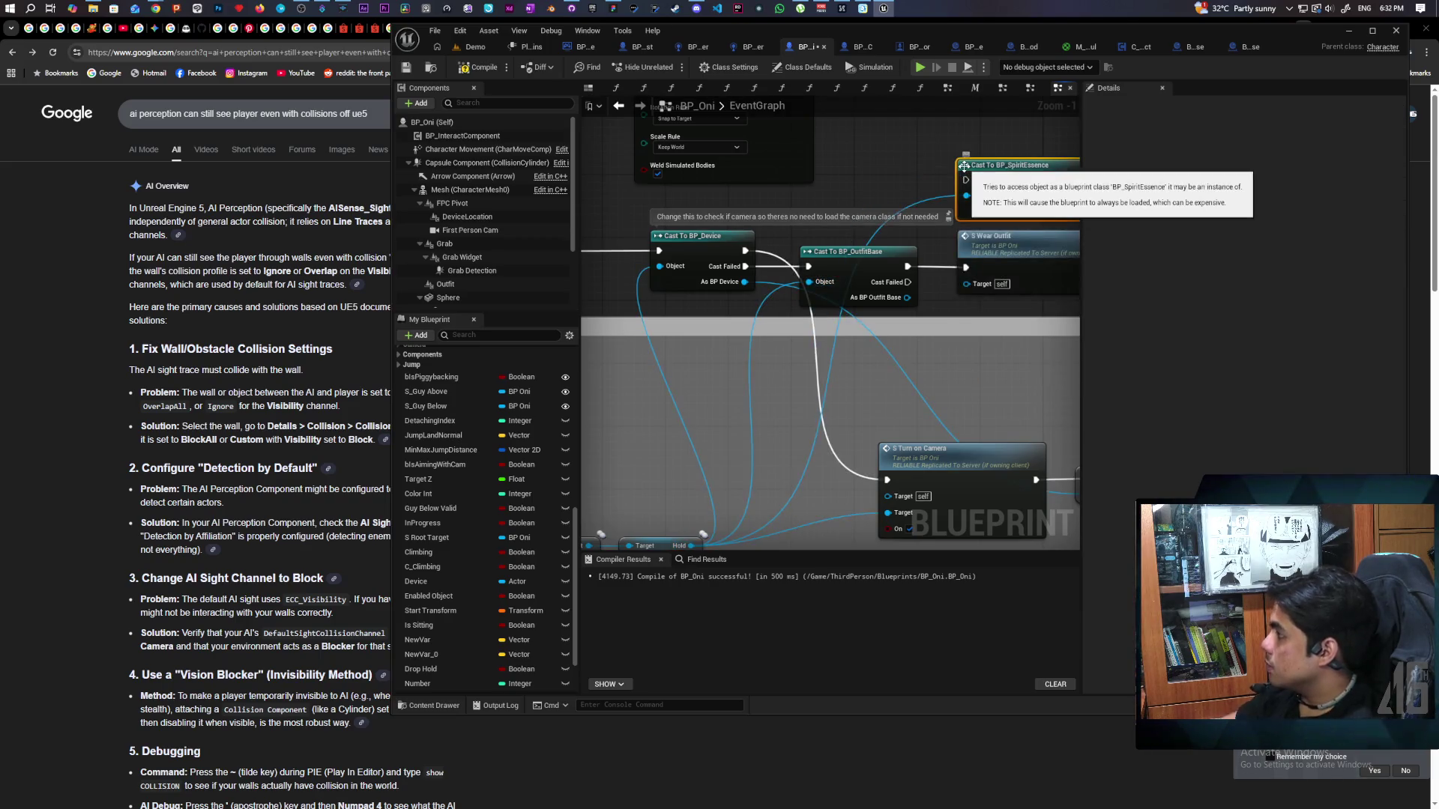
{"action": "left_click_drag", "start_coordinate": [722, 401], "coordinate": [800, 271]}
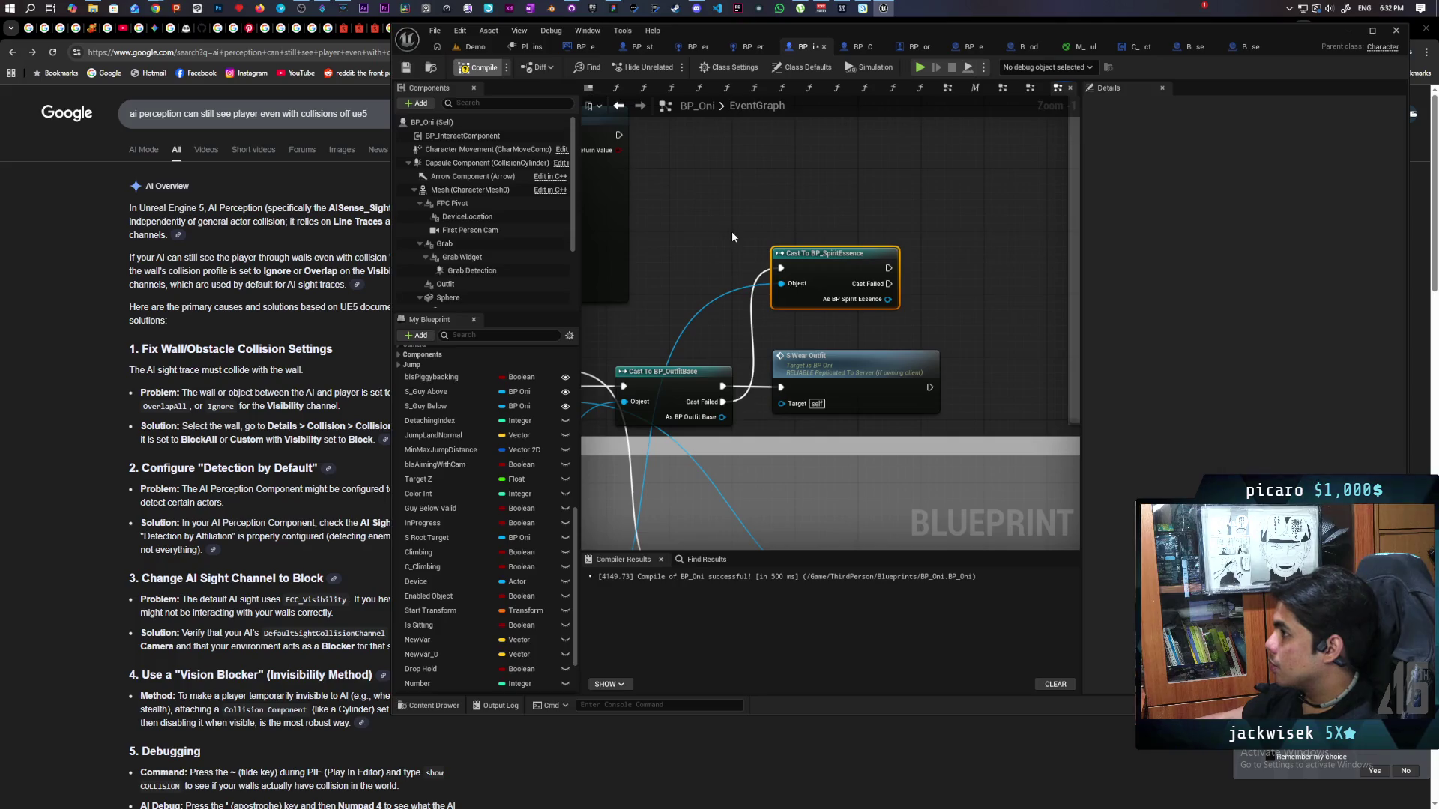
{"action": "key", "text": "ctrl+s"}
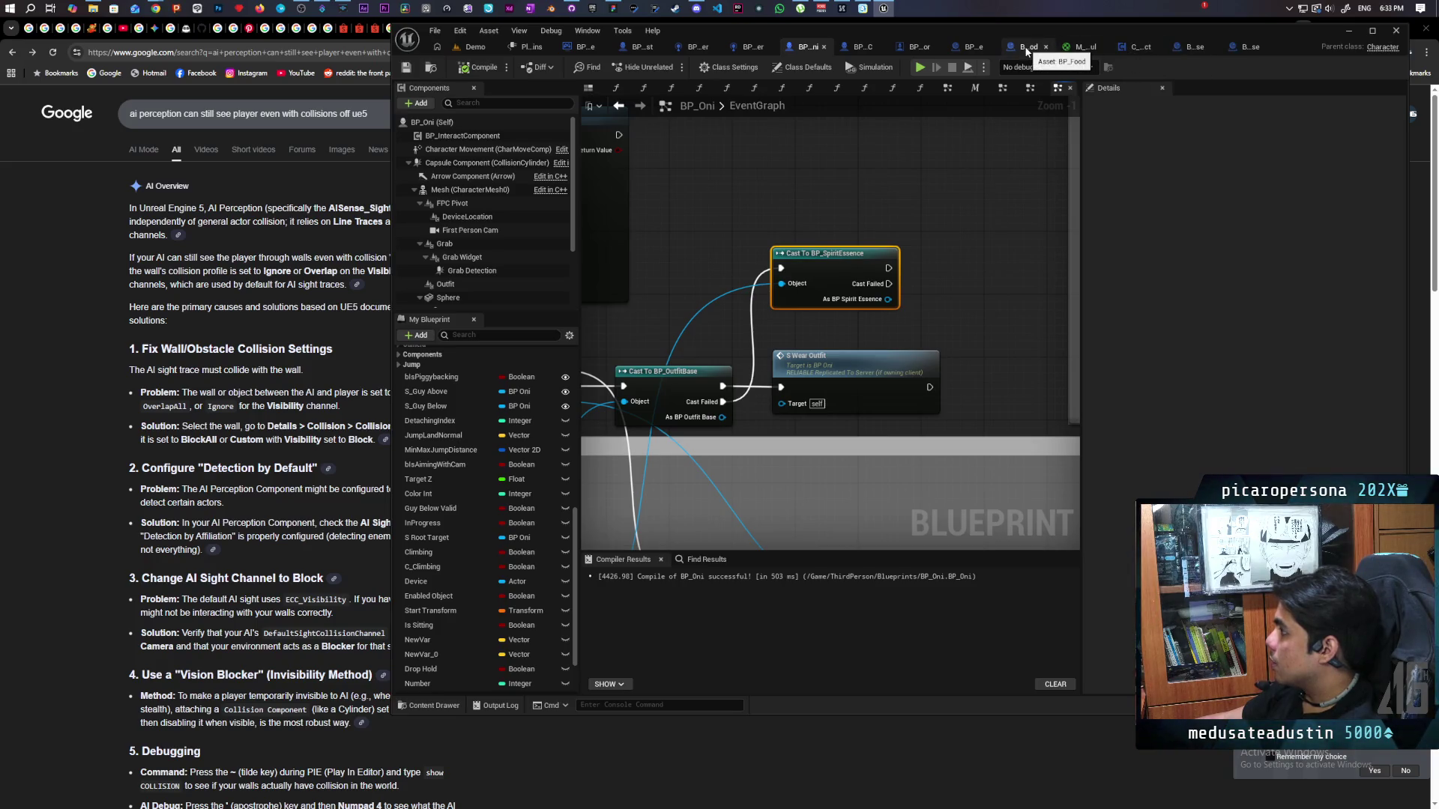
{"action": "left_click", "coordinate": [973, 47]}
Add a custom event to BP_SpiritEssence's EventGraph and name it Resummon.
{"action": "left_click", "coordinate": [798, 88]}
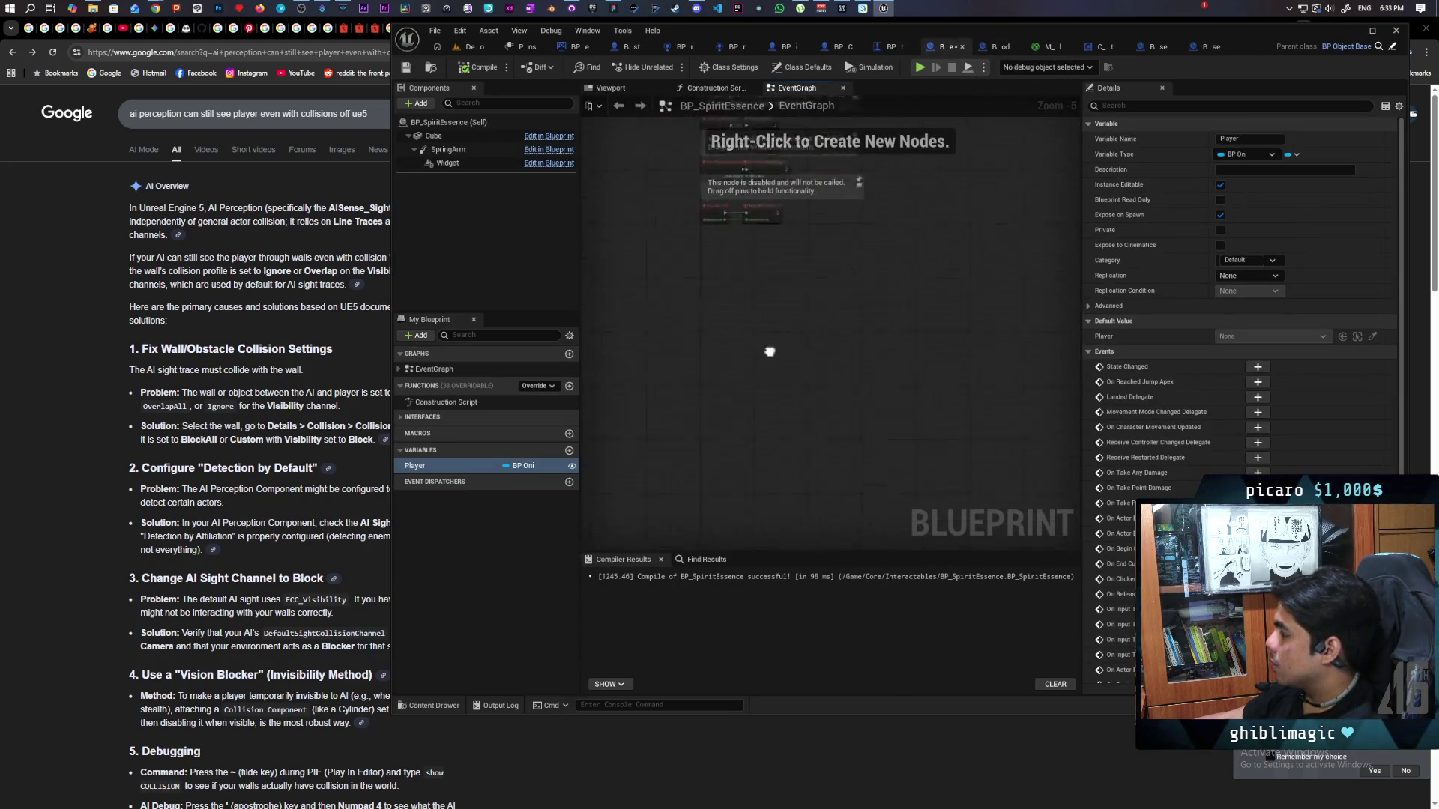
{"action": "scroll", "coordinate": [766, 415], "scroll_direction": "up", "scroll_amount": 1}
{"action": "scroll", "coordinate": [780, 390], "scroll_direction": "down", "scroll_amount": 1}
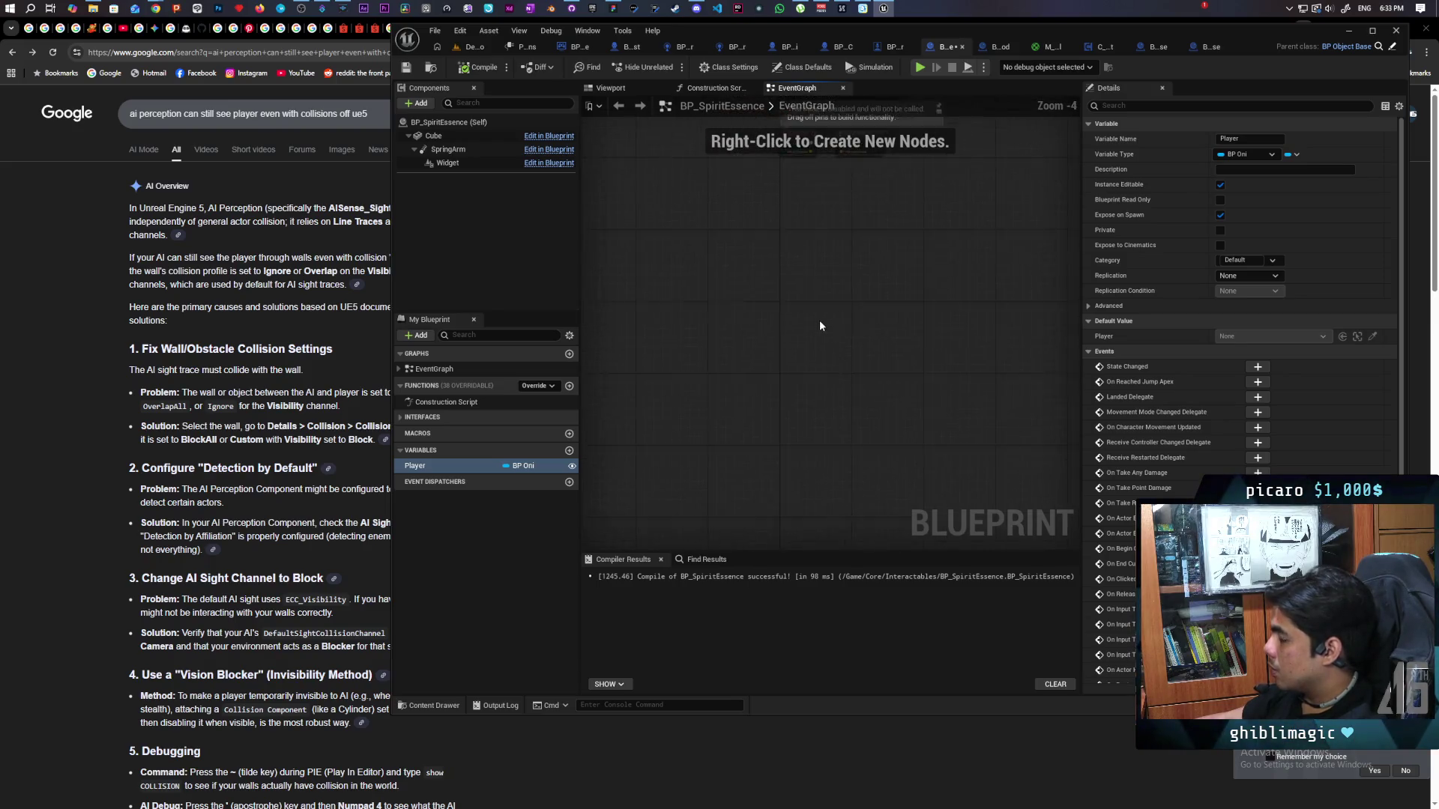
{"action": "scroll", "coordinate": [828, 484], "scroll_direction": "up", "scroll_amount": 1}
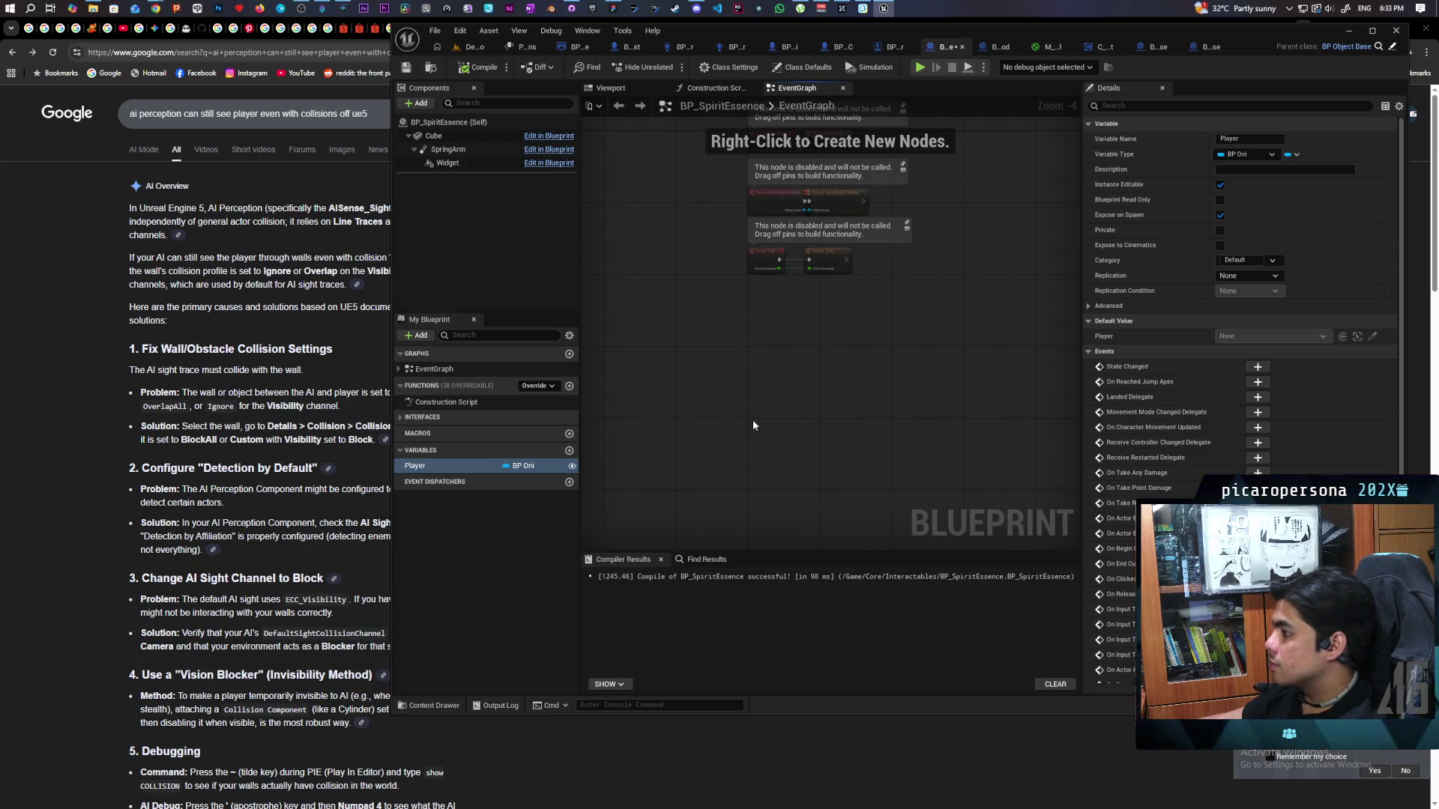
{"action": "key", "text": "ctrl+v"}
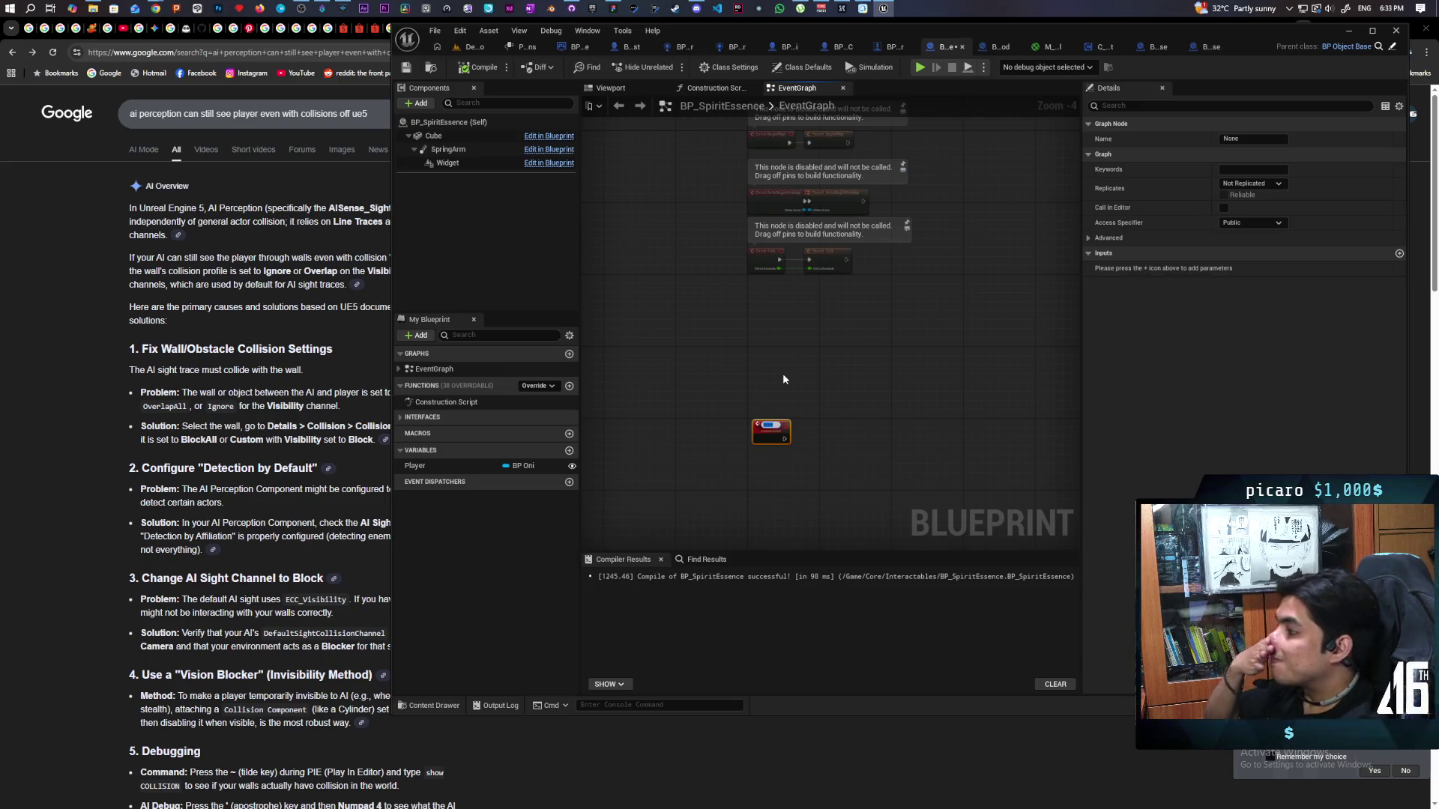
{"action": "type", "text": "summon"}
{"action": "key", "text": "Return"}
{"action": "scroll", "coordinate": [782, 380], "scroll_direction": "up", "scroll_amount": 4}
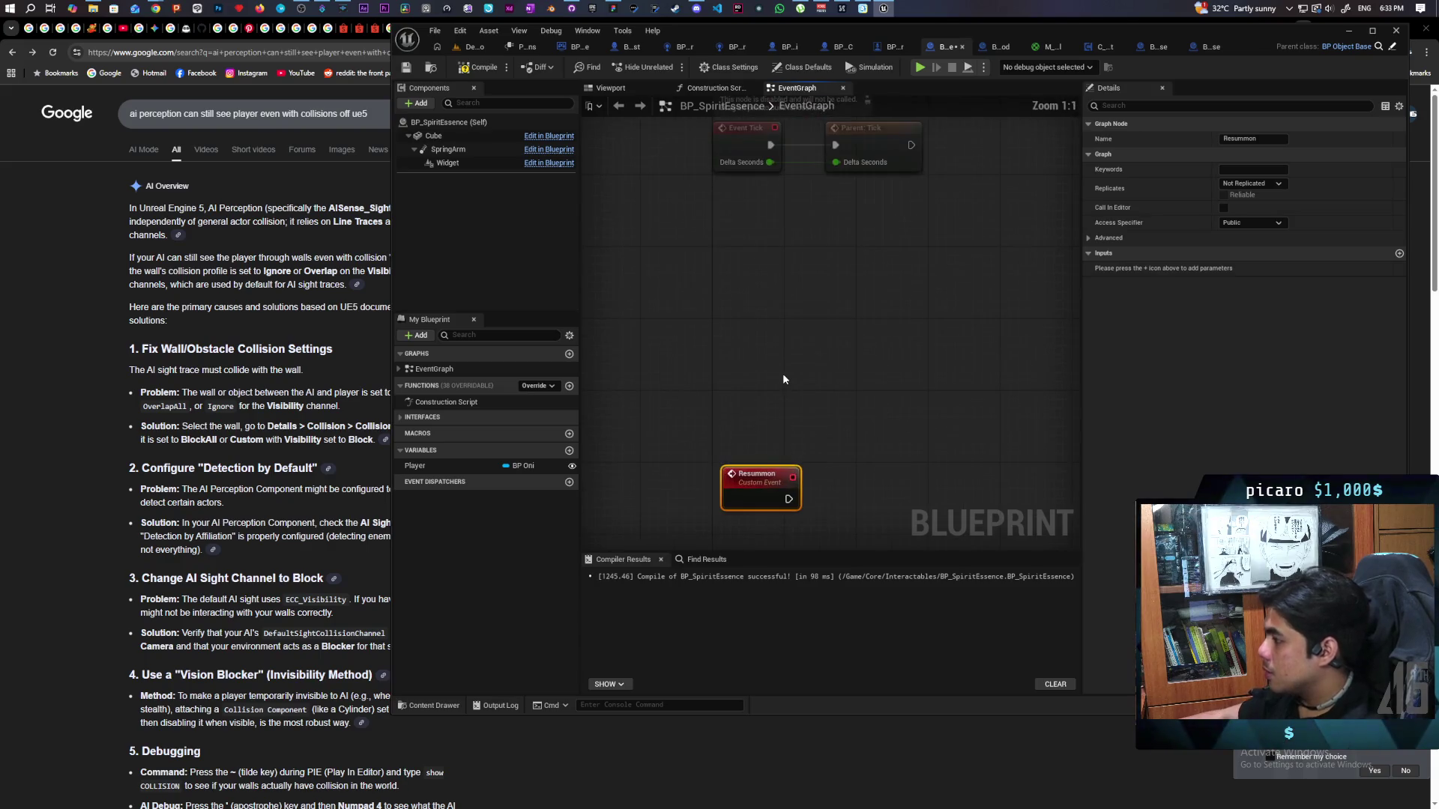
Add a Player getter and wire a Resummon call on Player after the Resummon event.
{"action": "mouse_move", "coordinate": [414, 465]}
{"action": "left_mouse_down"}
{"action": "mouse_move", "coordinate": [747, 452]}
{"action": "mouse_move", "coordinate": [839, 396]}
{"action": "left_mouse_up"}
{"action": "left_click", "coordinate": [761, 447]}
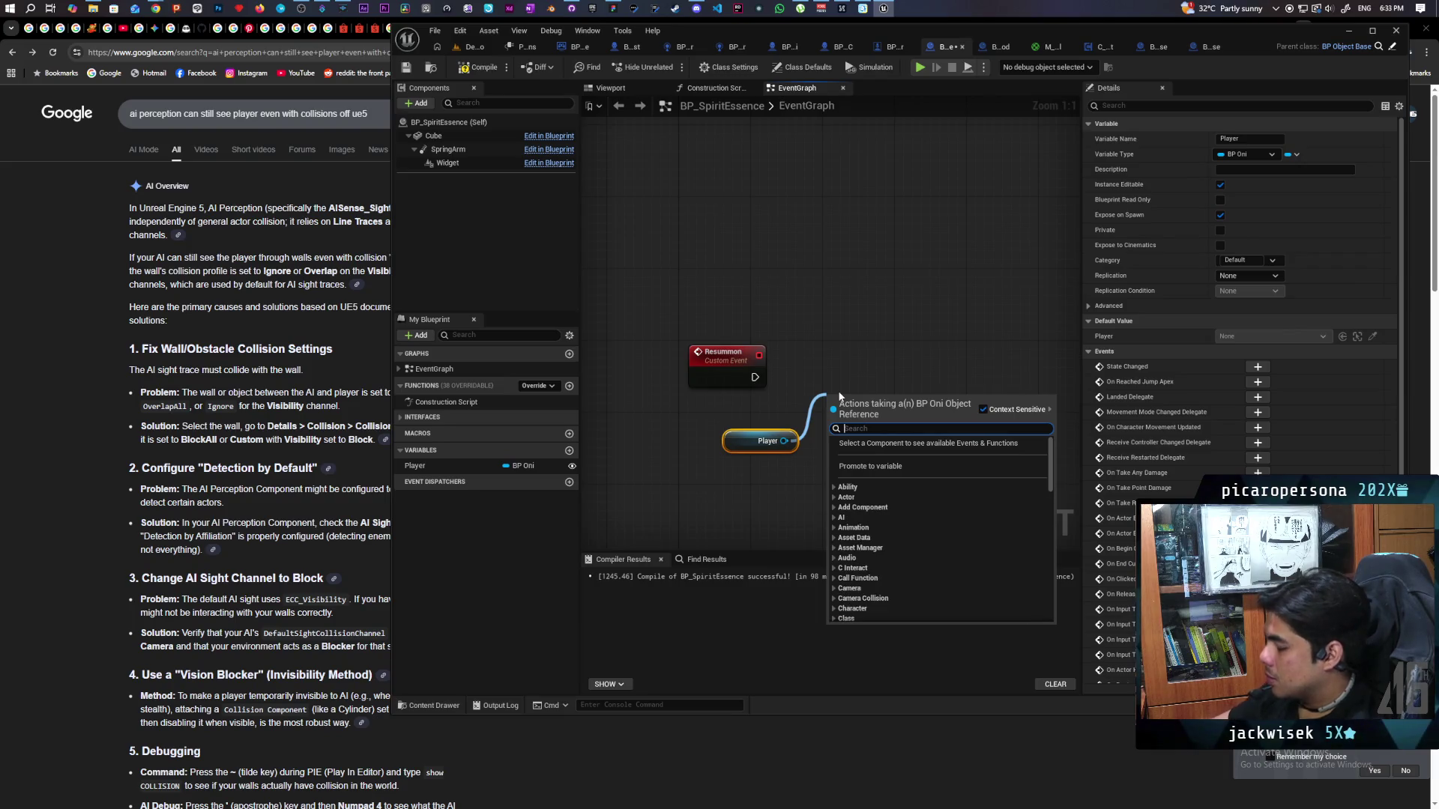
{"action": "type", "text": "resummon"}
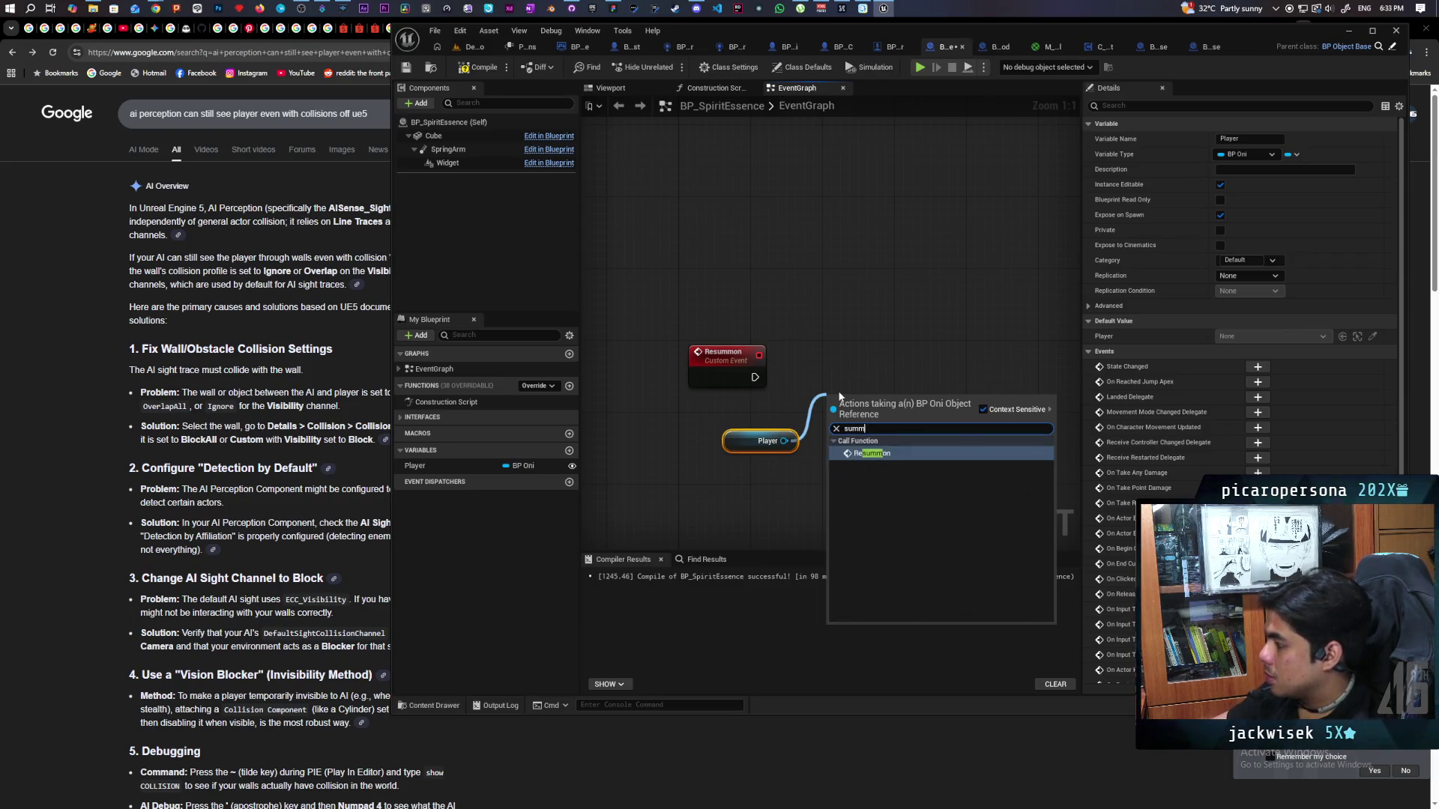
{"action": "key", "text": "Return"}
{"action": "mouse_move", "coordinate": [856, 423]}
{"action": "left_mouse_down"}
{"action": "mouse_move", "coordinate": [857, 388]}
{"action": "mouse_move", "coordinate": [833, 392]}
{"action": "mouse_move", "coordinate": [919, 373]}
{"action": "left_mouse_up"}
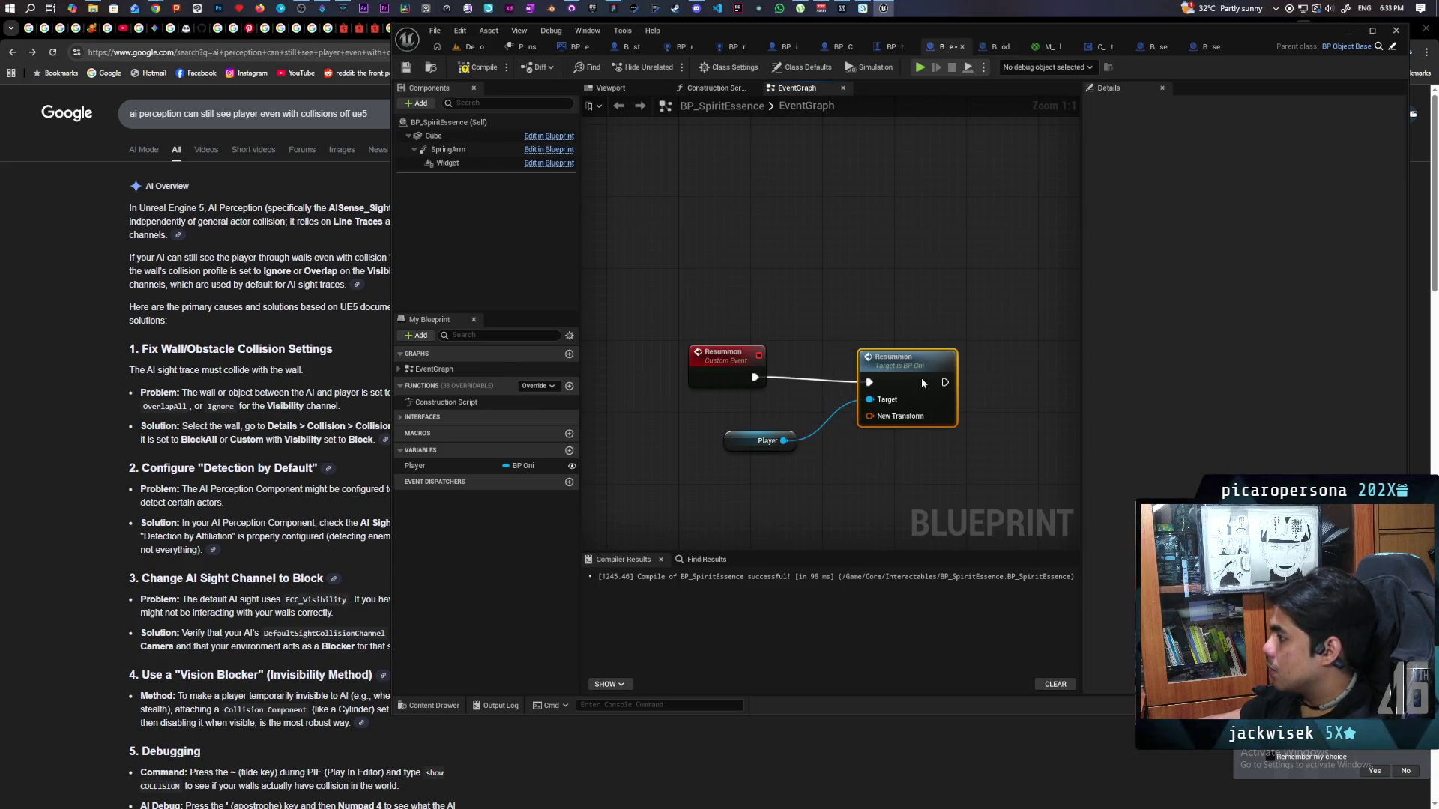
{"action": "key", "text": "q"}
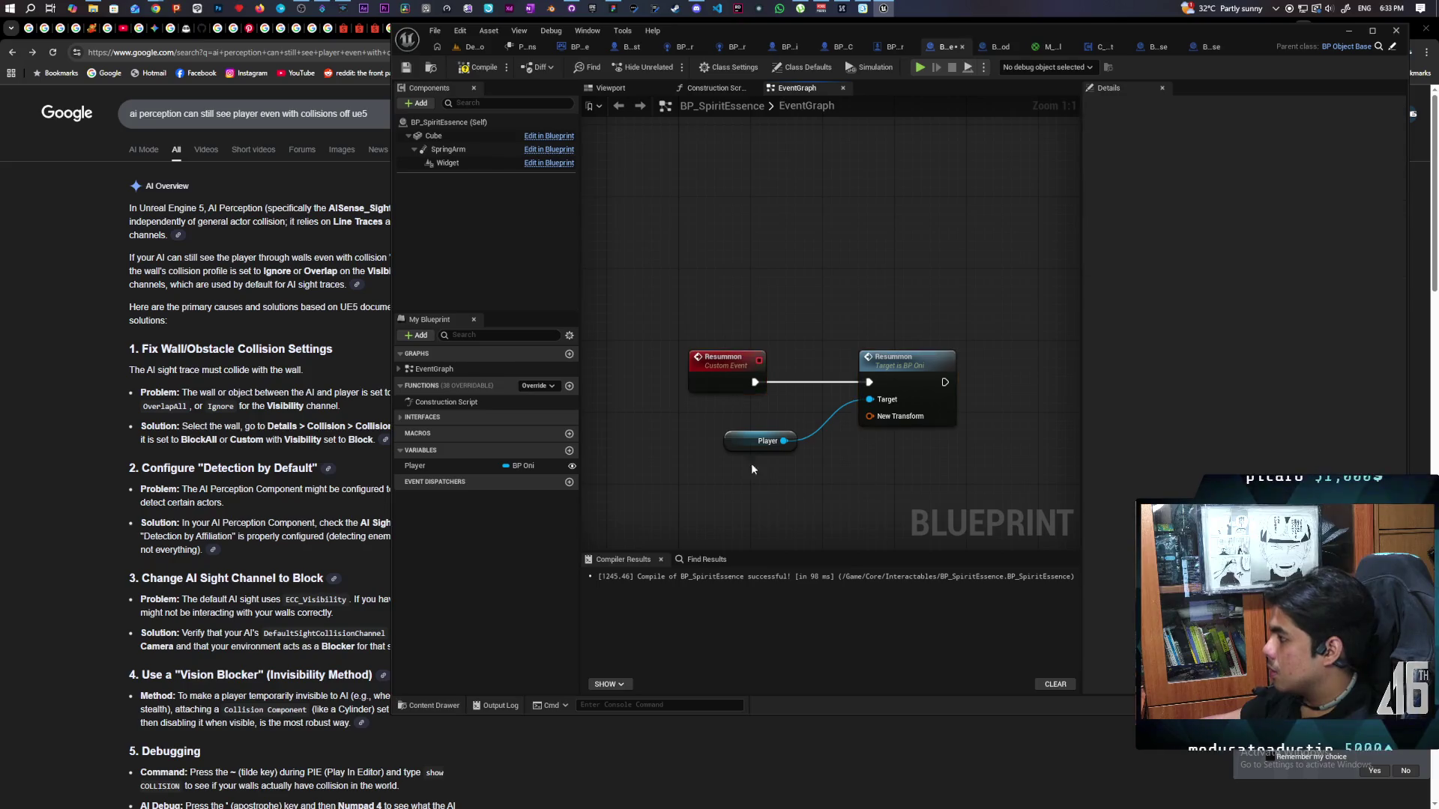
{"action": "left_click_drag", "start_coordinate": [741, 445], "coordinate": [712, 436]}
Split New Transform and feed it Get Actor Transform's location and rotation.
{"action": "right_click", "coordinate": [869, 415]}
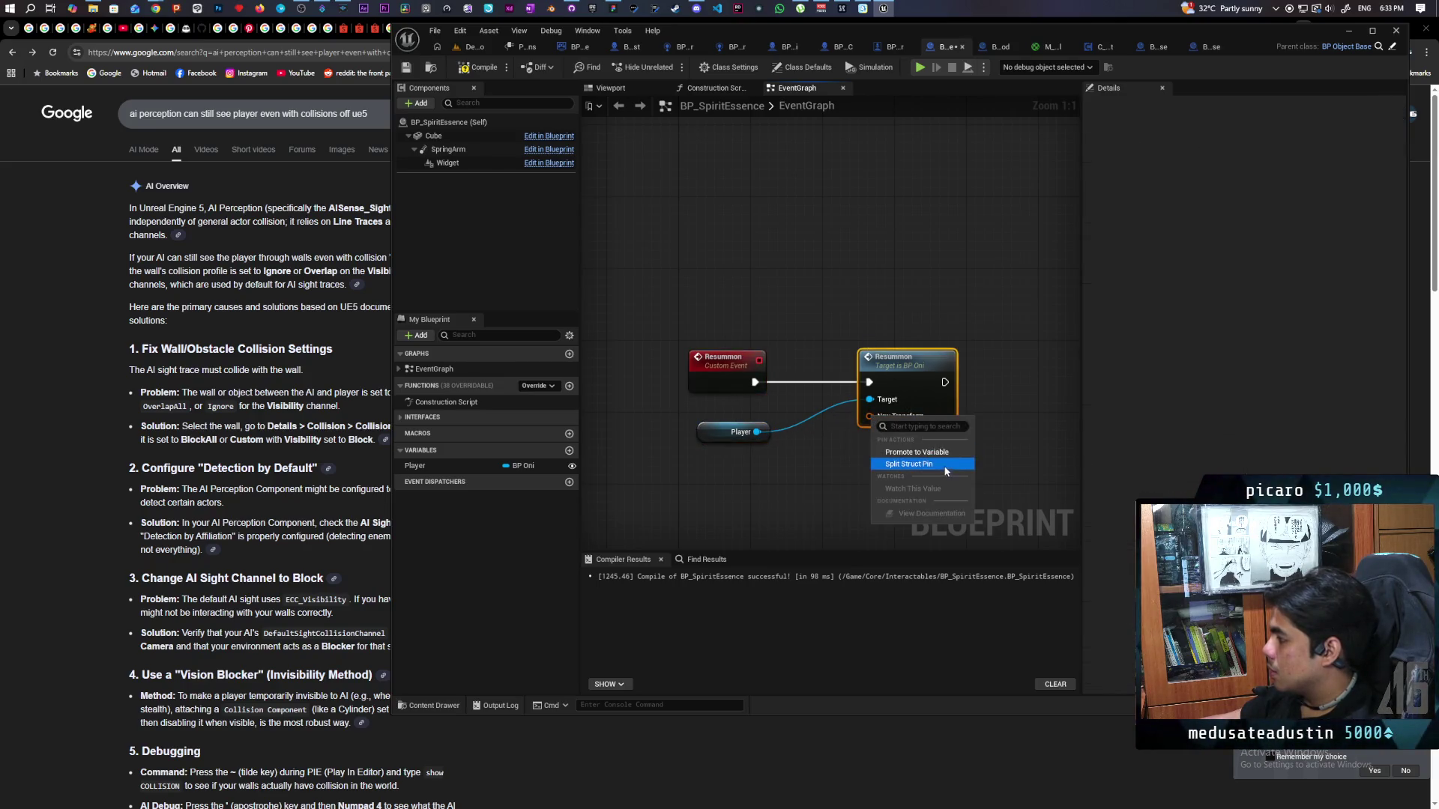
{"action": "left_click", "coordinate": [921, 466]}
{"action": "right_click", "coordinate": [726, 497]}
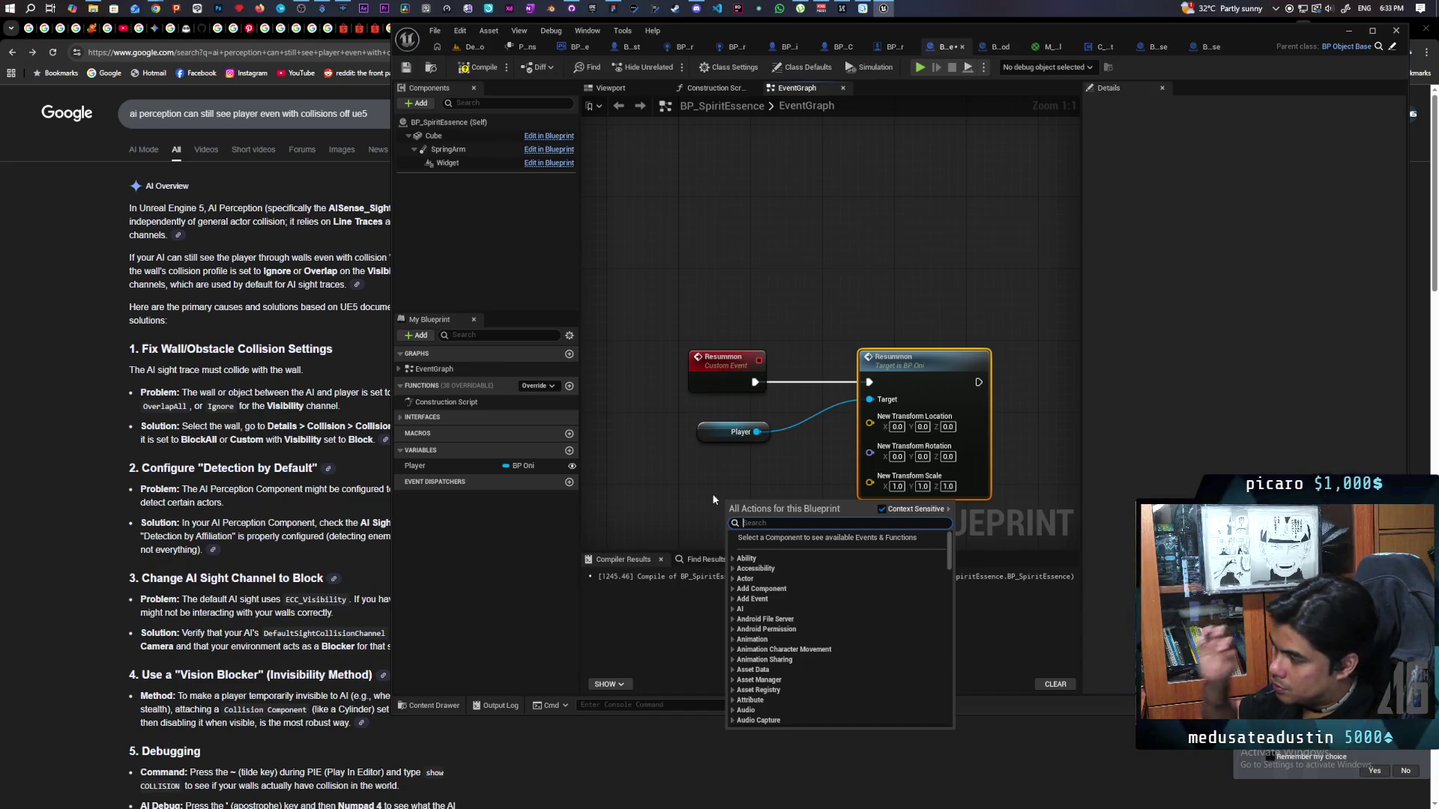
{"action": "type", "text": "get transform"}
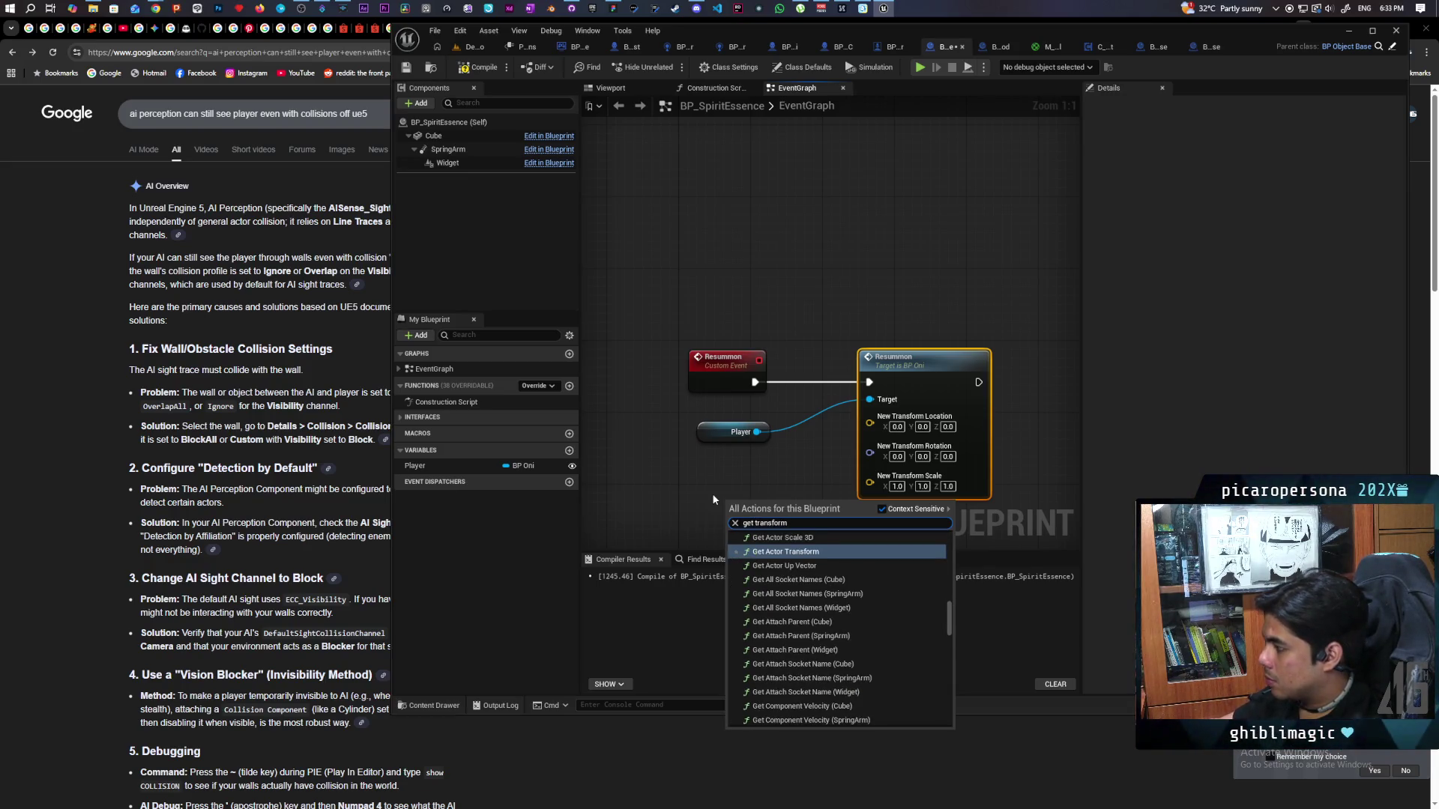
{"action": "key", "text": "Return"}
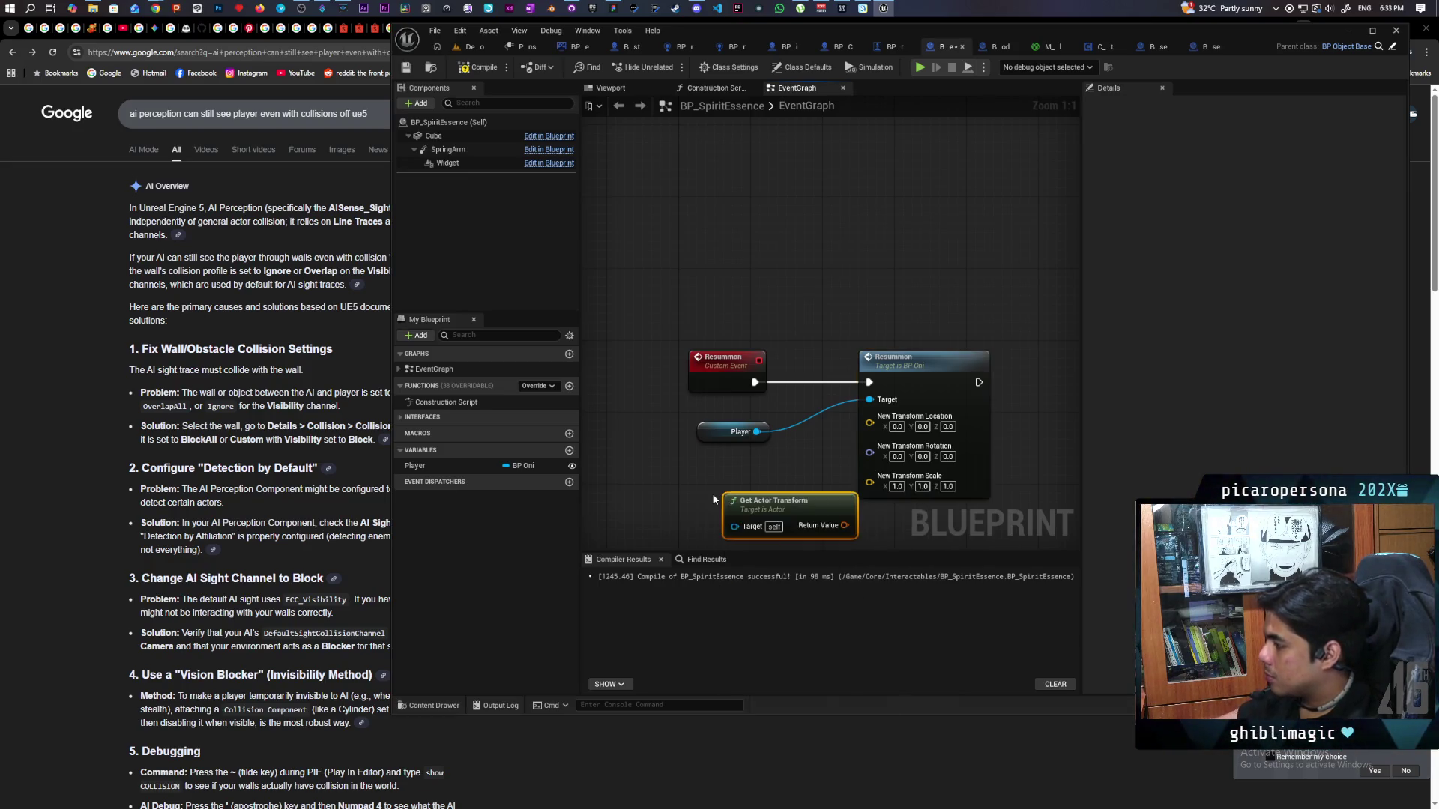
{"action": "left_click_drag", "start_coordinate": [791, 504], "coordinate": [727, 494]}
{"action": "right_click", "coordinate": [779, 517]}
{"action": "left_click", "coordinate": [807, 540]}
{"action": "left_click_drag", "start_coordinate": [811, 516], "coordinate": [869, 416]}
{"action": "left_click_drag", "start_coordinate": [749, 493], "coordinate": [731, 475]}
{"action": "left_click_drag", "start_coordinate": [810, 533], "coordinate": [893, 441]}
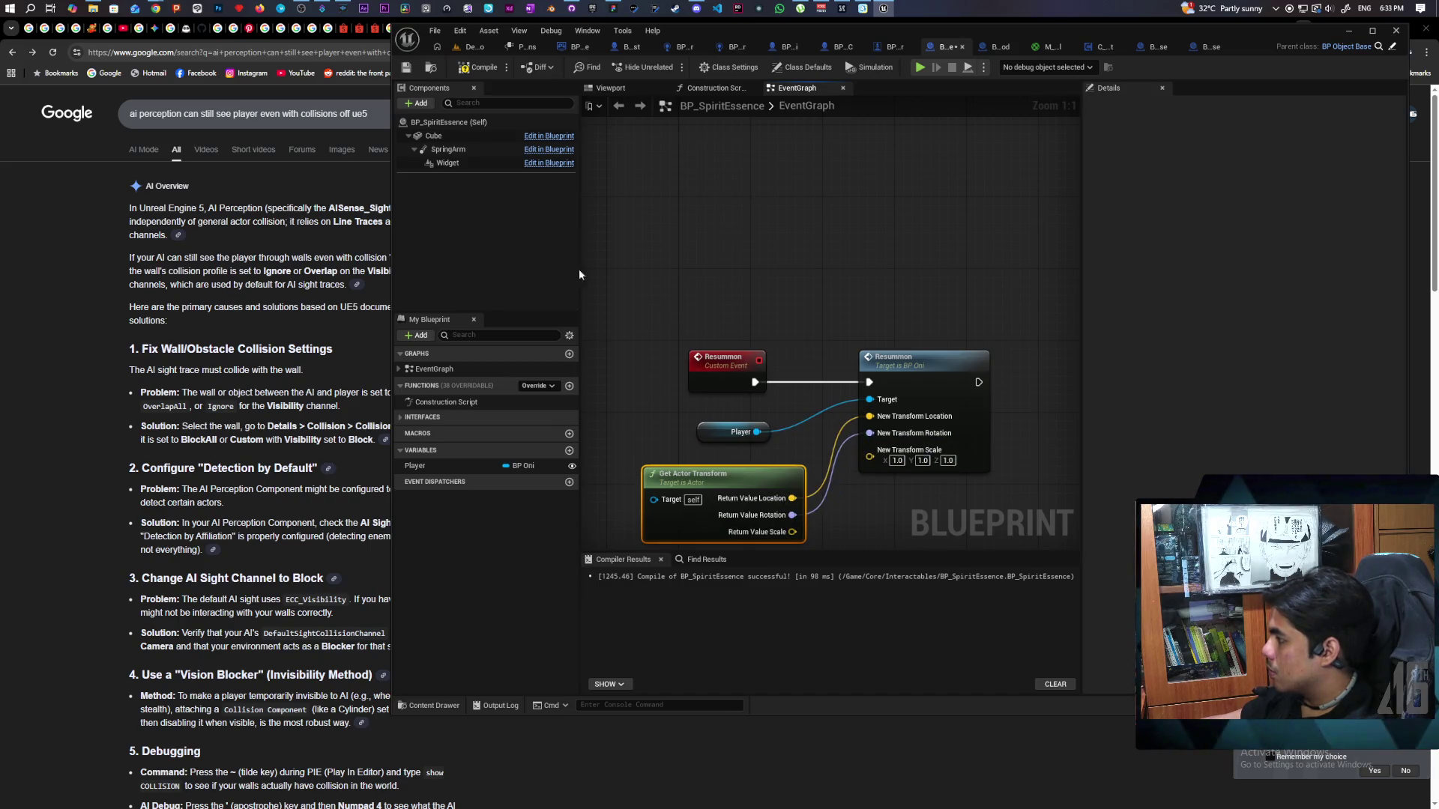
{"action": "left_click", "coordinate": [478, 66]}
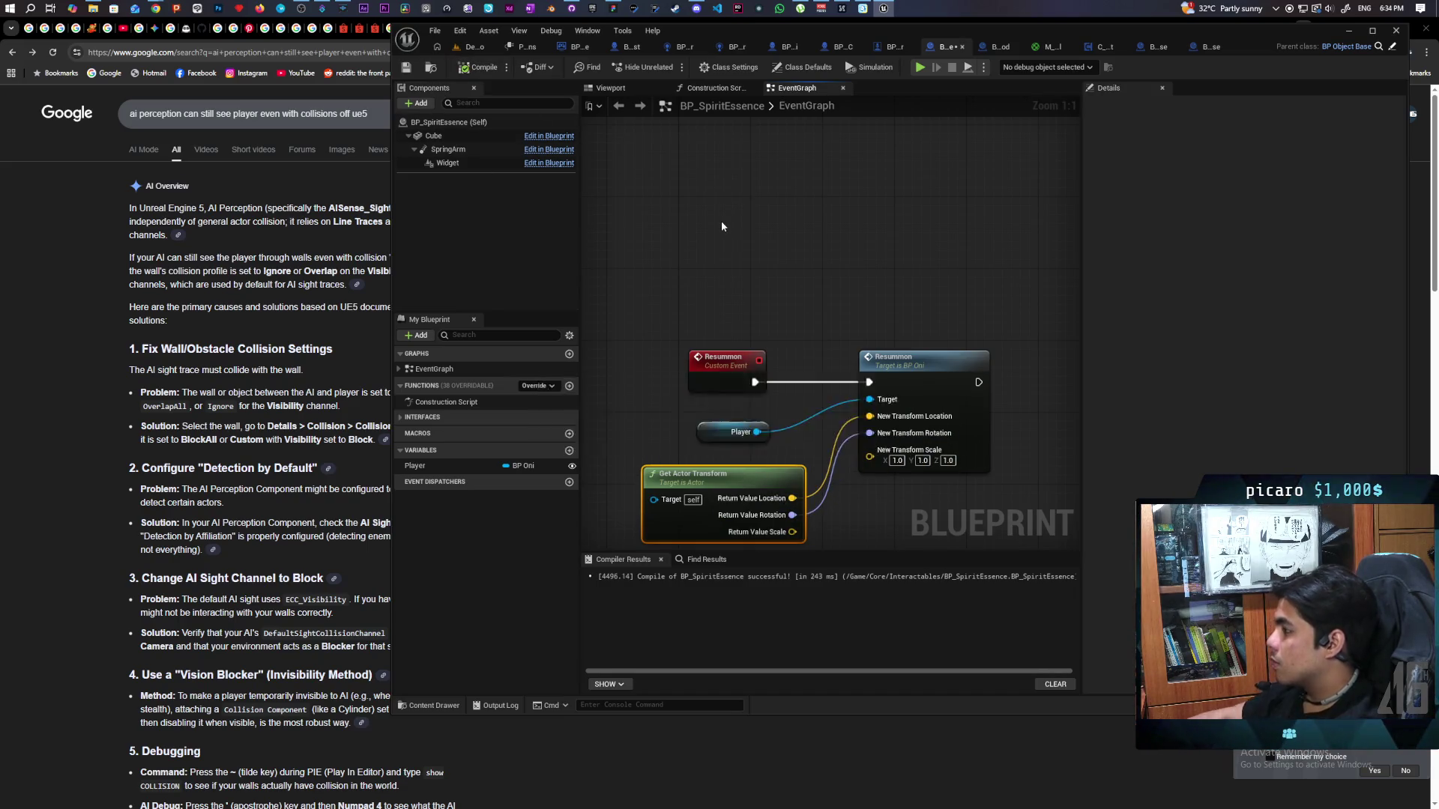
Open BP_Oni's Resummon event and bring it and the Possess nodes into view.
{"action": "left_click_drag", "start_coordinate": [802, 202], "coordinate": [734, 185]}
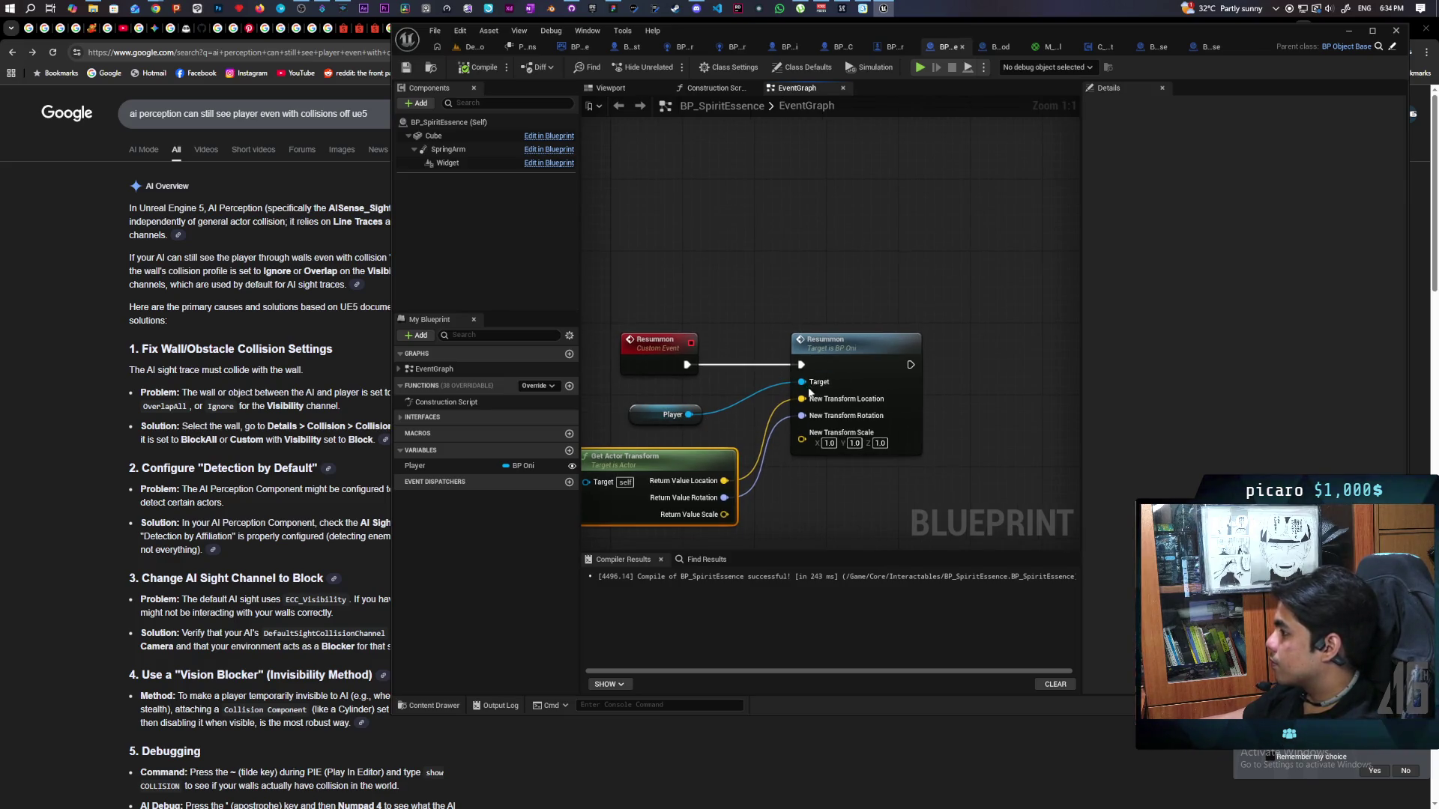
{"action": "double_click", "coordinate": [813, 390]}
{"action": "mouse_move", "coordinate": [842, 407]}
{"action": "left_mouse_down"}
{"action": "mouse_move", "coordinate": [621, 442]}
{"action": "mouse_move", "coordinate": [501, 412]}
{"action": "left_mouse_up"}
{"action": "mouse_move", "coordinate": [881, 438]}
{"action": "left_mouse_down"}
{"action": "mouse_move", "coordinate": [1017, 424]}
{"action": "mouse_move", "coordinate": [952, 424]}
{"action": "left_mouse_up"}
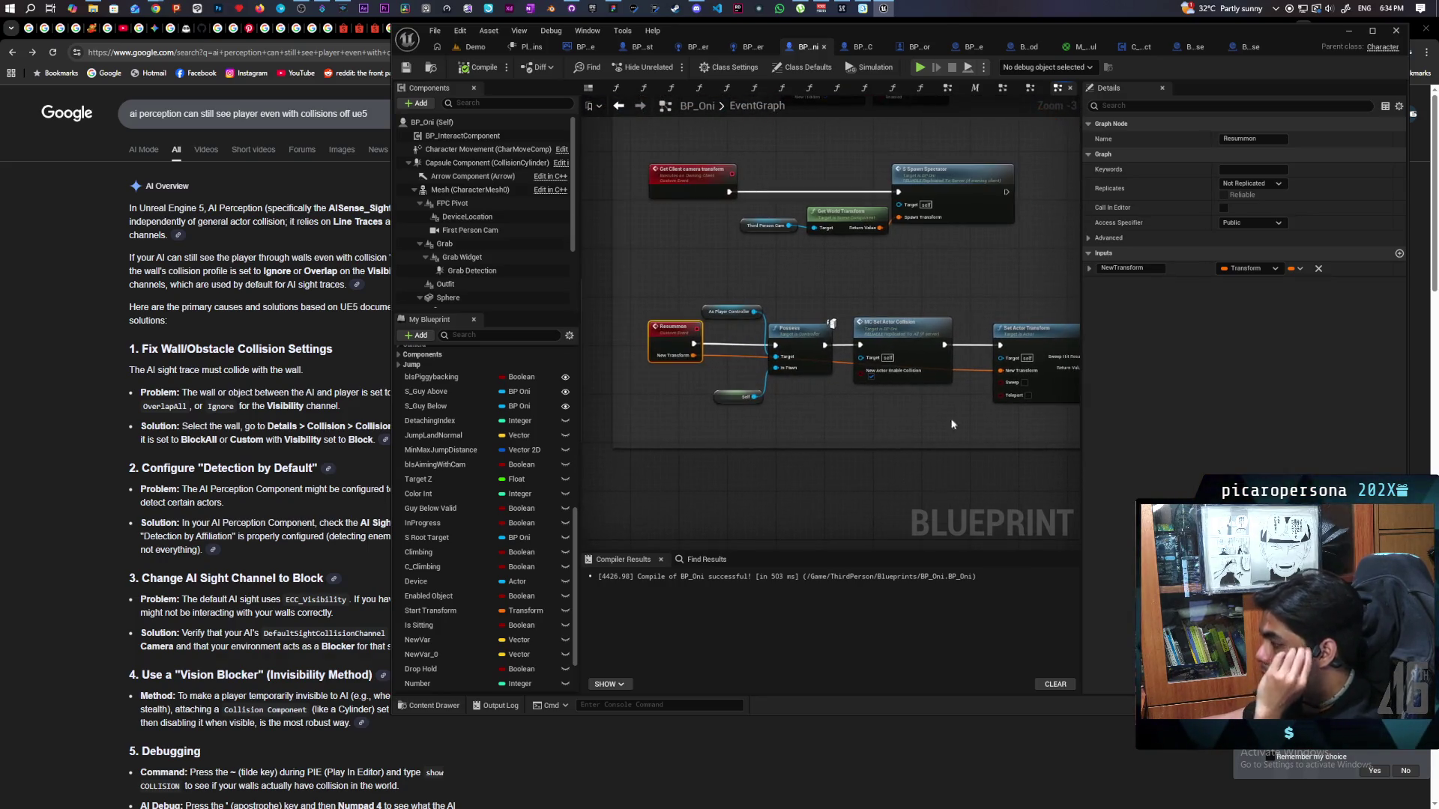
Set BP_Oni's Resummon event to Run on Server and Reliable, then save the blueprint.
{"action": "left_click", "coordinate": [1250, 183]}
{"action": "left_click", "coordinate": [1271, 226]}
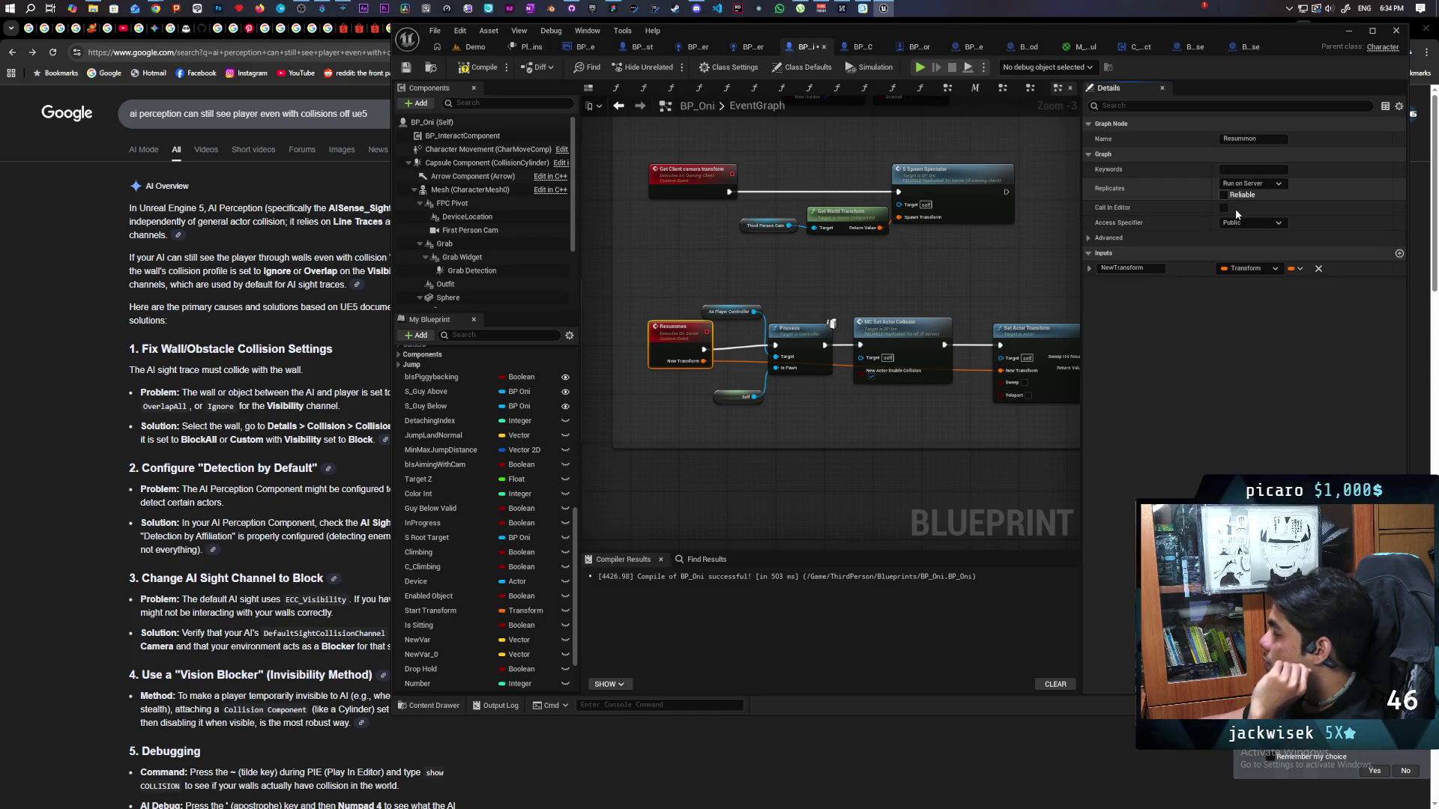
{"action": "left_click", "coordinate": [1225, 195]}
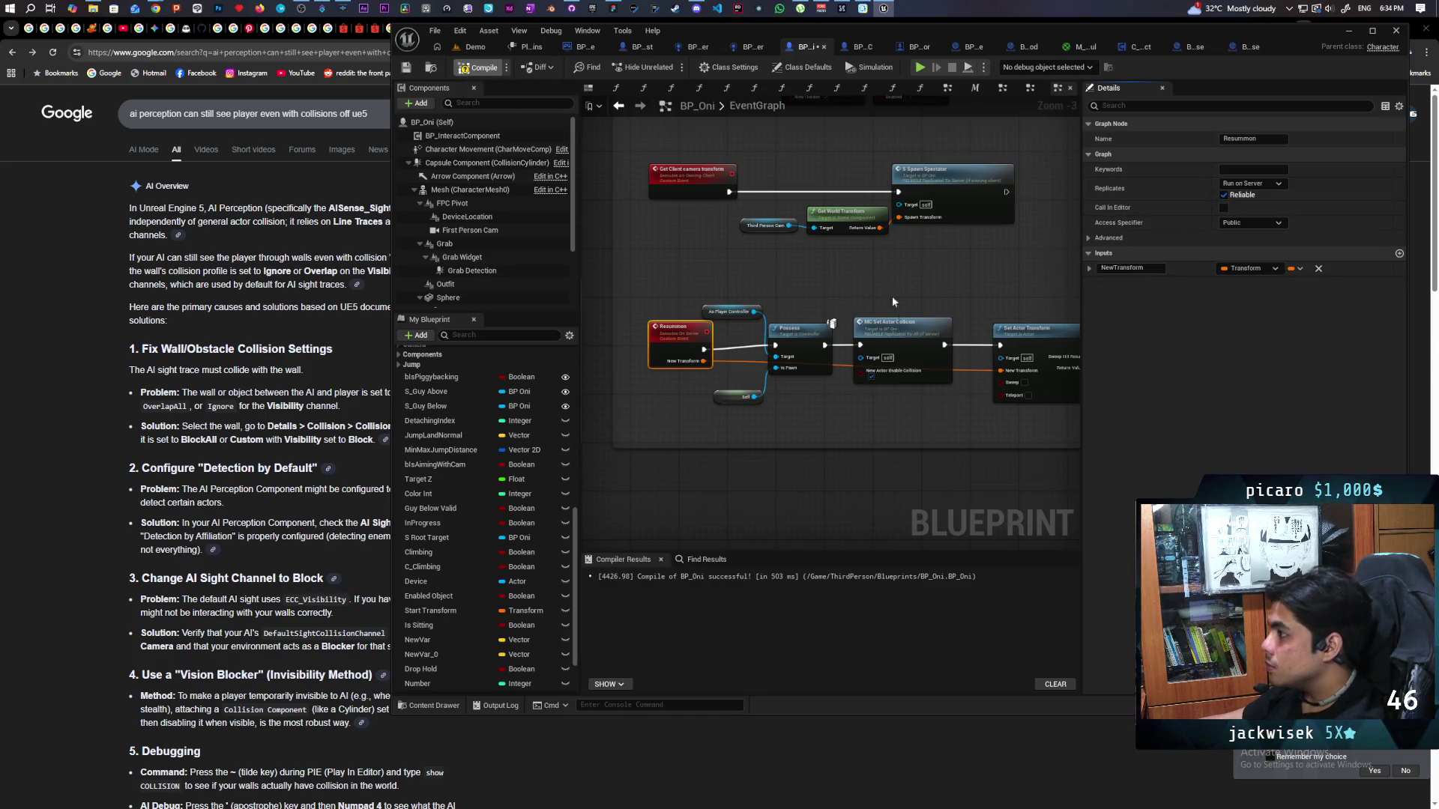
{"action": "key", "text": "ctrl+s"}
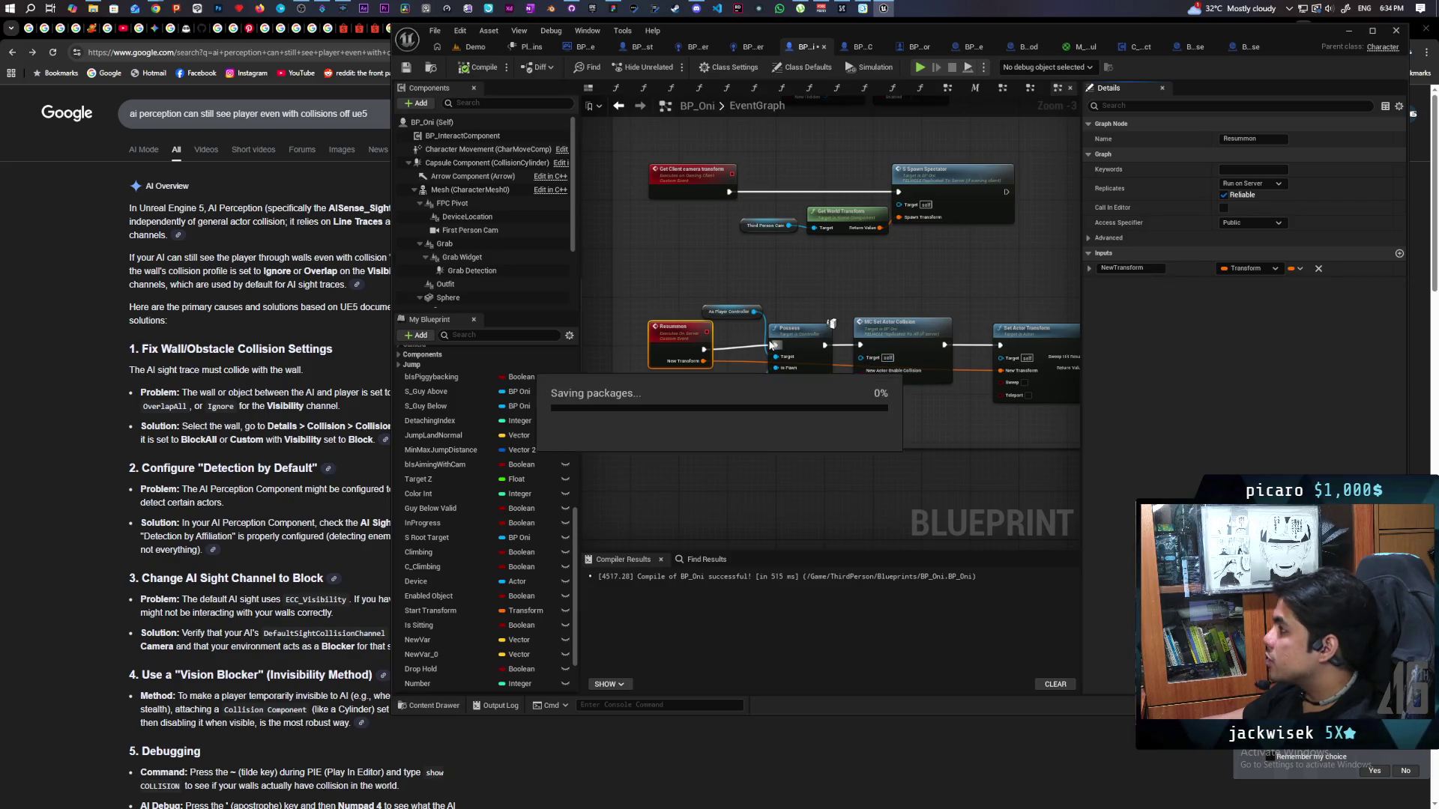
Back in BP_Oni, begin adding an action from the As BP Spirit Essence output.
{"action": "left_click", "coordinate": [751, 47]}
{"action": "left_click", "coordinate": [786, 47]}
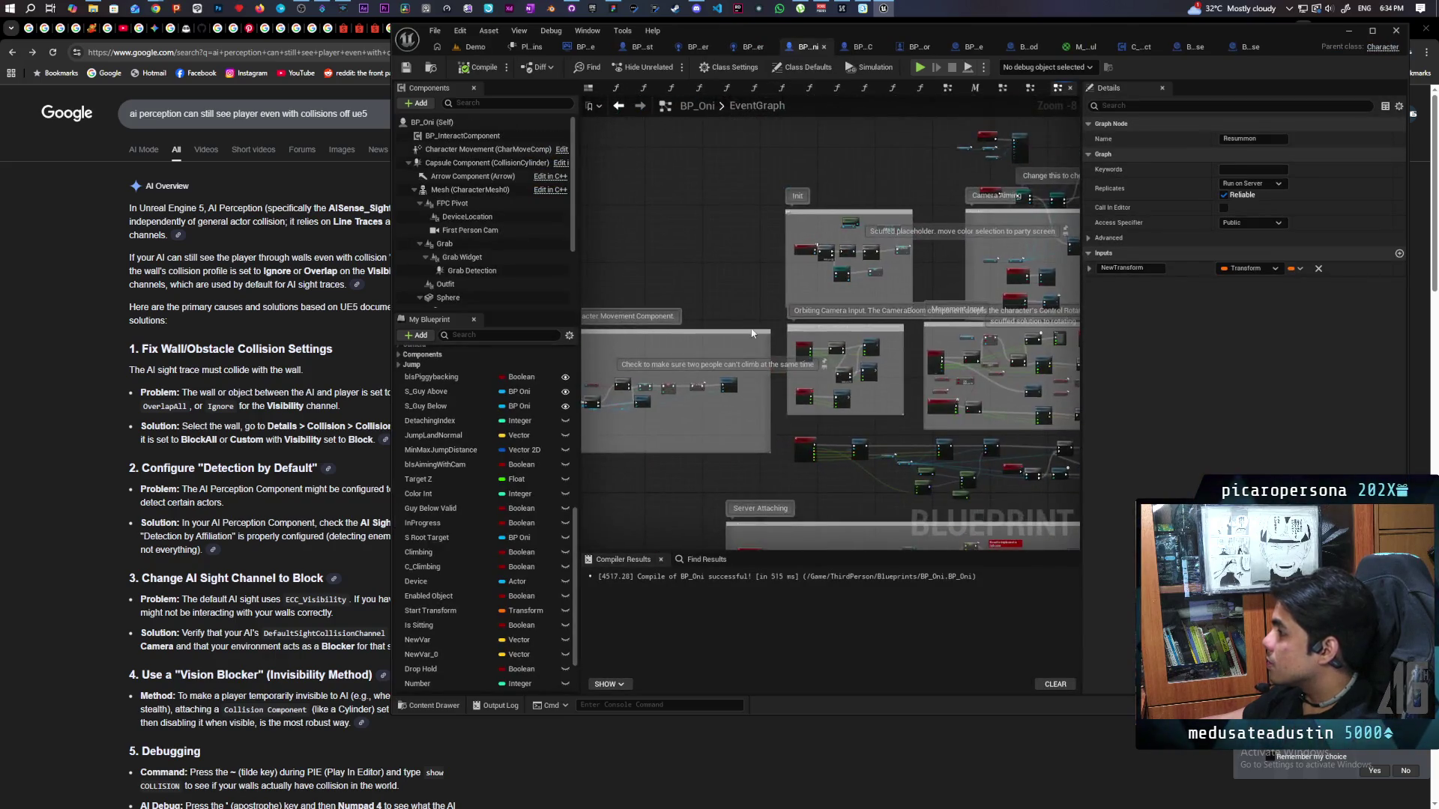
{"action": "scroll", "coordinate": [829, 279], "scroll_direction": "up", "scroll_amount": 8}
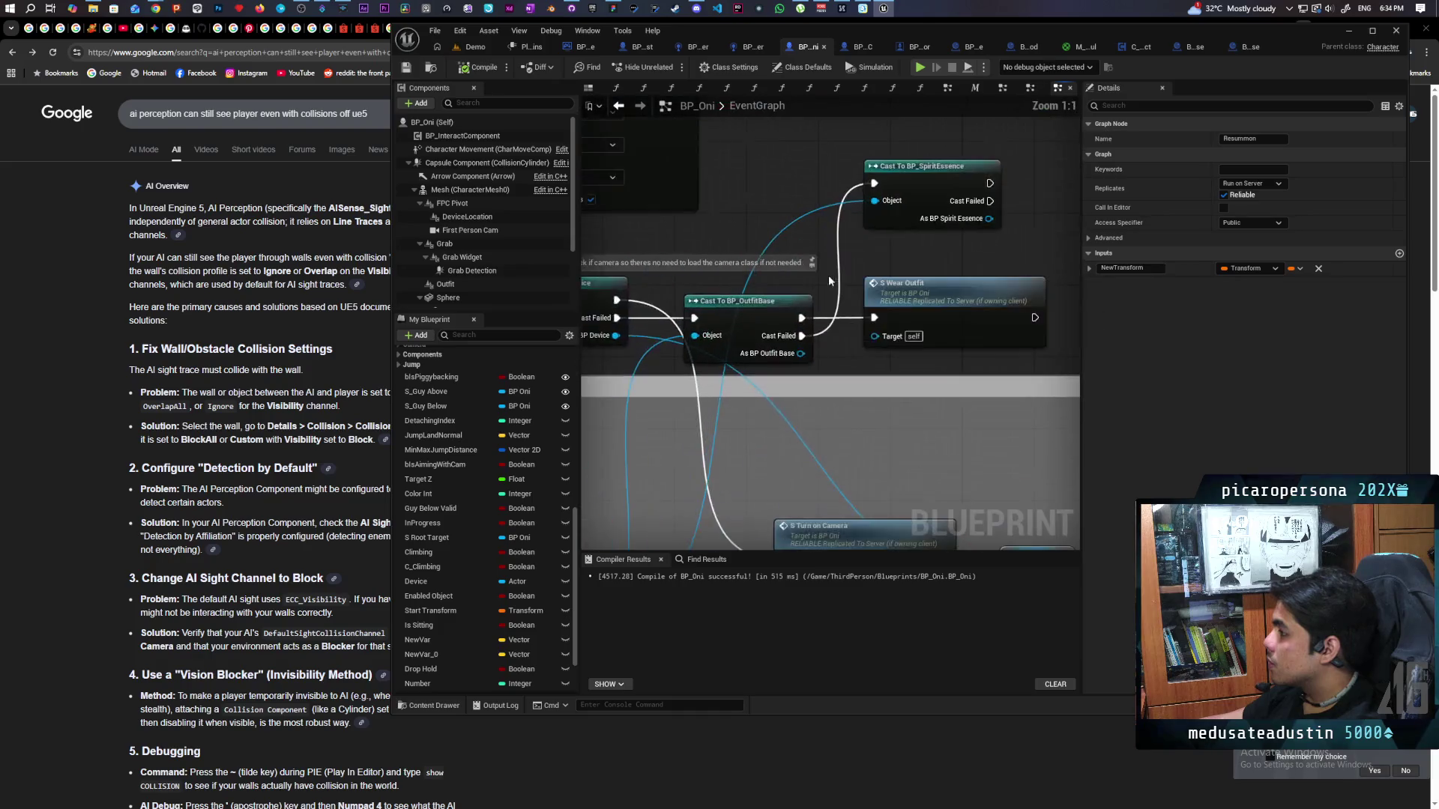
{"action": "mouse_move", "coordinate": [809, 351]}
{"action": "left_mouse_down"}
{"action": "mouse_move", "coordinate": [856, 343]}
{"action": "mouse_move", "coordinate": [861, 290]}
{"action": "left_mouse_up"}
Add a Resummon call on As BP Spirit Essence and open its event in BP_SpiritEssence.
{"action": "type", "text": "resummon"}
{"action": "key", "text": "Return"}
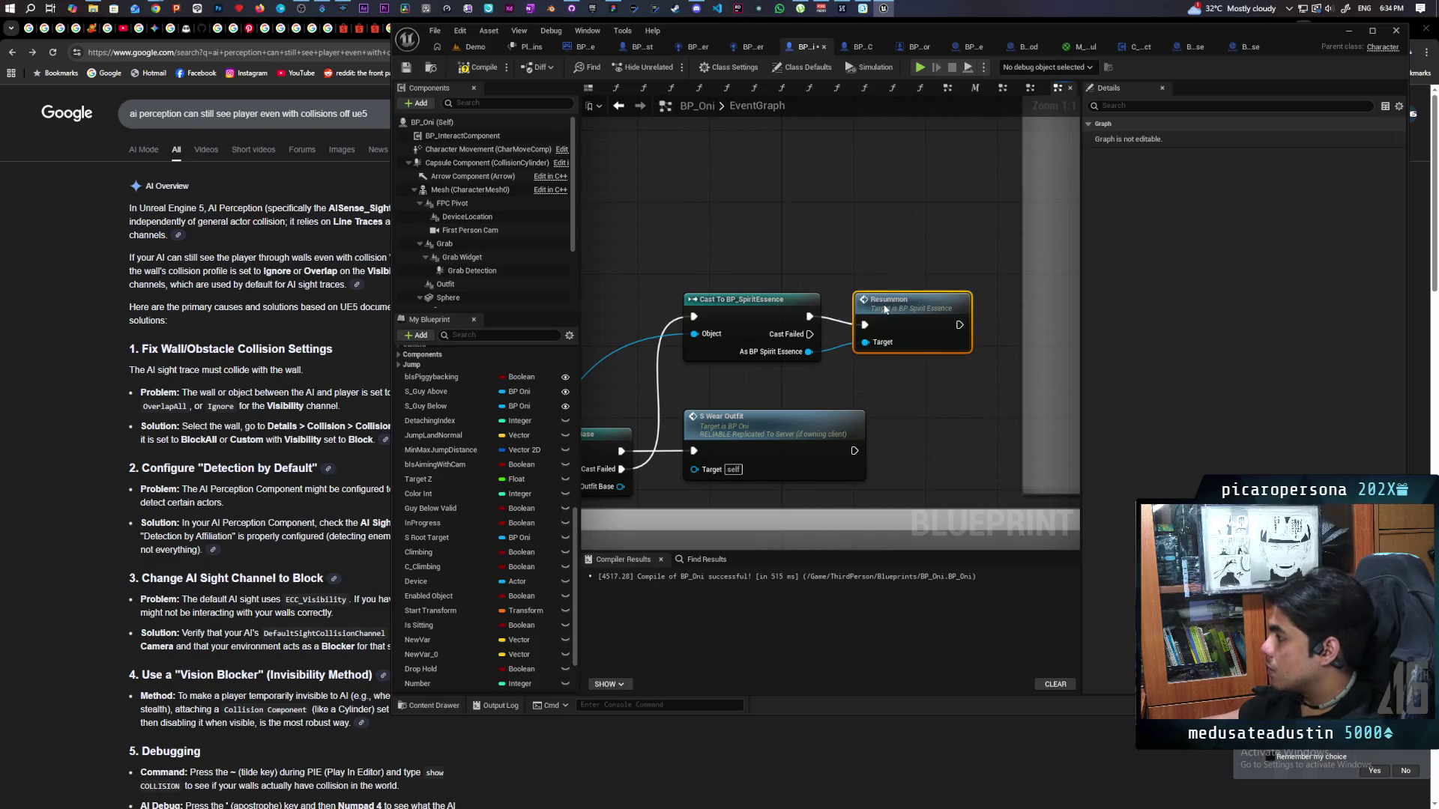
{"action": "double_click", "coordinate": [886, 298]}
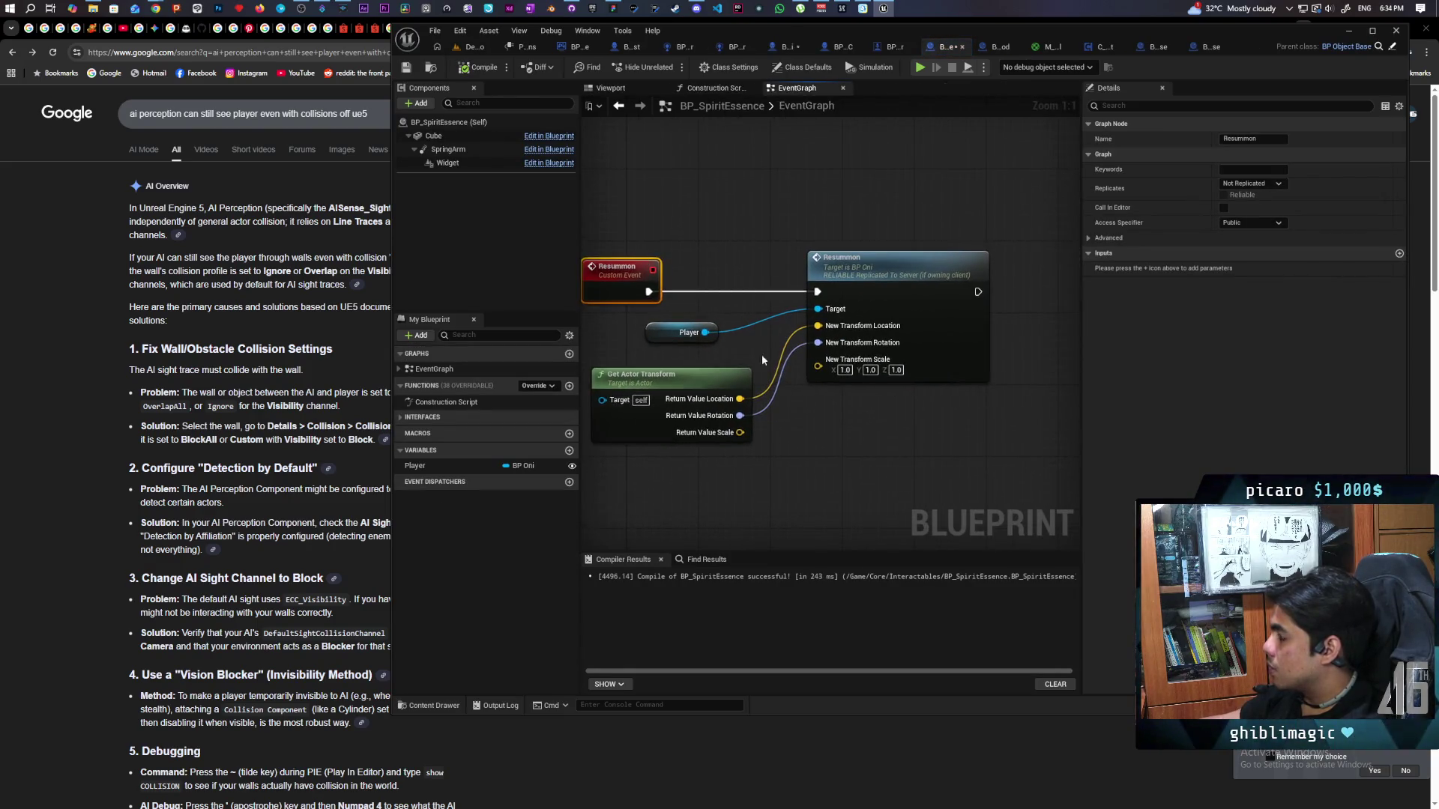
Add a Destroy Actor node wired after Resummon in BP_SpiritEssence, then return to the Demo level.
{"action": "right_click", "coordinate": [967, 406]}
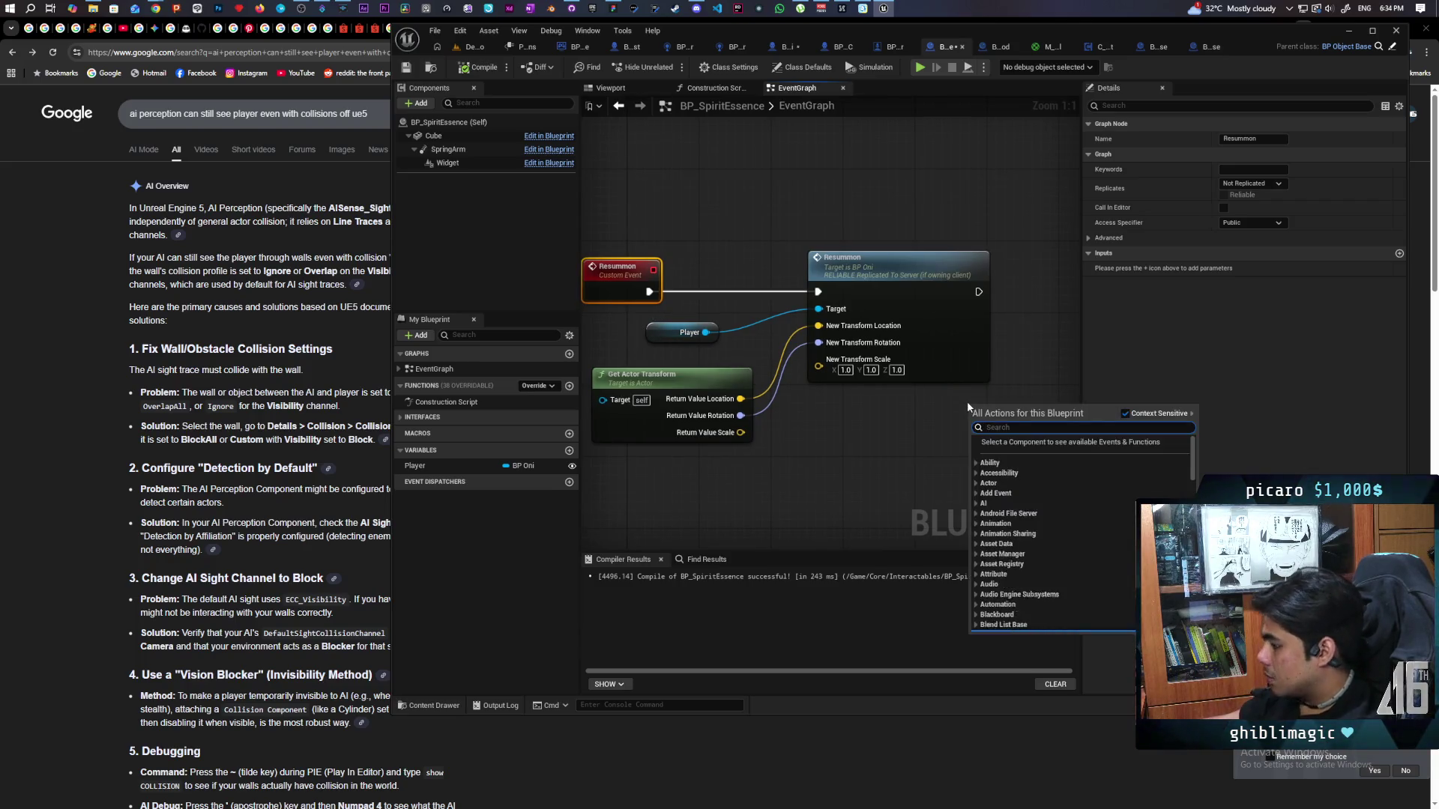
{"action": "type", "text": "destroy"}
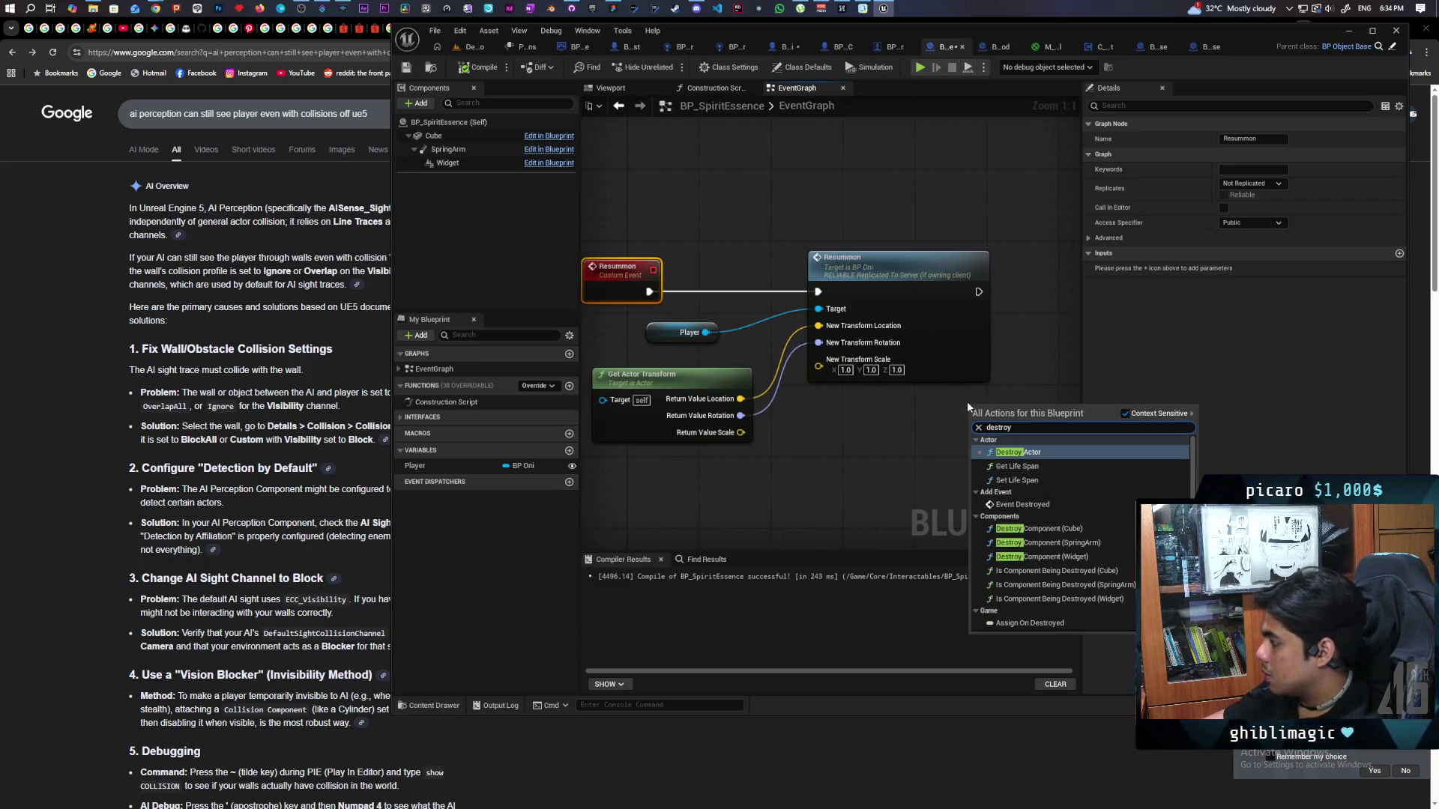
{"action": "key", "text": "Return"}
{"action": "mouse_move", "coordinate": [967, 408]}
{"action": "left_mouse_down"}
{"action": "mouse_move", "coordinate": [807, 505]}
{"action": "mouse_move", "coordinate": [932, 341]}
{"action": "left_mouse_up"}
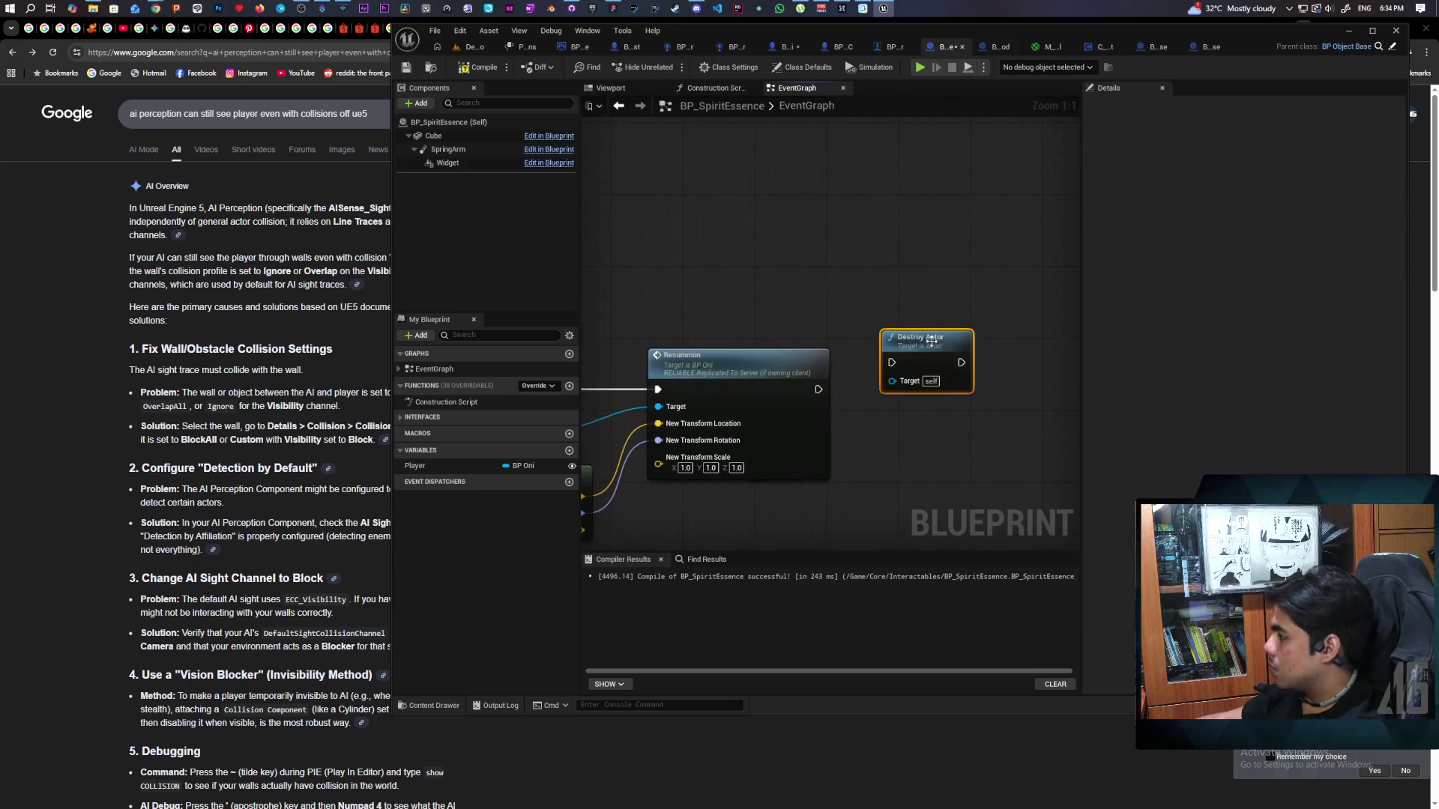
{"action": "mouse_move", "coordinate": [818, 388]}
{"action": "left_mouse_down"}
{"action": "mouse_move", "coordinate": [891, 362]}
{"action": "mouse_move", "coordinate": [910, 380]}
{"action": "left_mouse_up"}
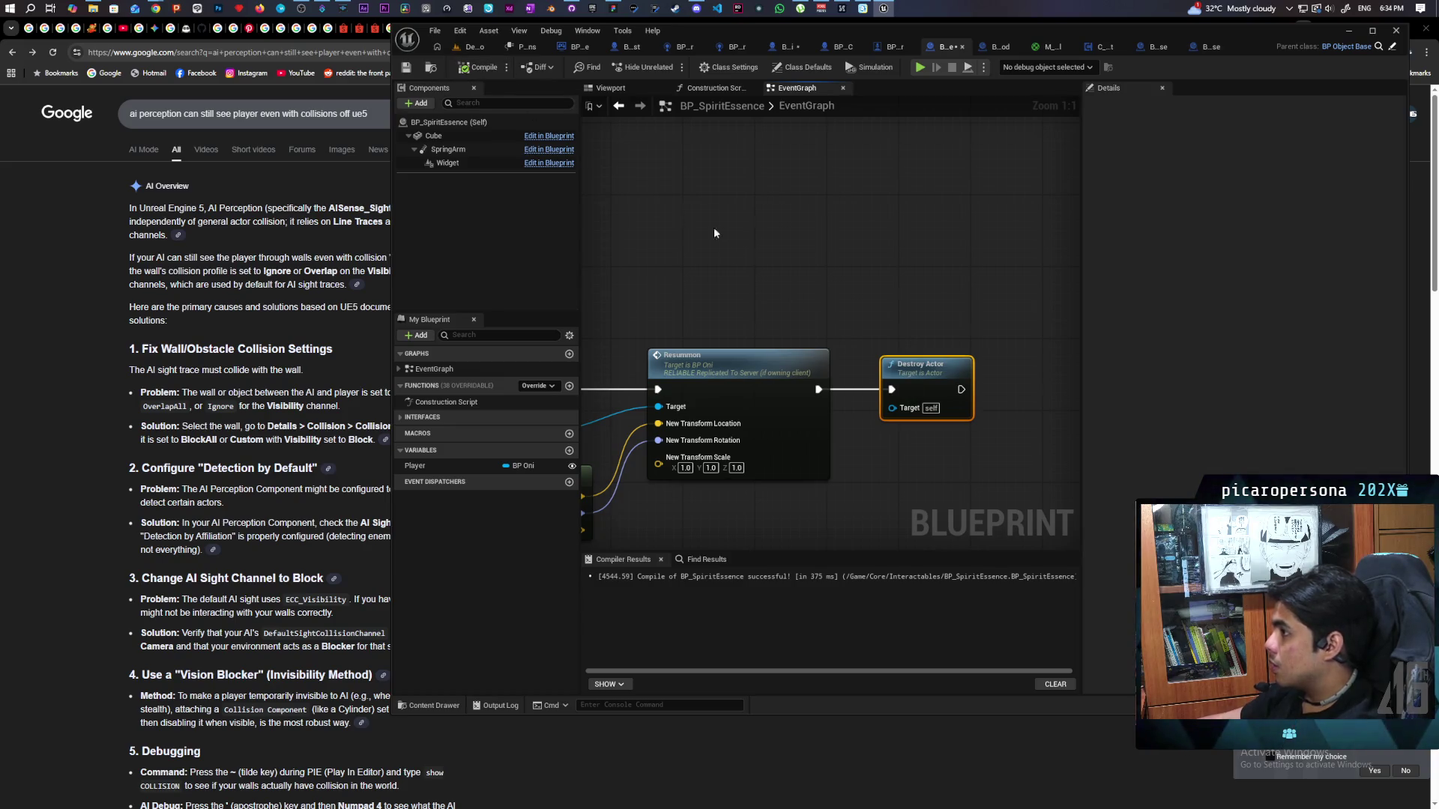
{"action": "left_click", "coordinate": [471, 47]}
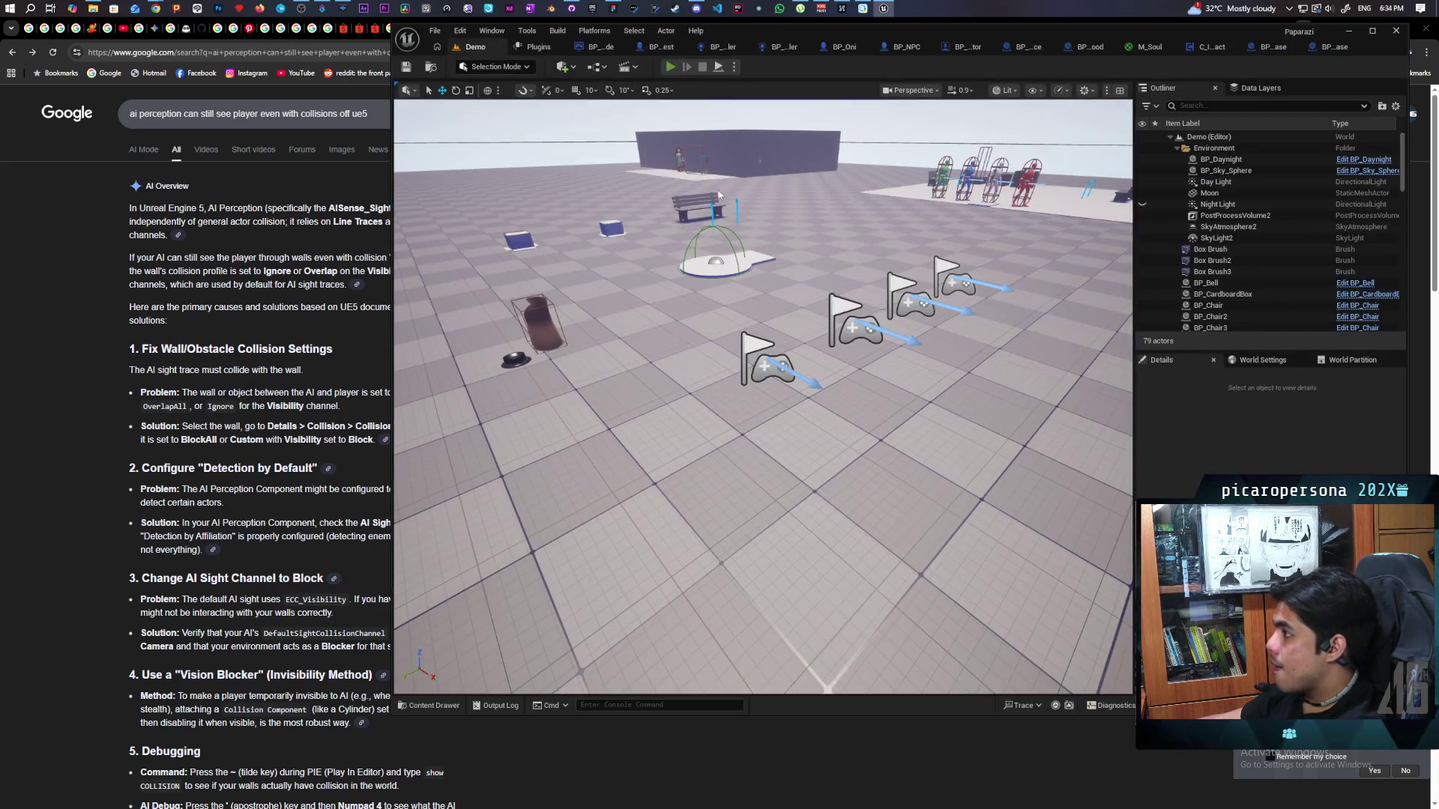
Start a multiplayer PIE test and walk the server character toward the benches and rock.
{"action": "key", "text": "alt+p"}
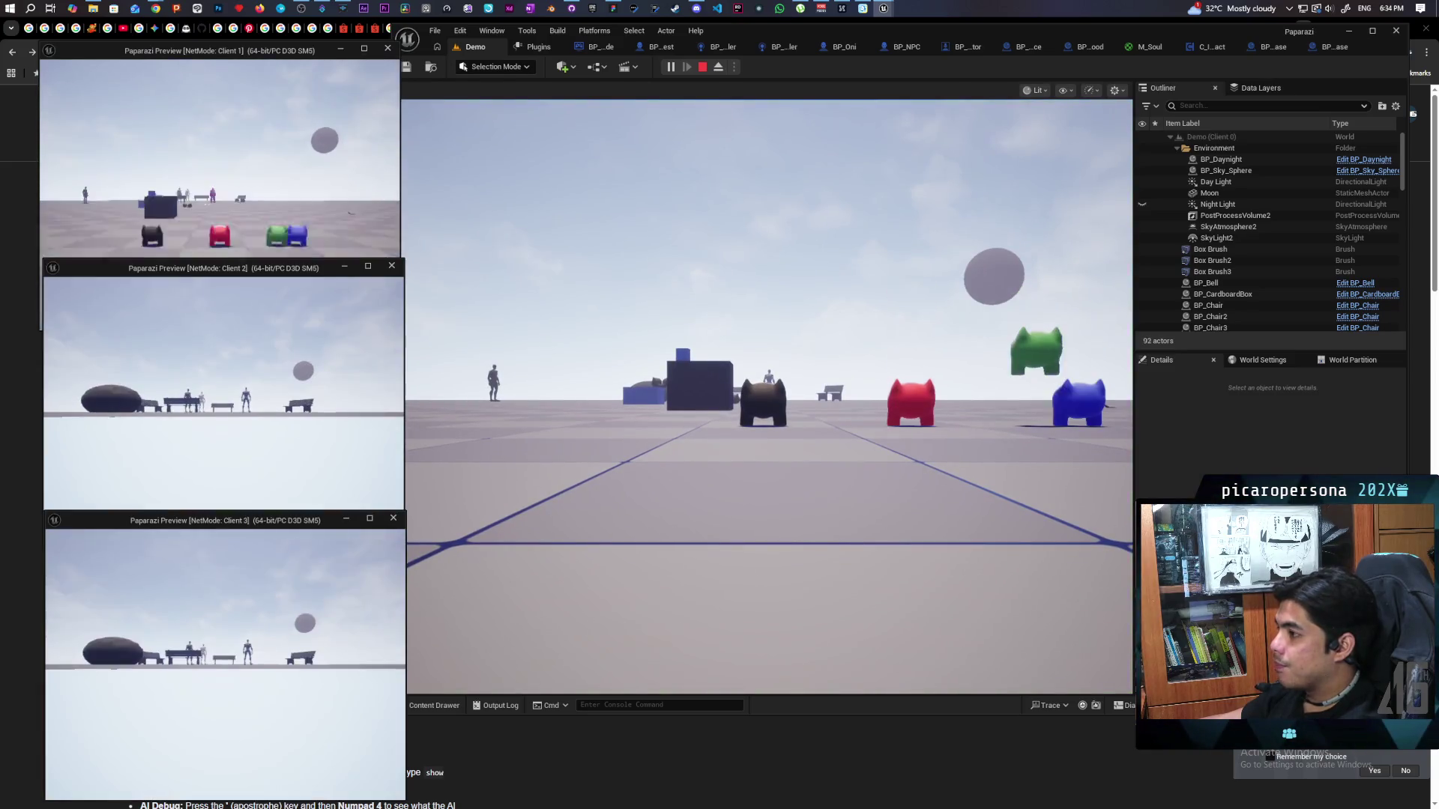
{"action": "left_click", "coordinate": [713, 472]}
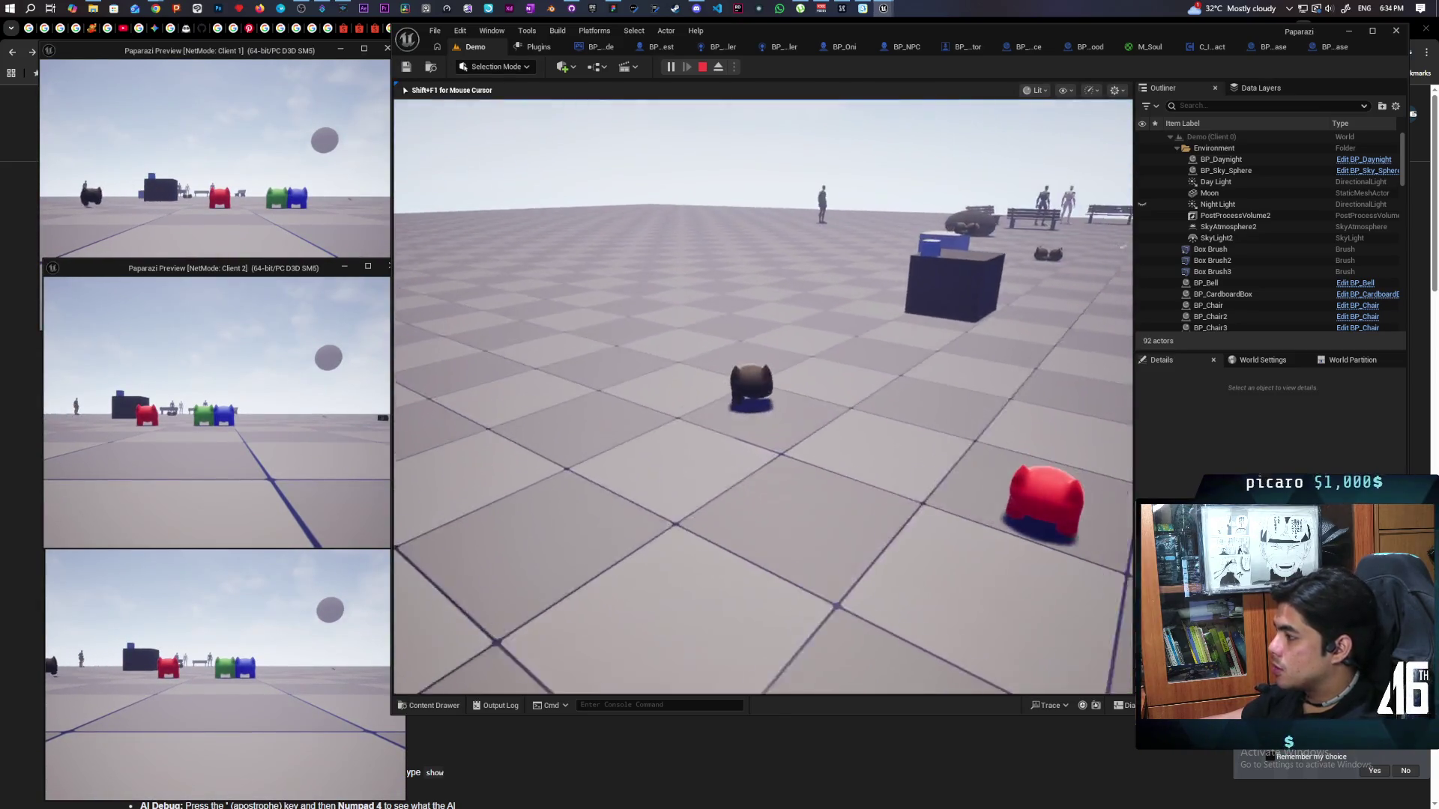
{"action": "key", "text": "w"}
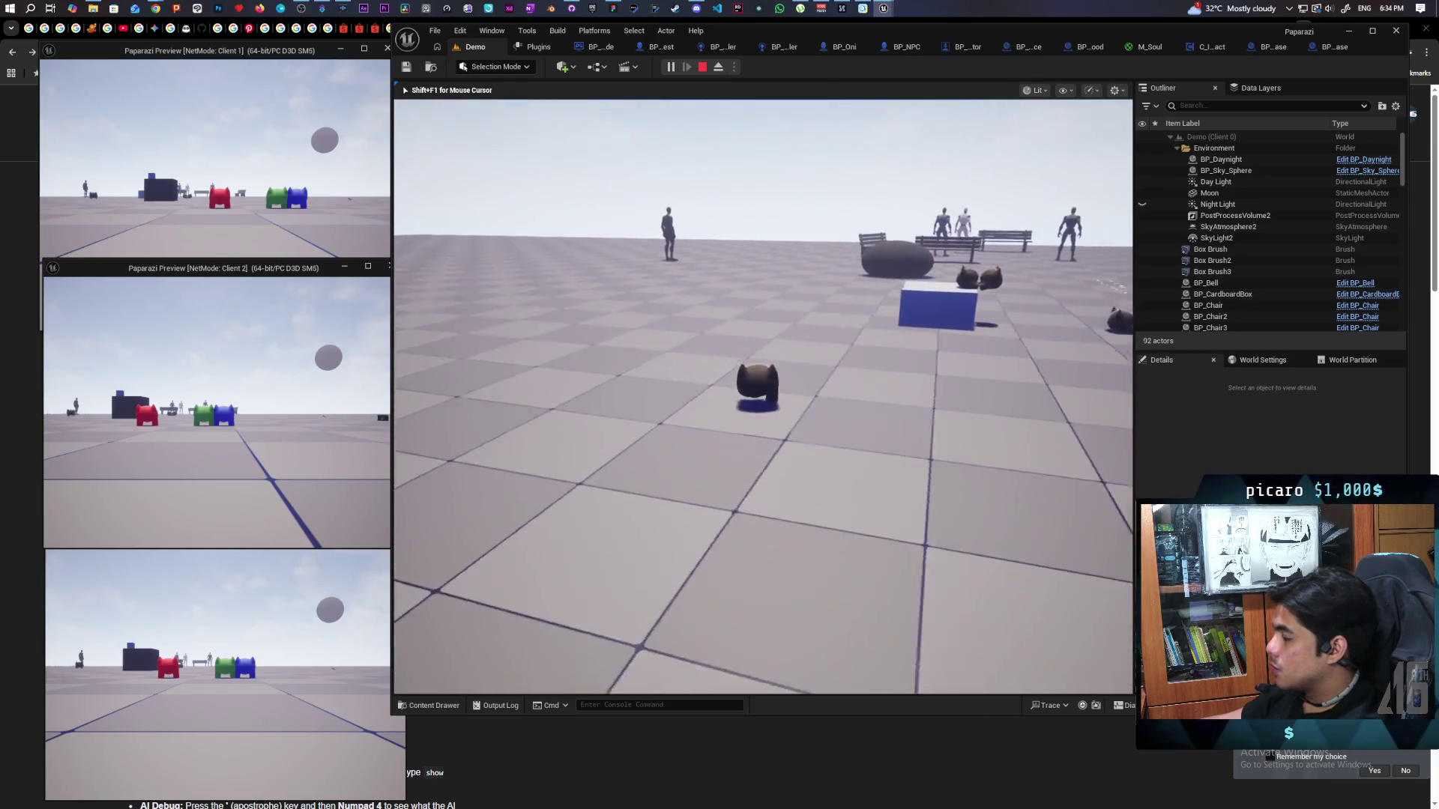
{"action": "key", "text": "w"}
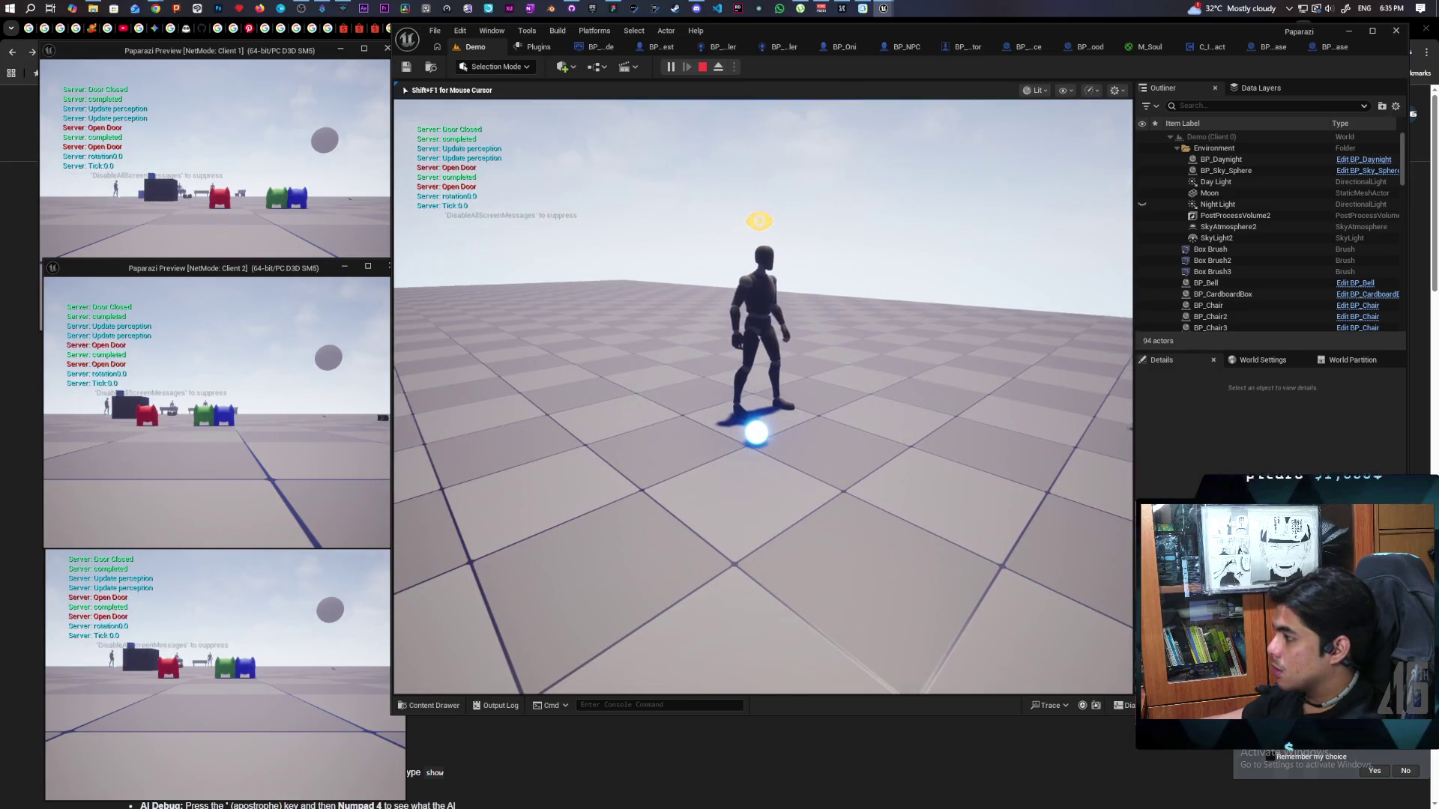
Walk Client 1's red pawn around the benches, cube and other pawns, then stop the playtest.
{"action": "left_click", "coordinate": [116, 186]}
{"action": "key", "text": "w"}
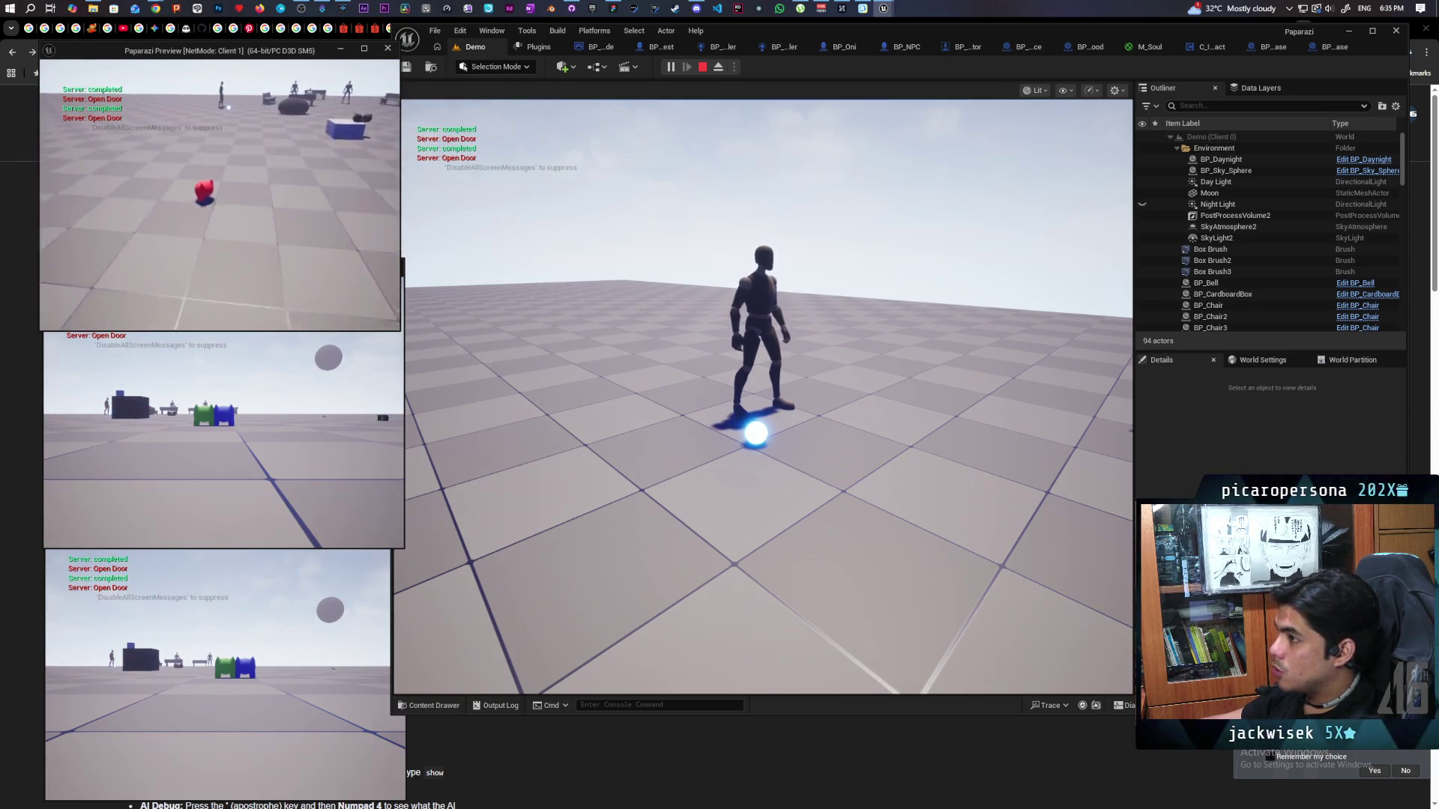
{"action": "key", "text": "w"}
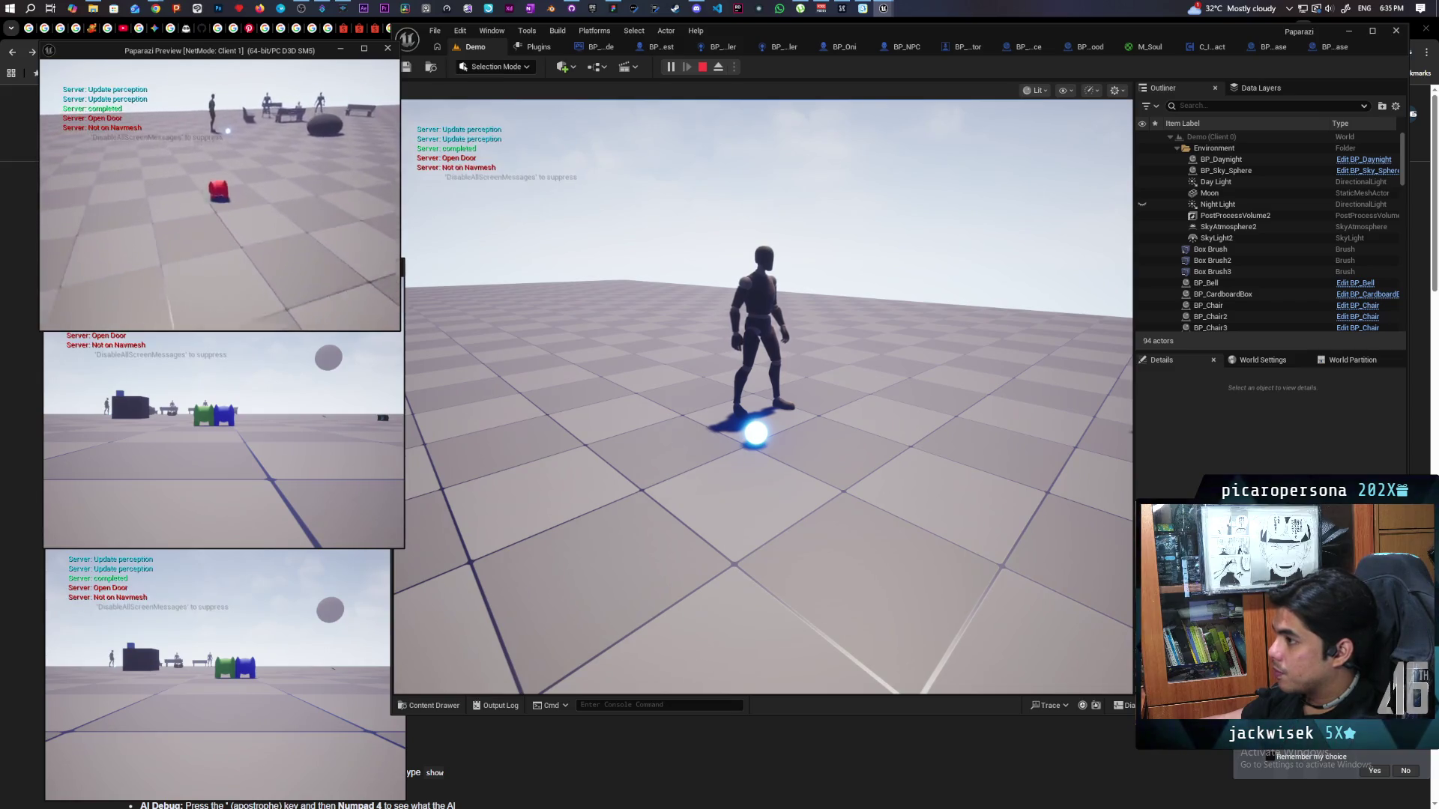
{"action": "key", "text": "w"}
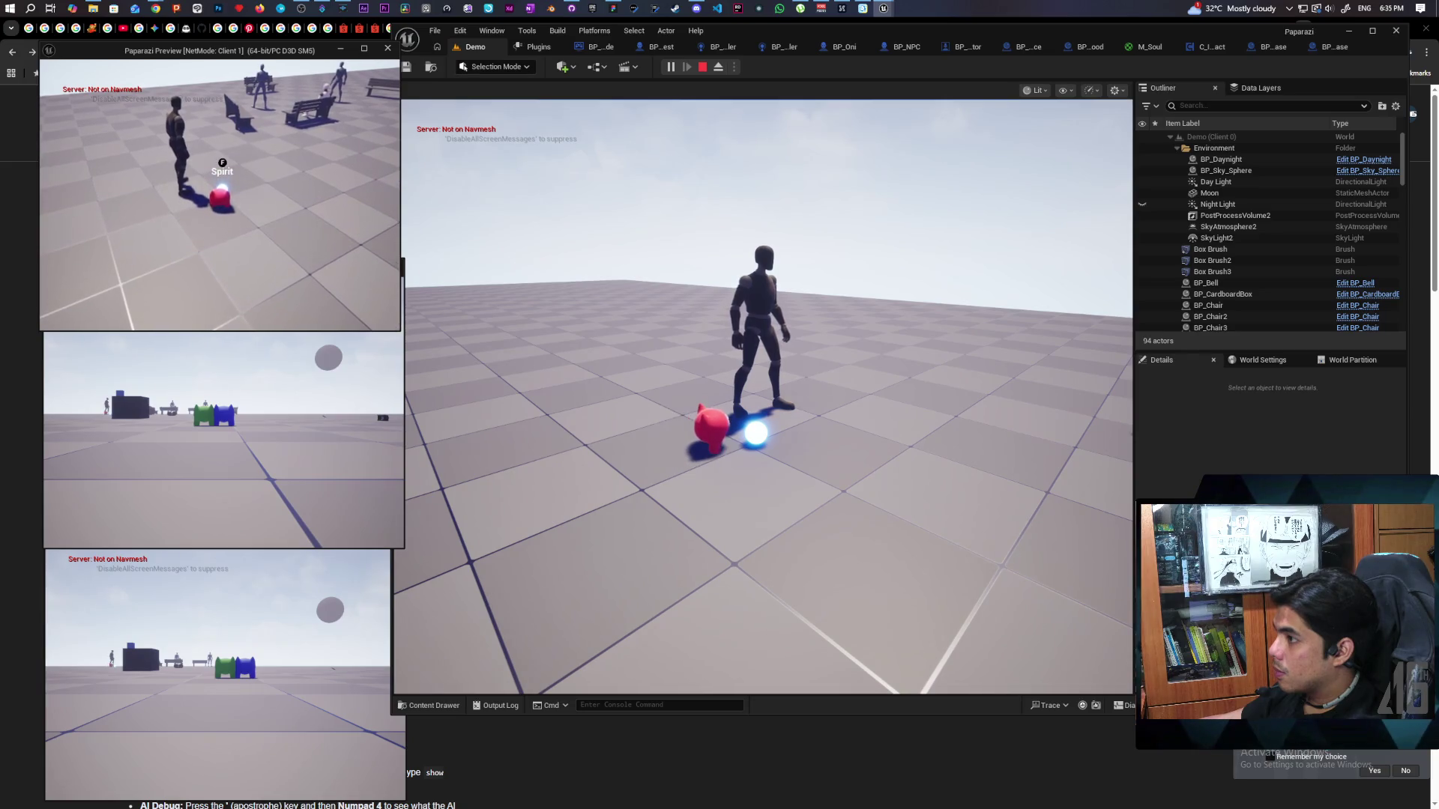
{"action": "key", "text": "w"}
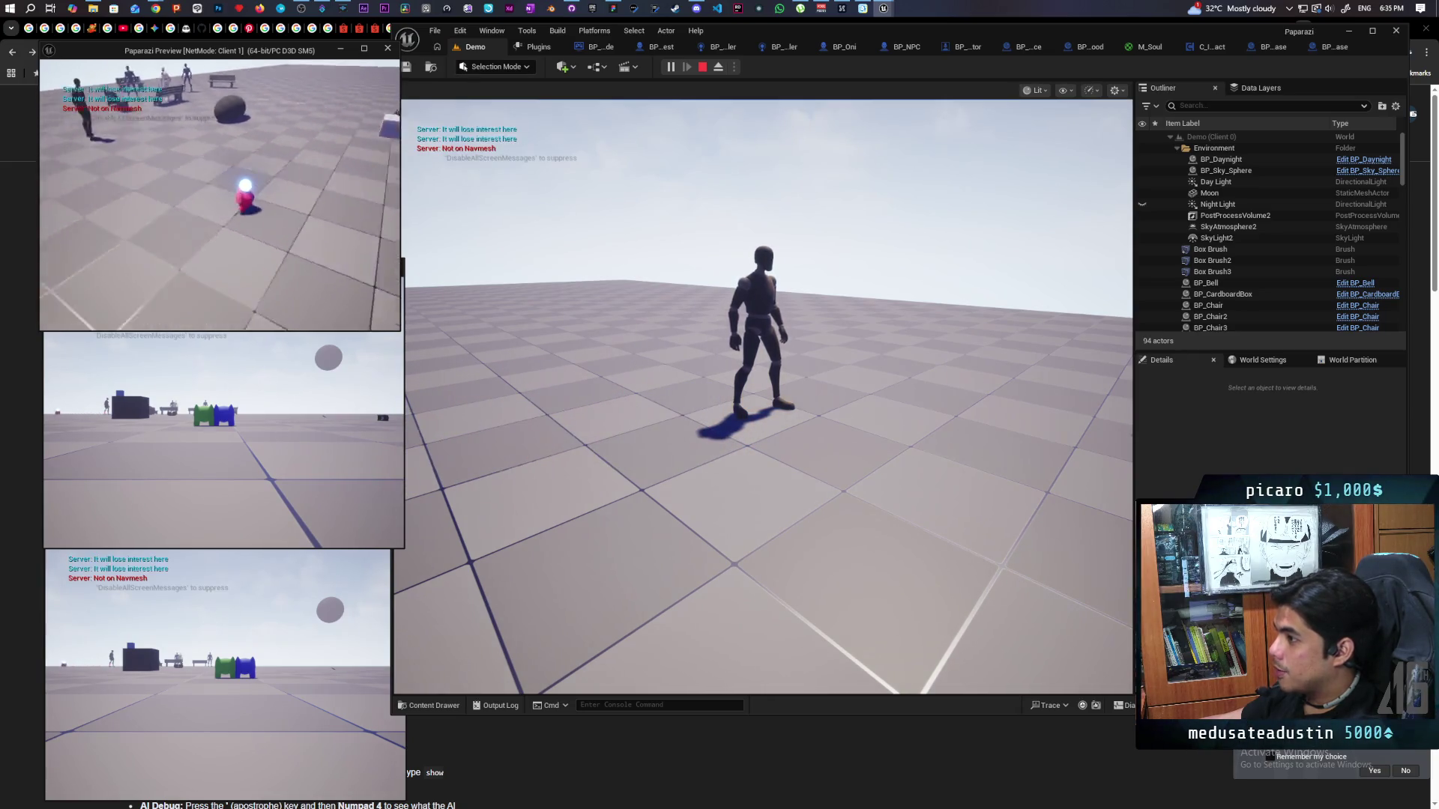
{"action": "key", "text": "w"}
{"action": "key", "text": "w"}
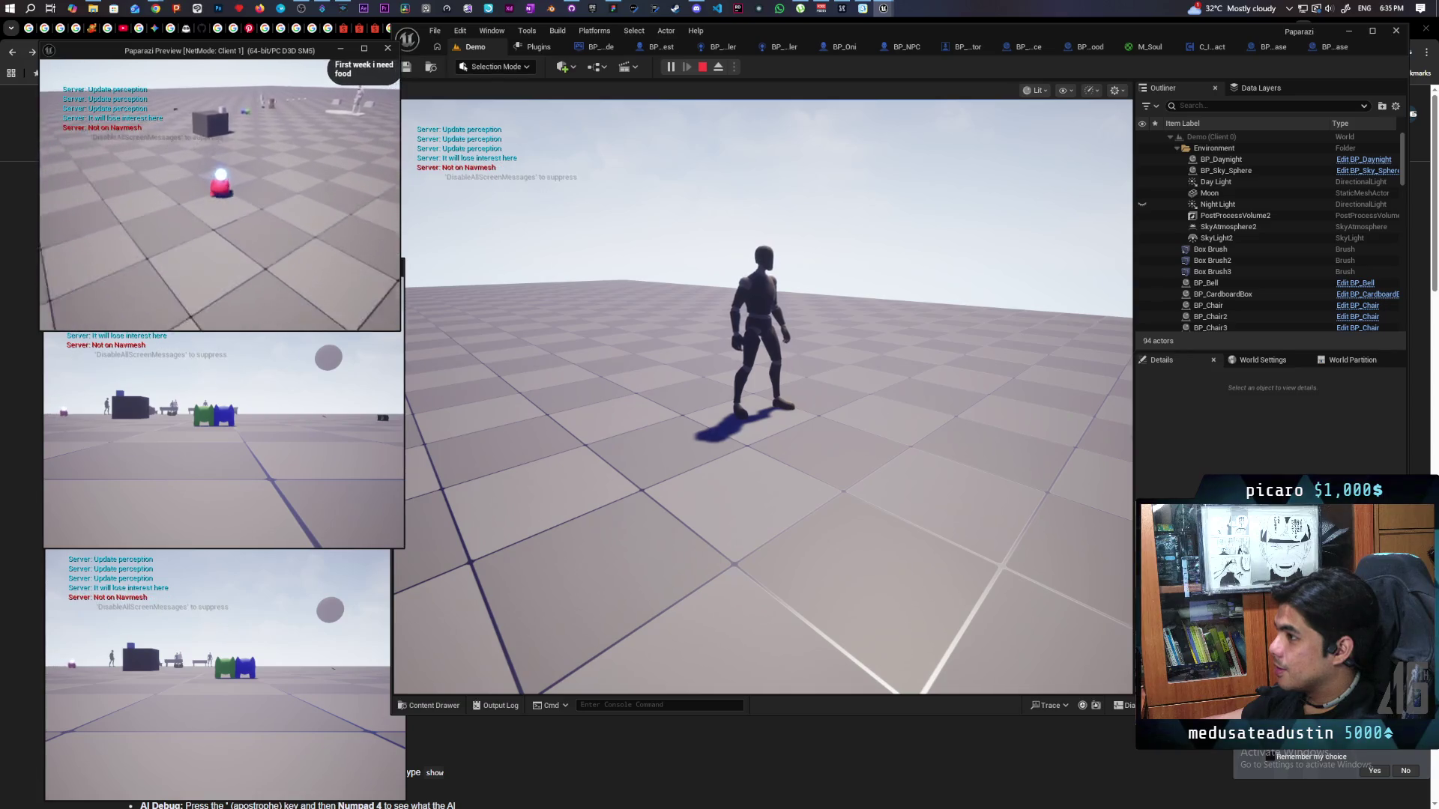
{"action": "key", "text": "w"}
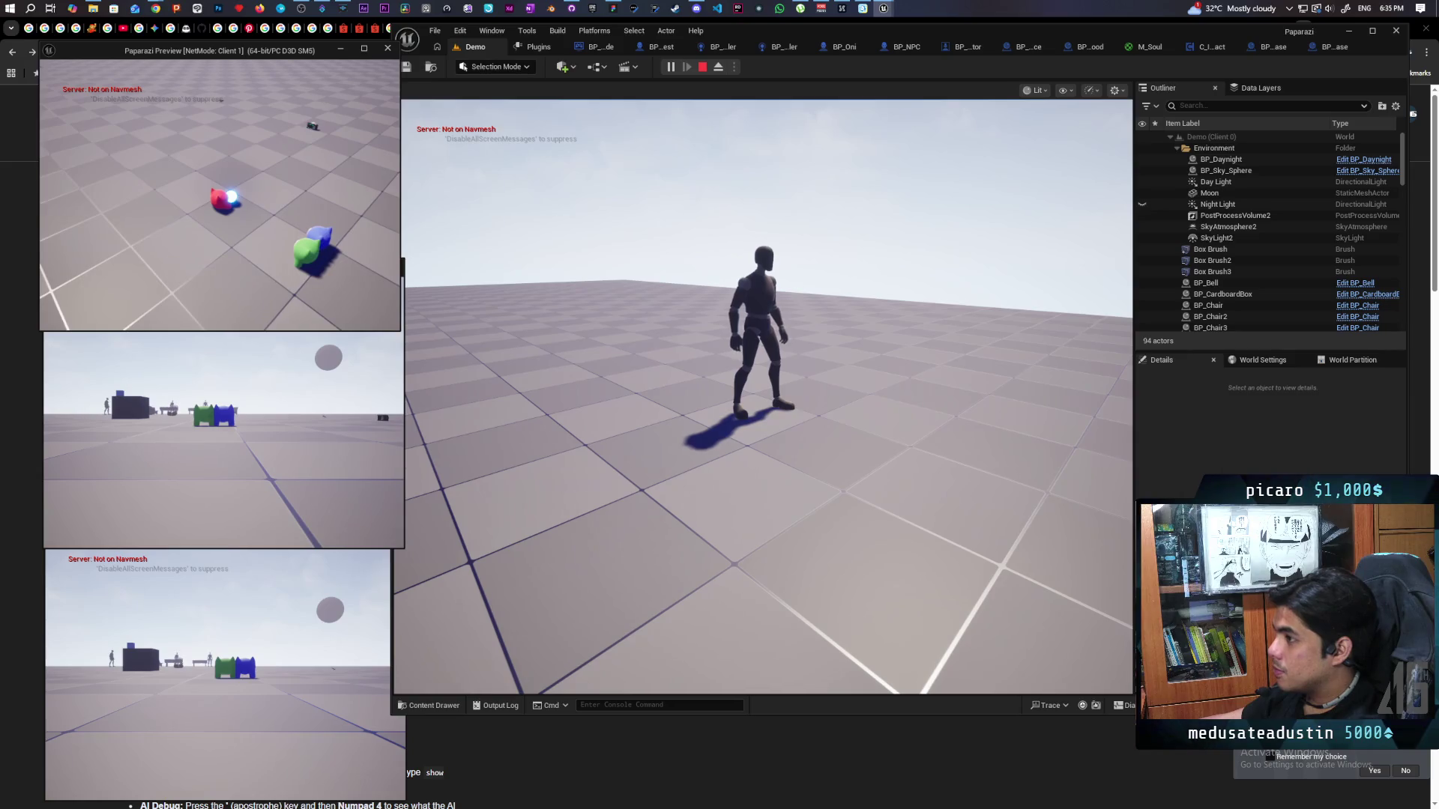
{"action": "key", "text": "w"}
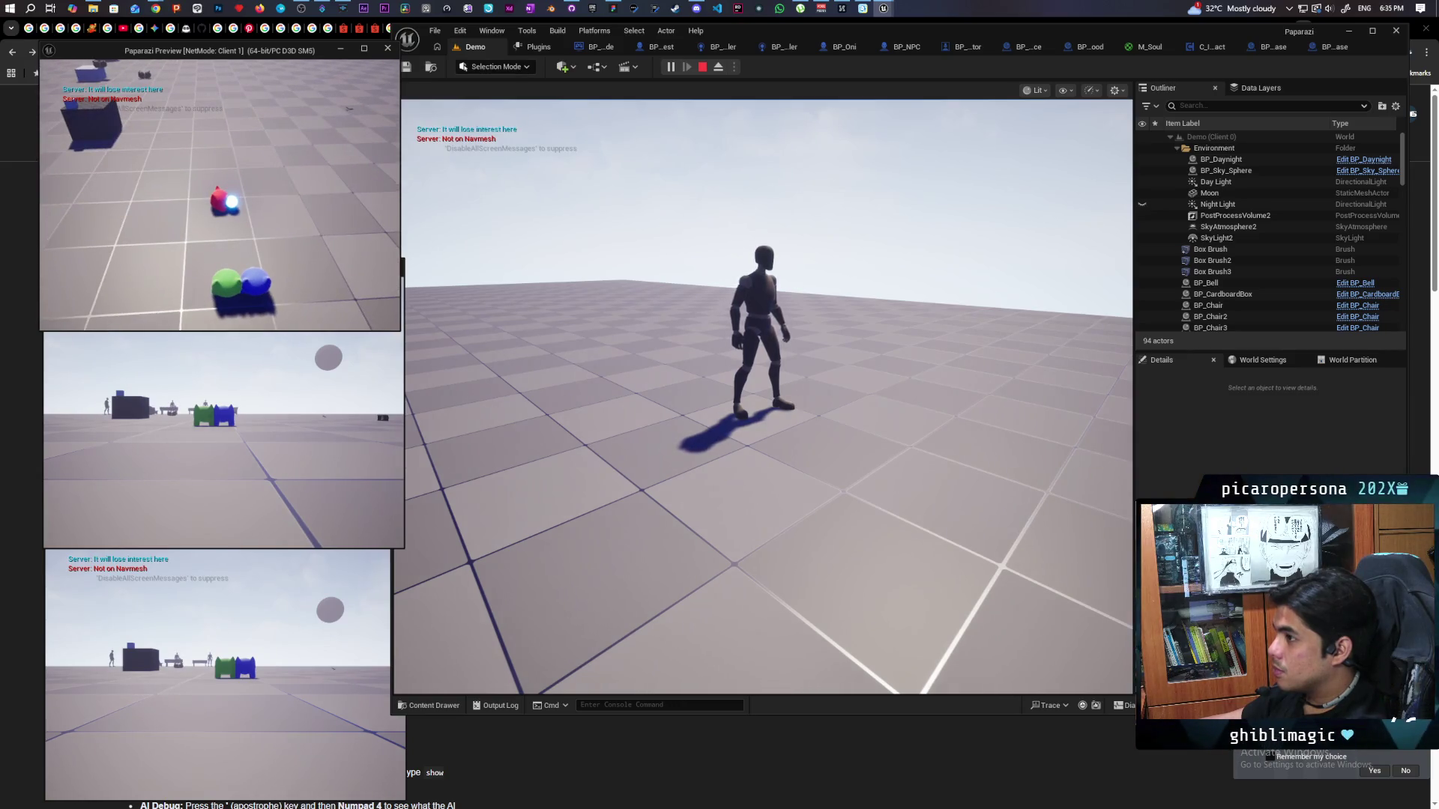
{"action": "key", "text": "w"}
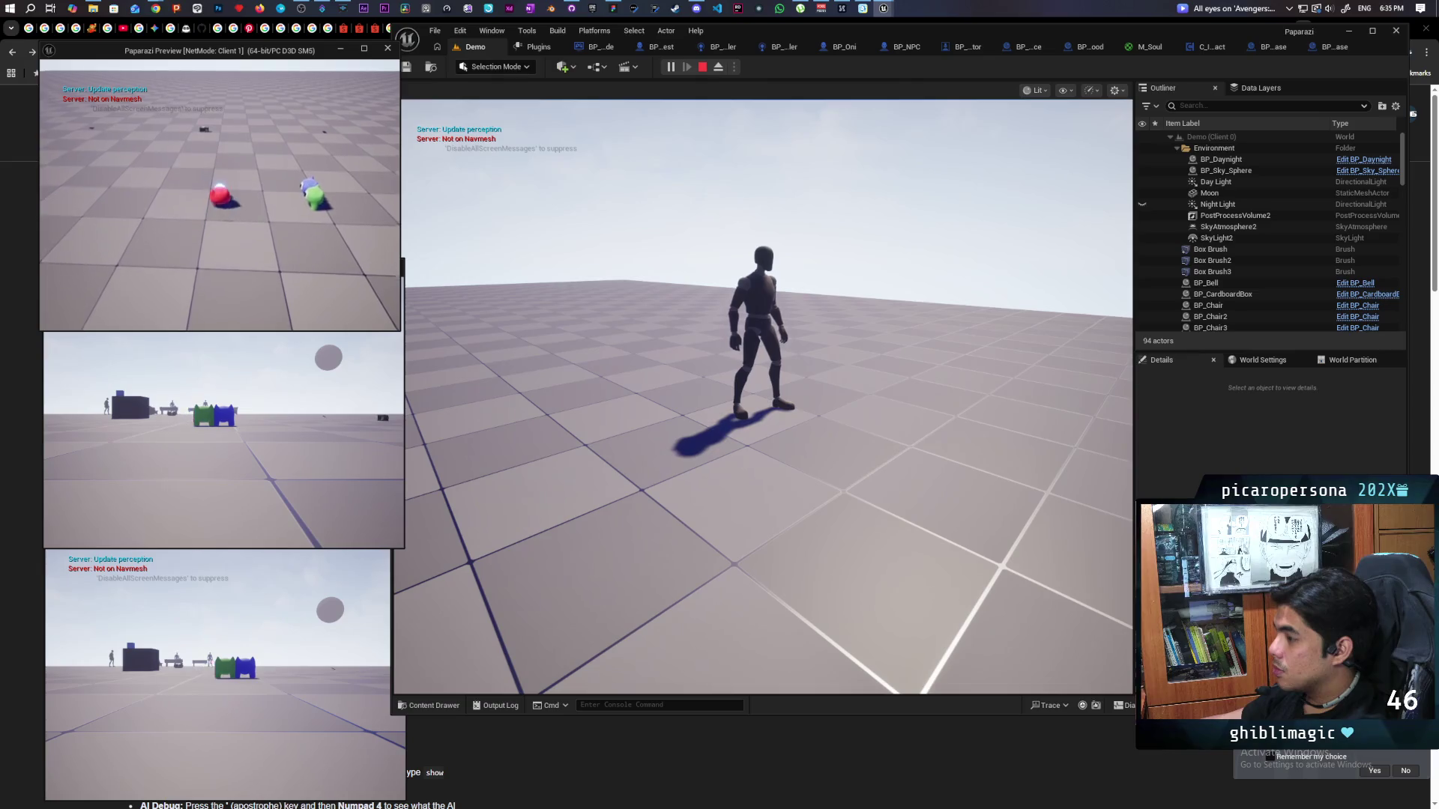
{"action": "key", "text": "w"}
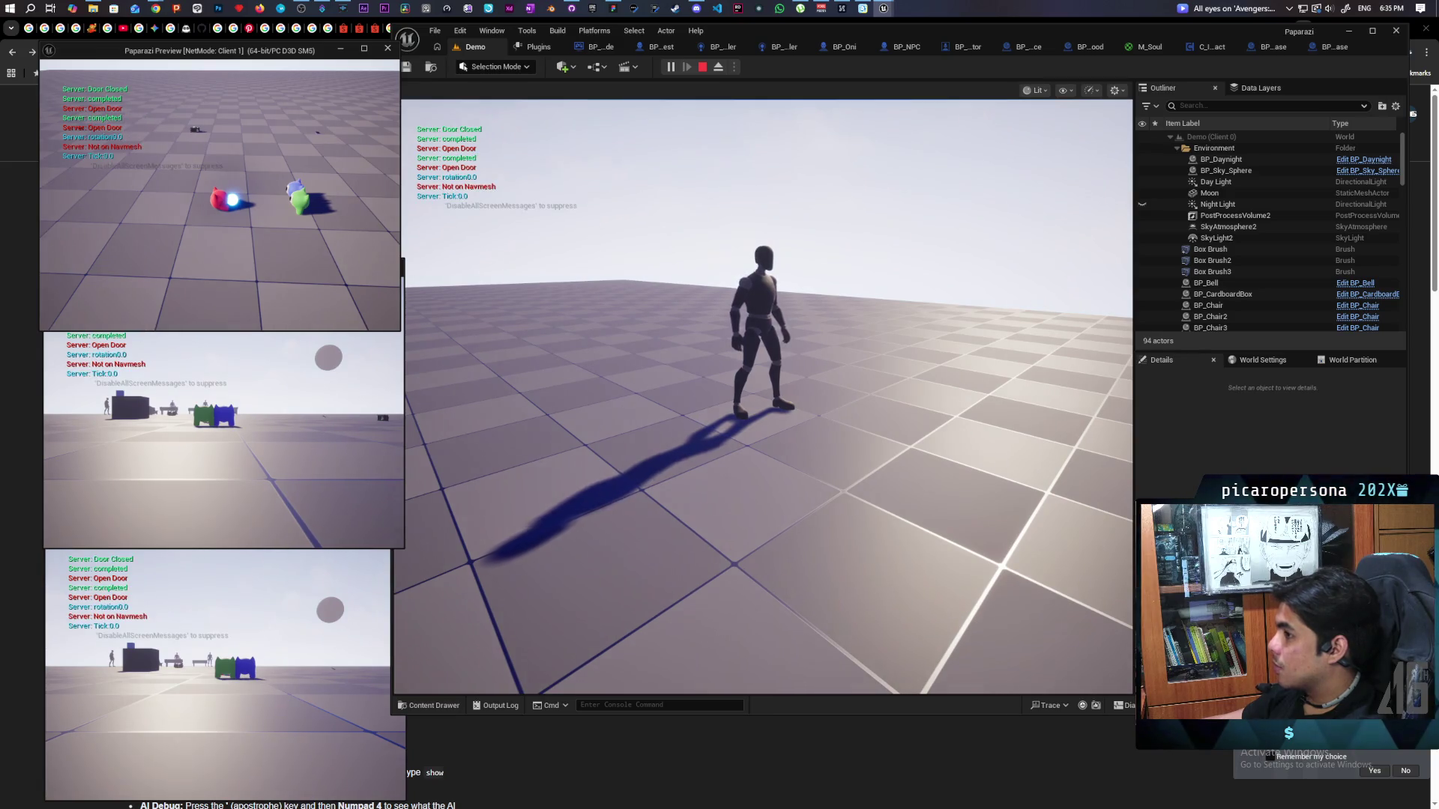
{"action": "key", "text": "Escape"}
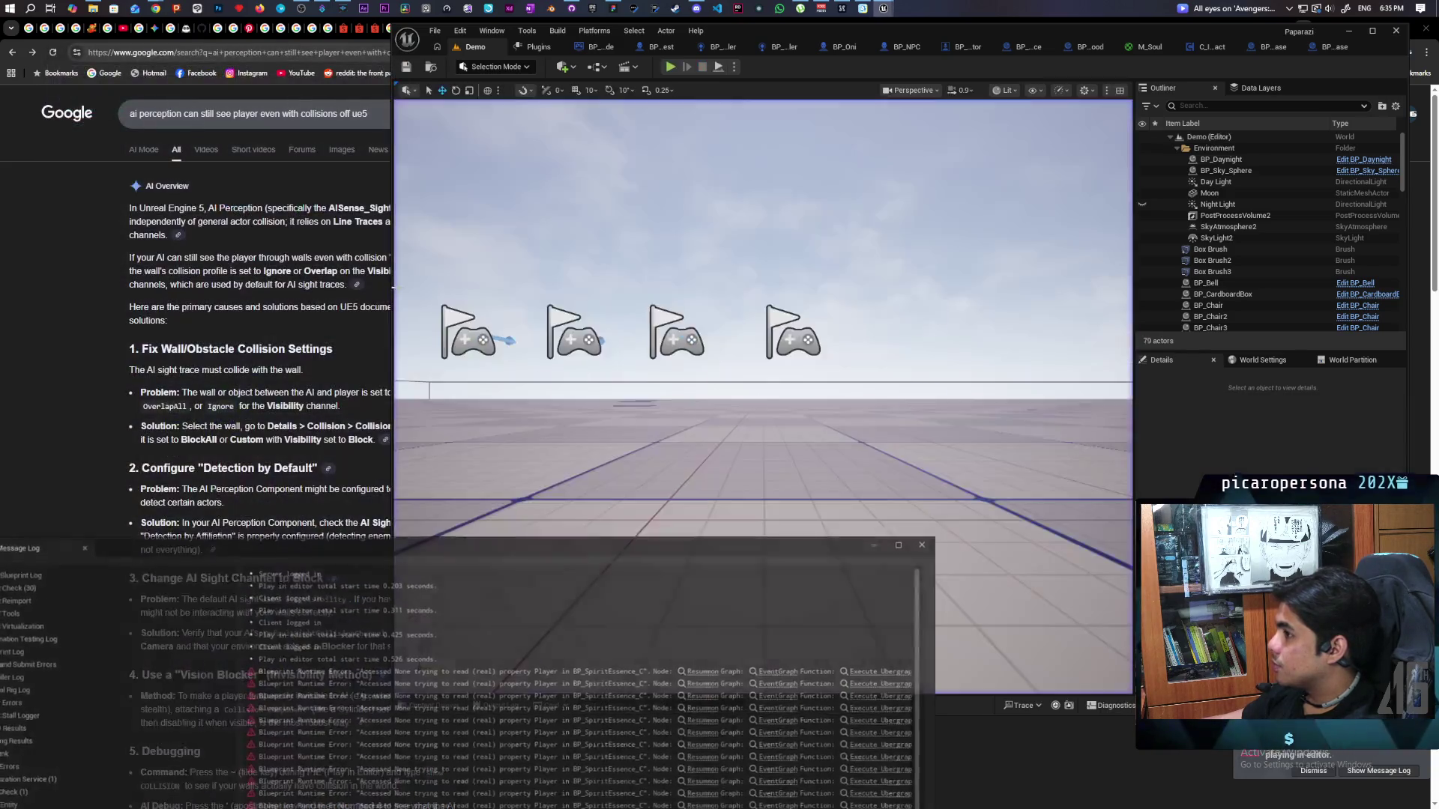
Jump from the Accessed None error to BP_SpiritEssence's Resummon, inspect Player, then open BP_Oni's Resummon.
{"action": "left_click", "coordinate": [706, 670]}
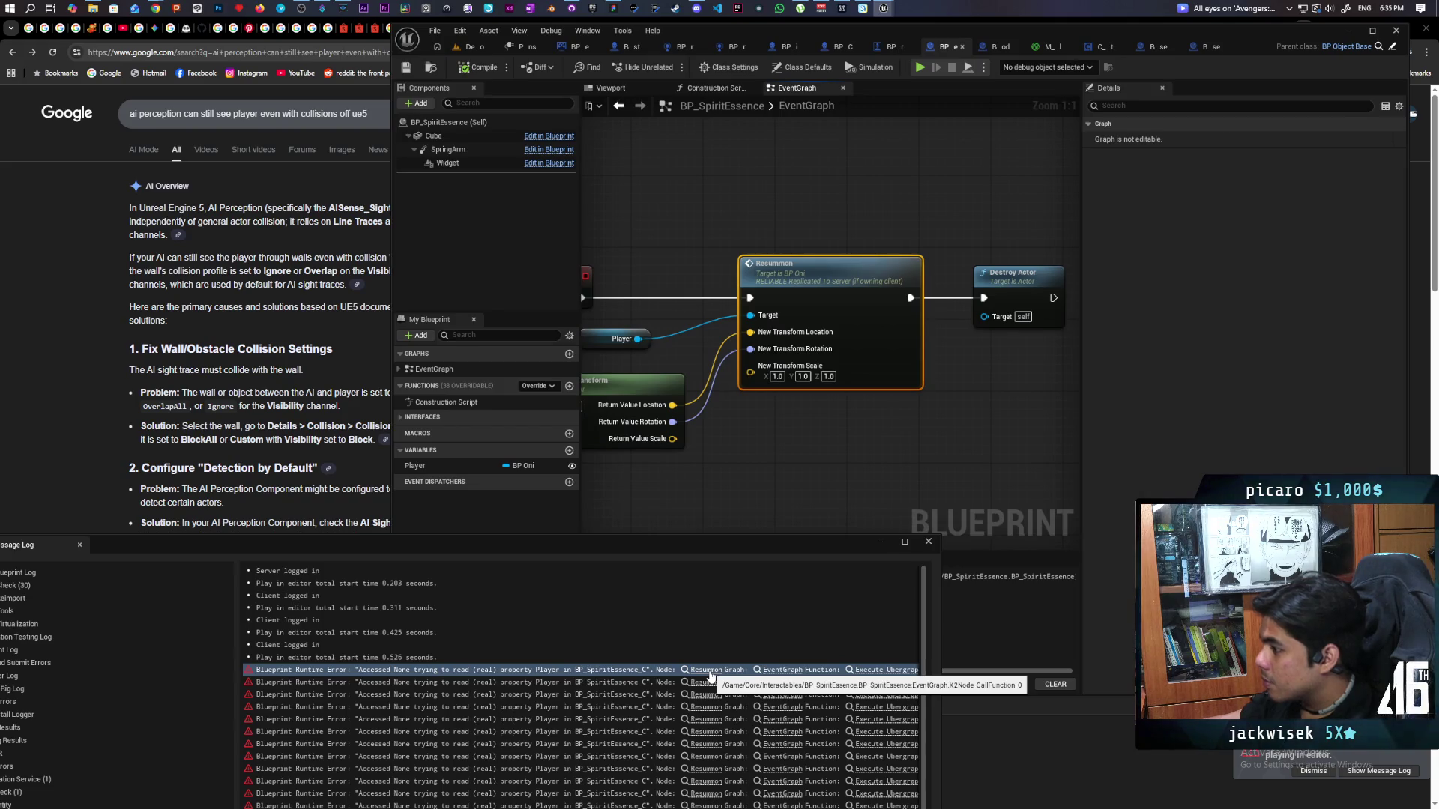
{"action": "mouse_move", "coordinate": [702, 536]}
{"action": "left_mouse_down"}
{"action": "mouse_move", "coordinate": [895, 522]}
{"action": "mouse_move", "coordinate": [840, 519]}
{"action": "left_mouse_up"}
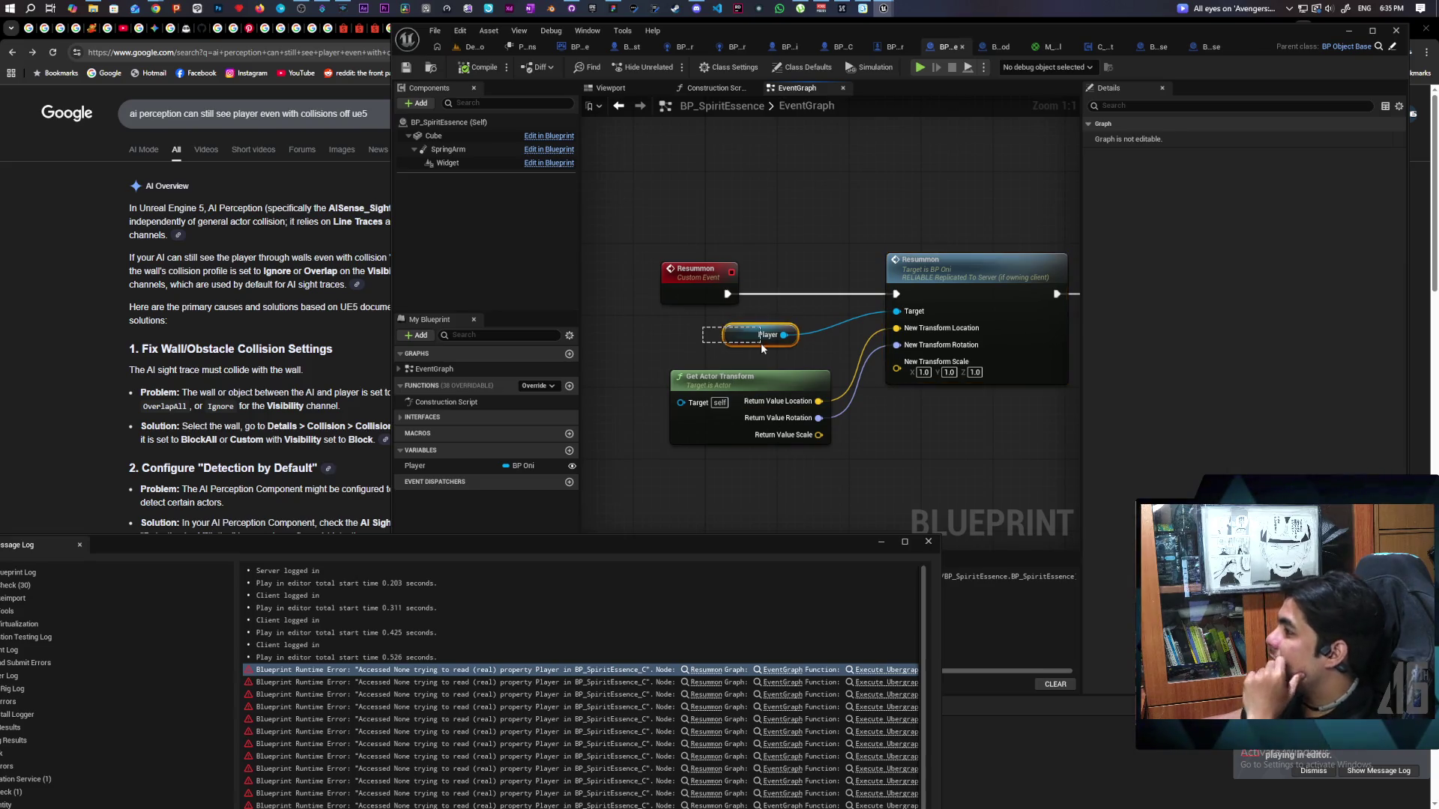
{"action": "left_click_drag", "start_coordinate": [761, 343], "coordinate": [757, 345]}
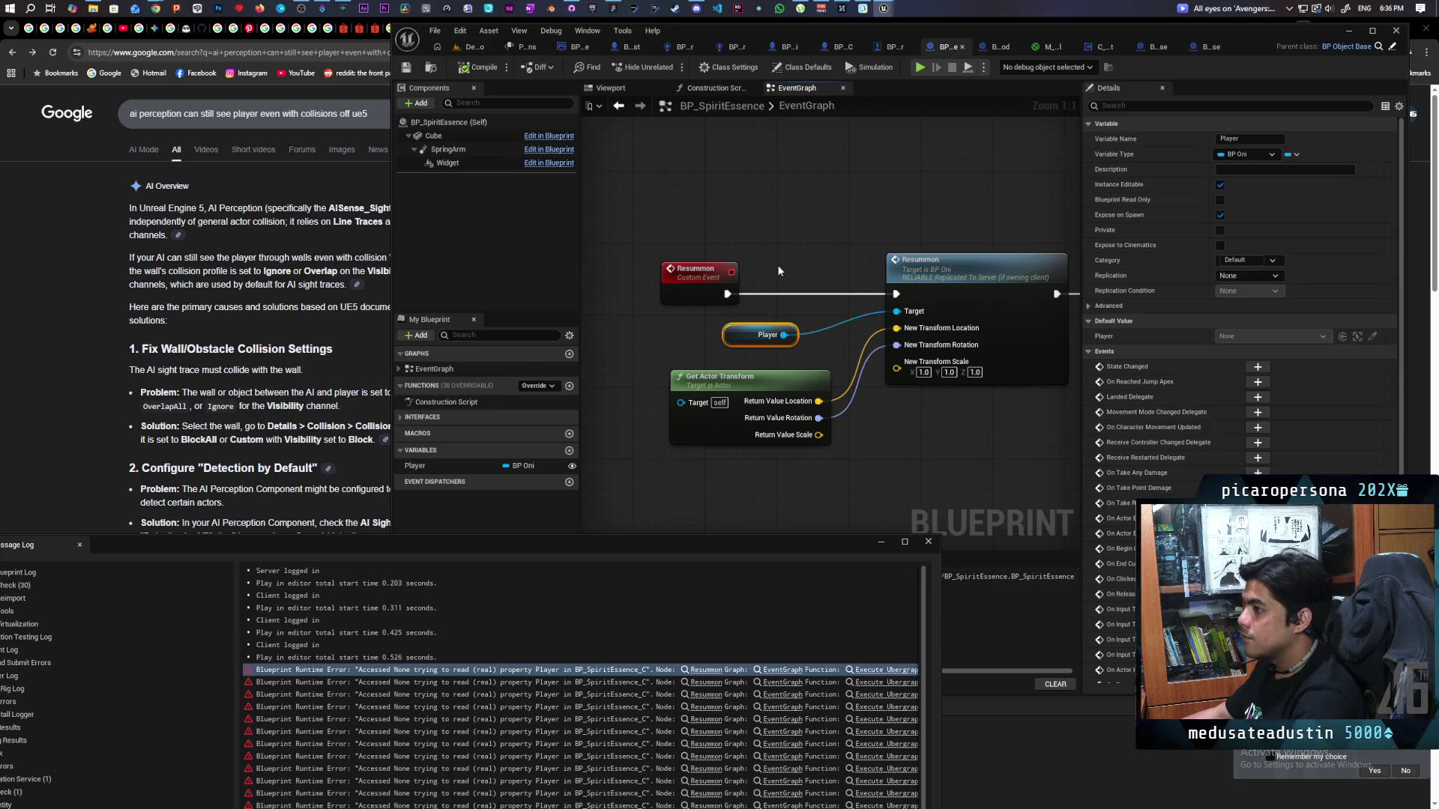
{"action": "scroll", "coordinate": [802, 235], "scroll_direction": "down", "scroll_amount": 2}
{"action": "scroll", "coordinate": [802, 235], "scroll_direction": "up", "scroll_amount": 2}
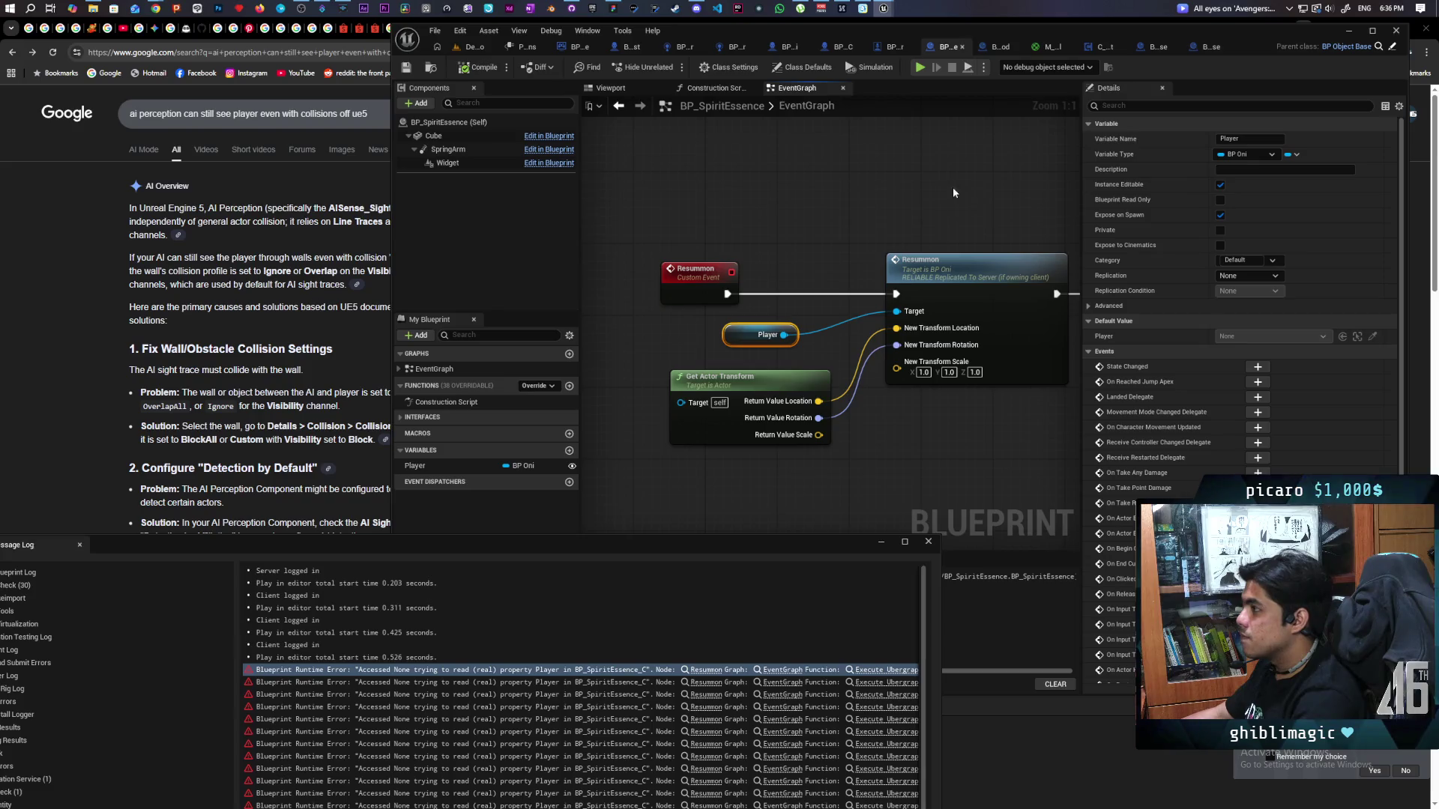
{"action": "scroll", "coordinate": [783, 229], "scroll_direction": "down", "scroll_amount": 1}
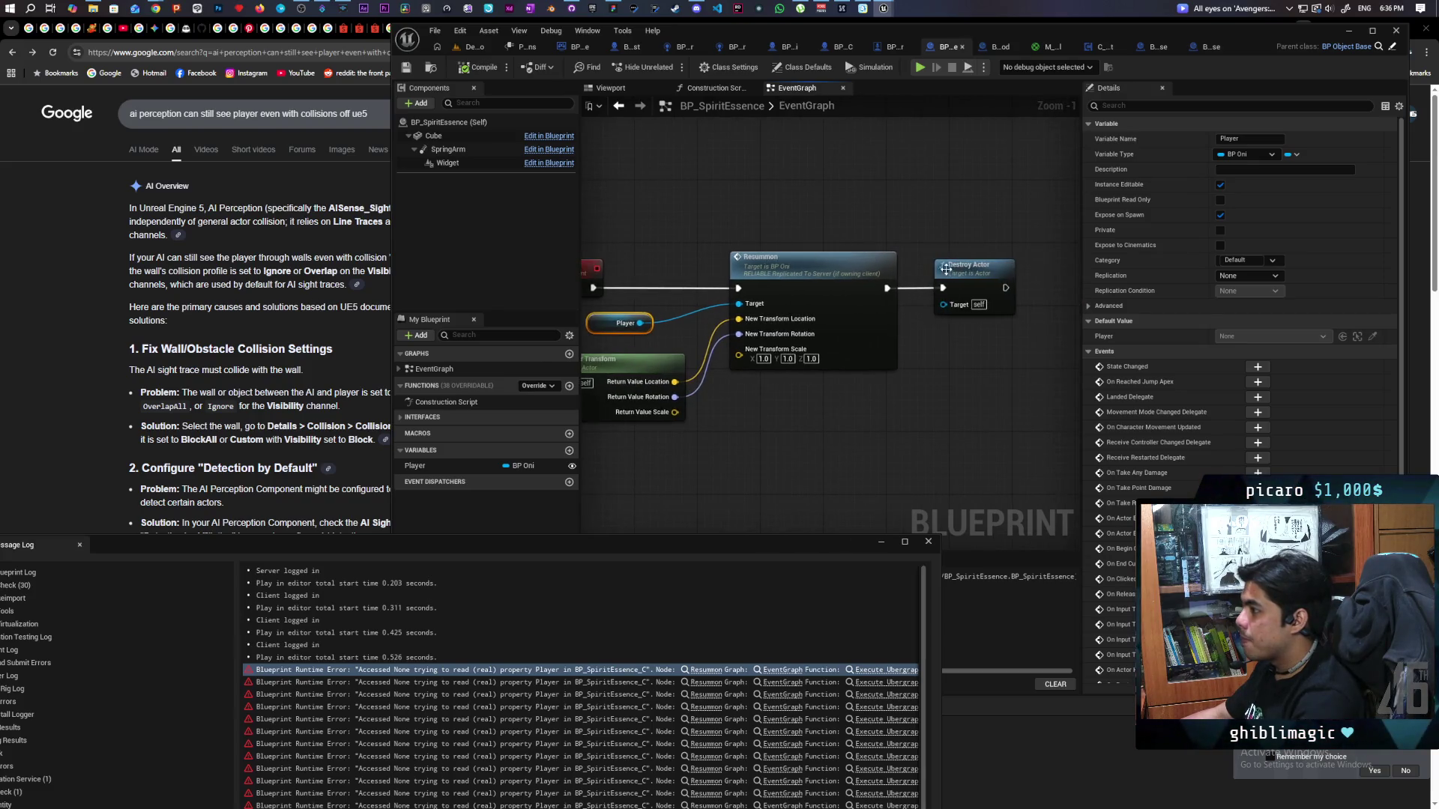
{"action": "double_click", "coordinate": [869, 280]}
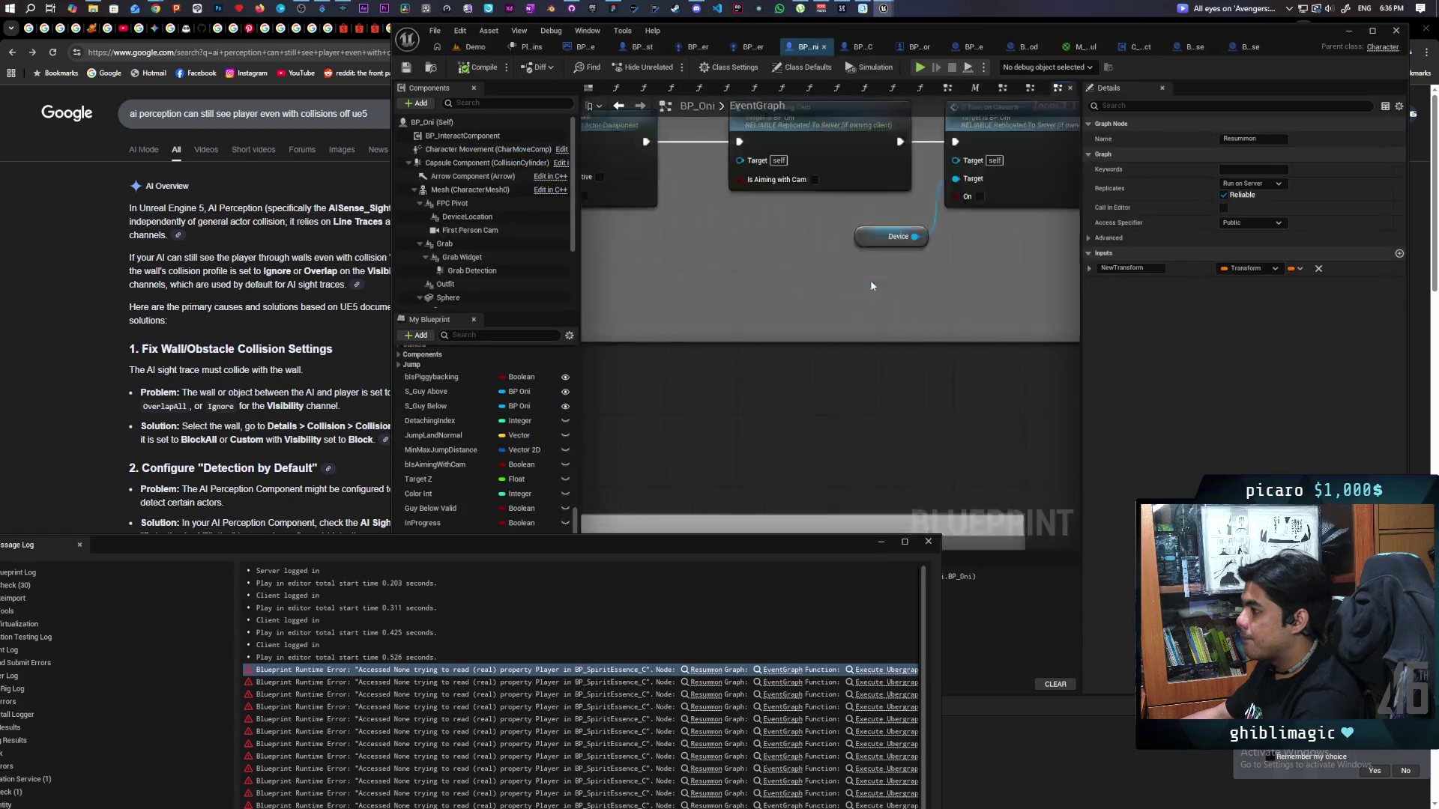
Close the Message Log and set BP_Oni's Resummon event to Not Replicated.
{"action": "left_click", "coordinate": [929, 541]}
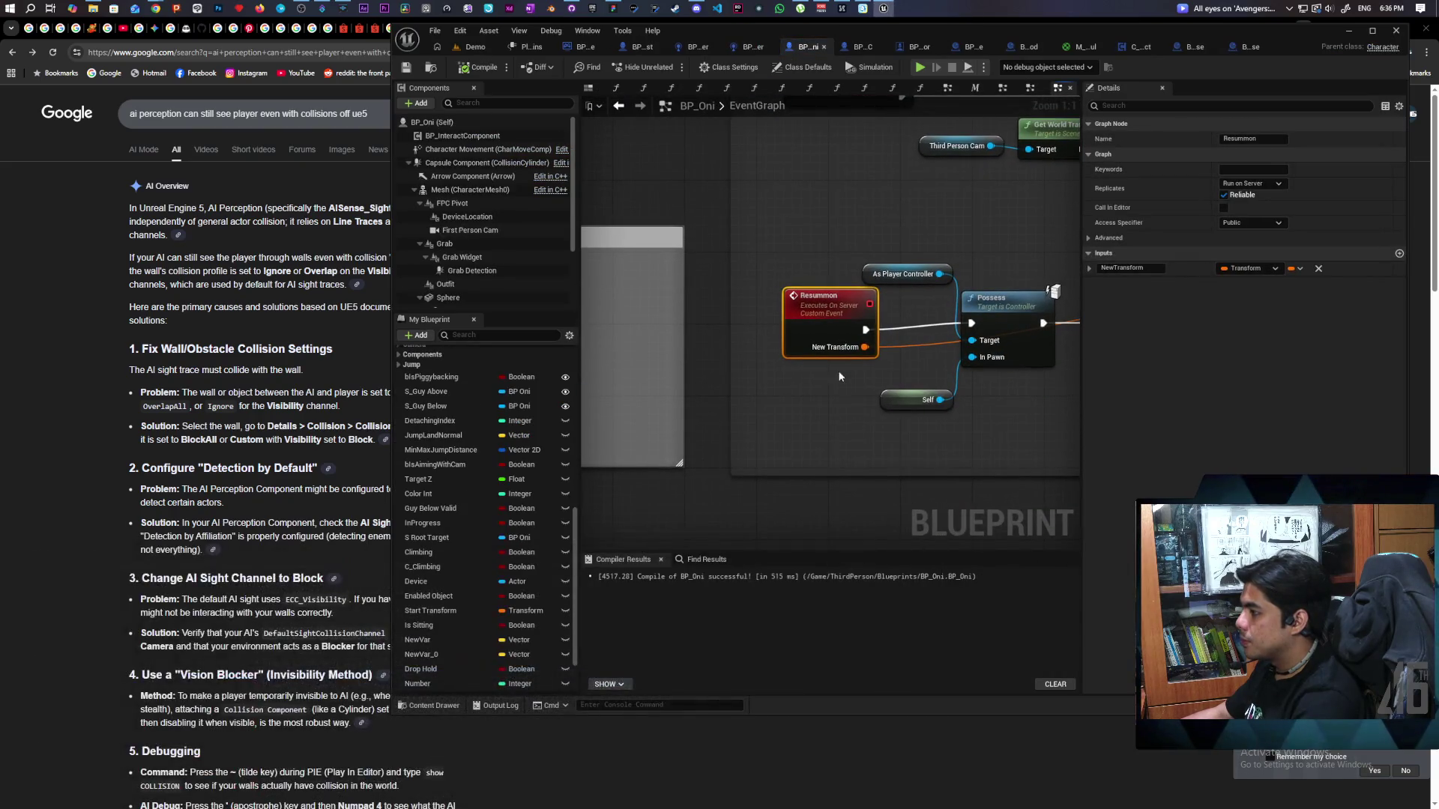
{"action": "left_click", "coordinate": [1252, 183]}
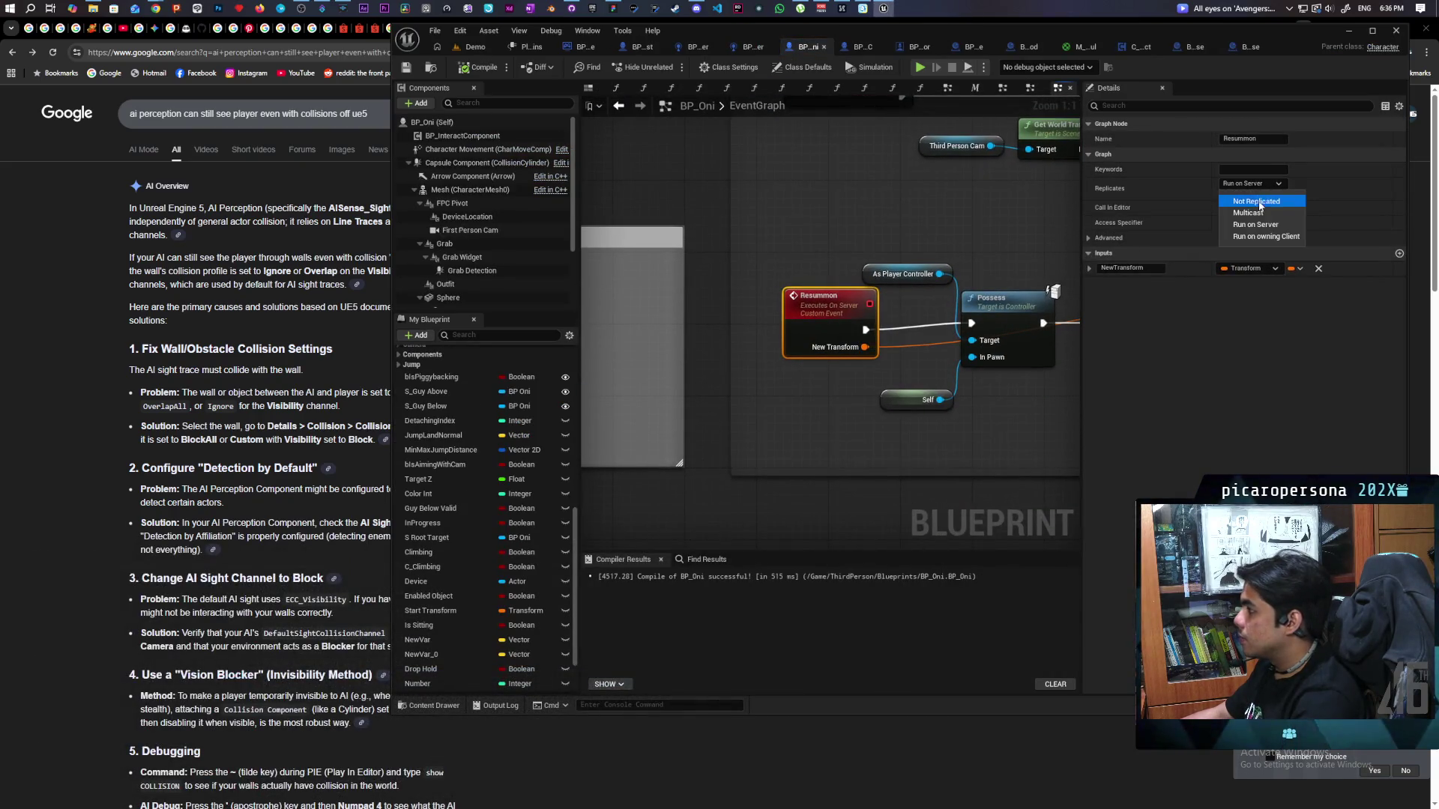
{"action": "left_click", "coordinate": [1259, 202]}
{"action": "scroll", "coordinate": [803, 372], "scroll_direction": "down", "scroll_amount": 8}
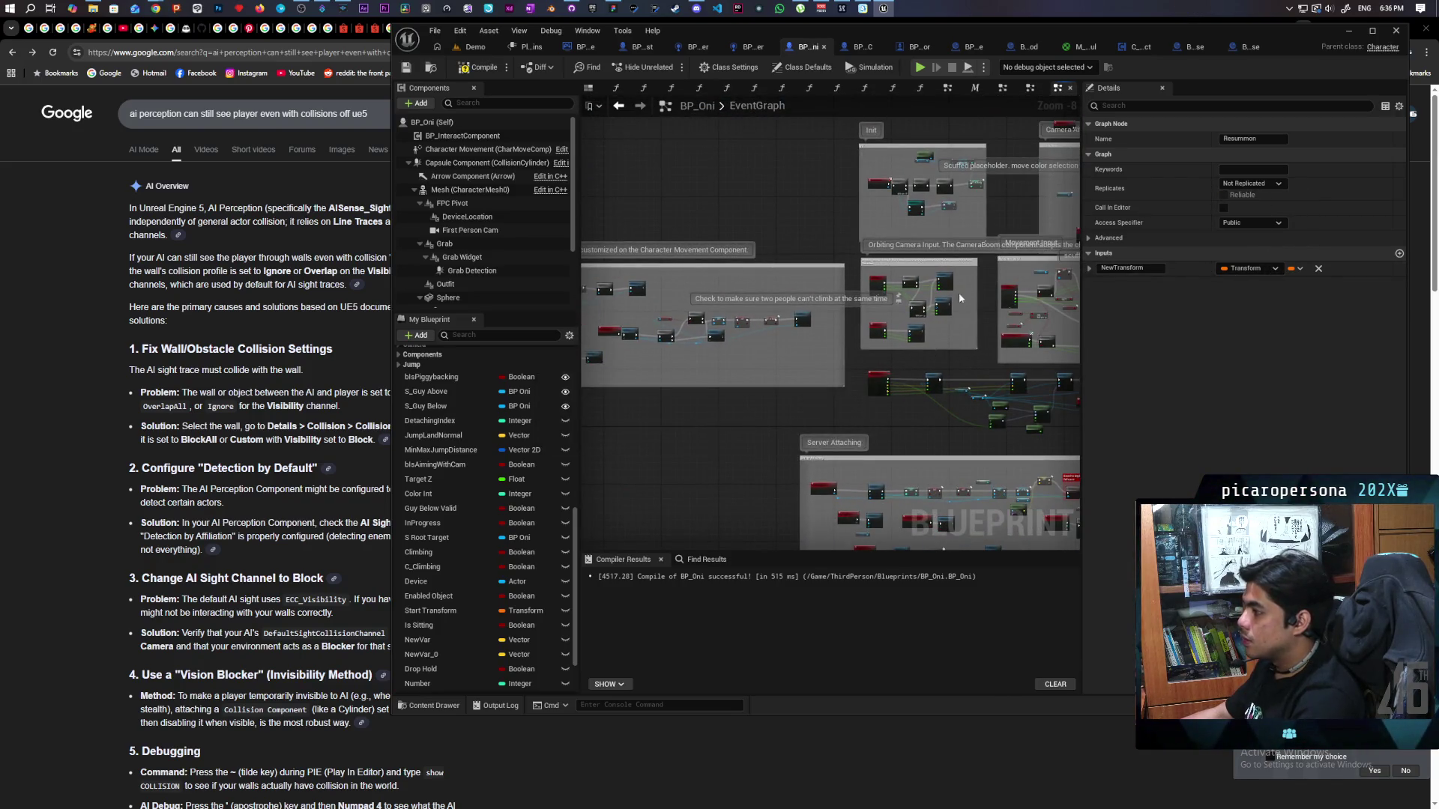
{"action": "scroll", "coordinate": [959, 298], "scroll_direction": "up", "scroll_amount": 1}
Survey the BP_Oni event graph and select the Resummon call node.
{"action": "left_click_drag", "start_coordinate": [794, 334], "coordinate": [1003, 353]}
{"action": "scroll", "coordinate": [779, 240], "scroll_direction": "up", "scroll_amount": 2}
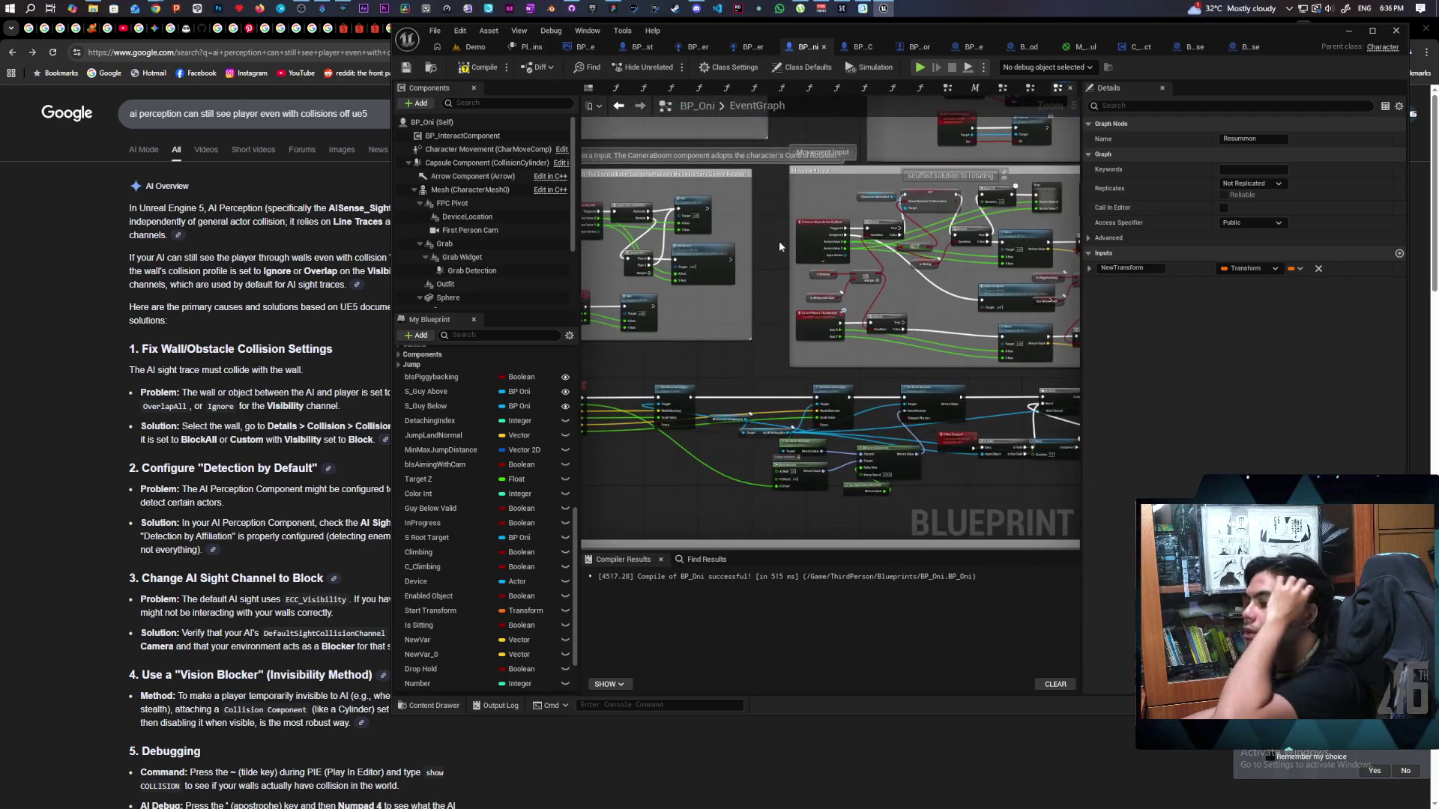
{"action": "scroll", "coordinate": [920, 388], "scroll_direction": "down", "scroll_amount": 3}
{"action": "mouse_move", "coordinate": [920, 388]}
{"action": "left_mouse_down"}
{"action": "mouse_move", "coordinate": [809, 331]}
{"action": "mouse_move", "coordinate": [836, 377]}
{"action": "left_mouse_up"}
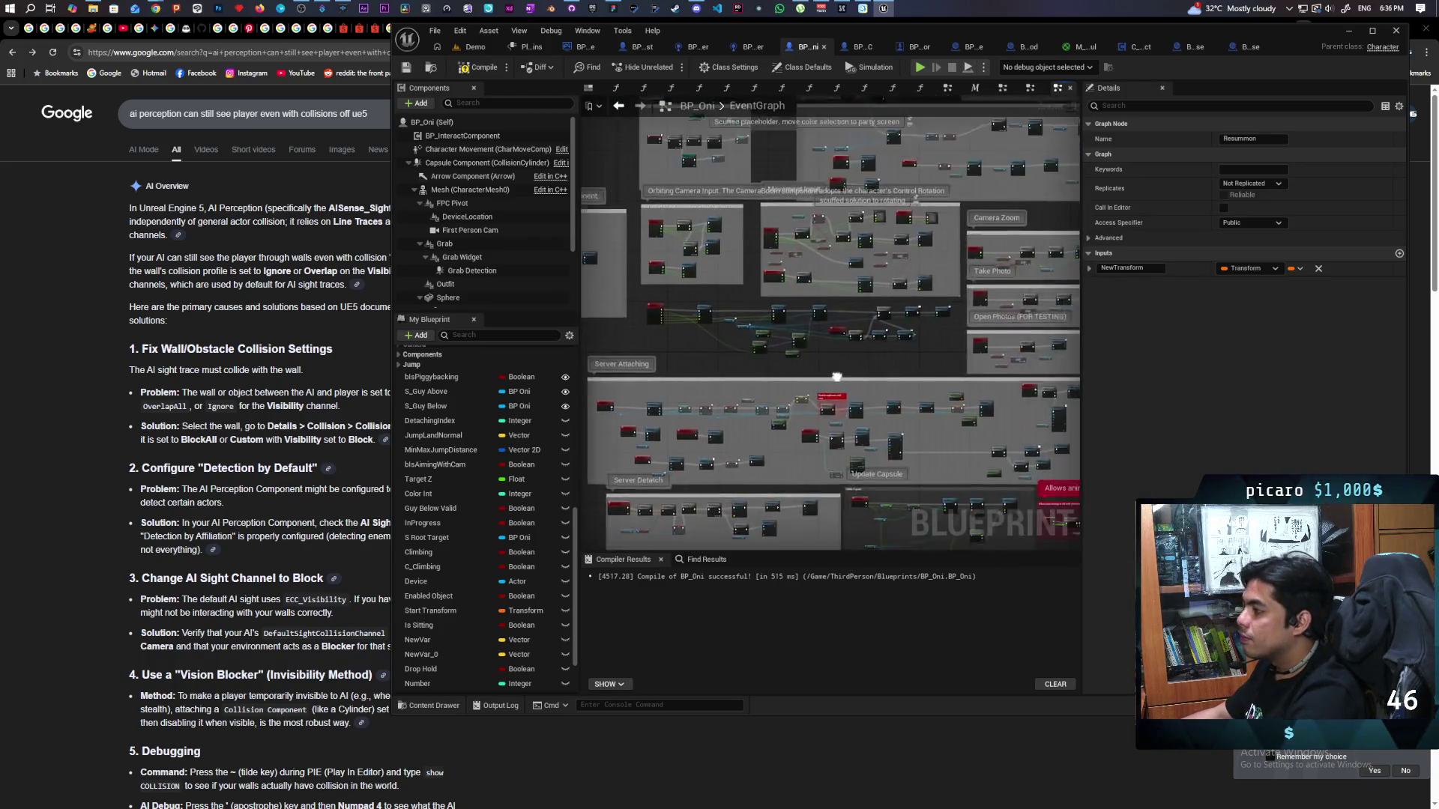
{"action": "scroll", "coordinate": [836, 377], "scroll_direction": "up", "scroll_amount": 7}
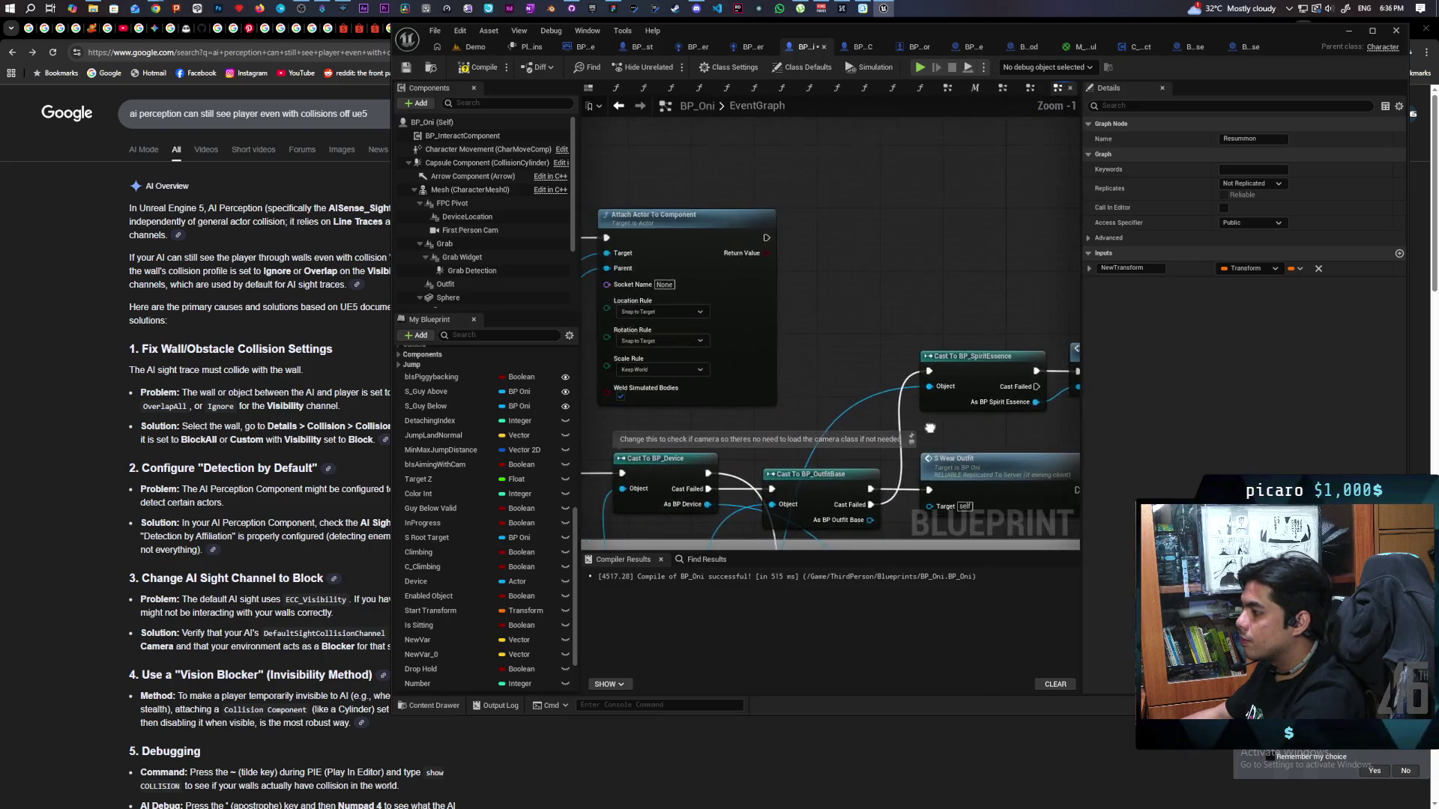
{"action": "left_click_drag", "start_coordinate": [821, 430], "coordinate": [734, 363]}
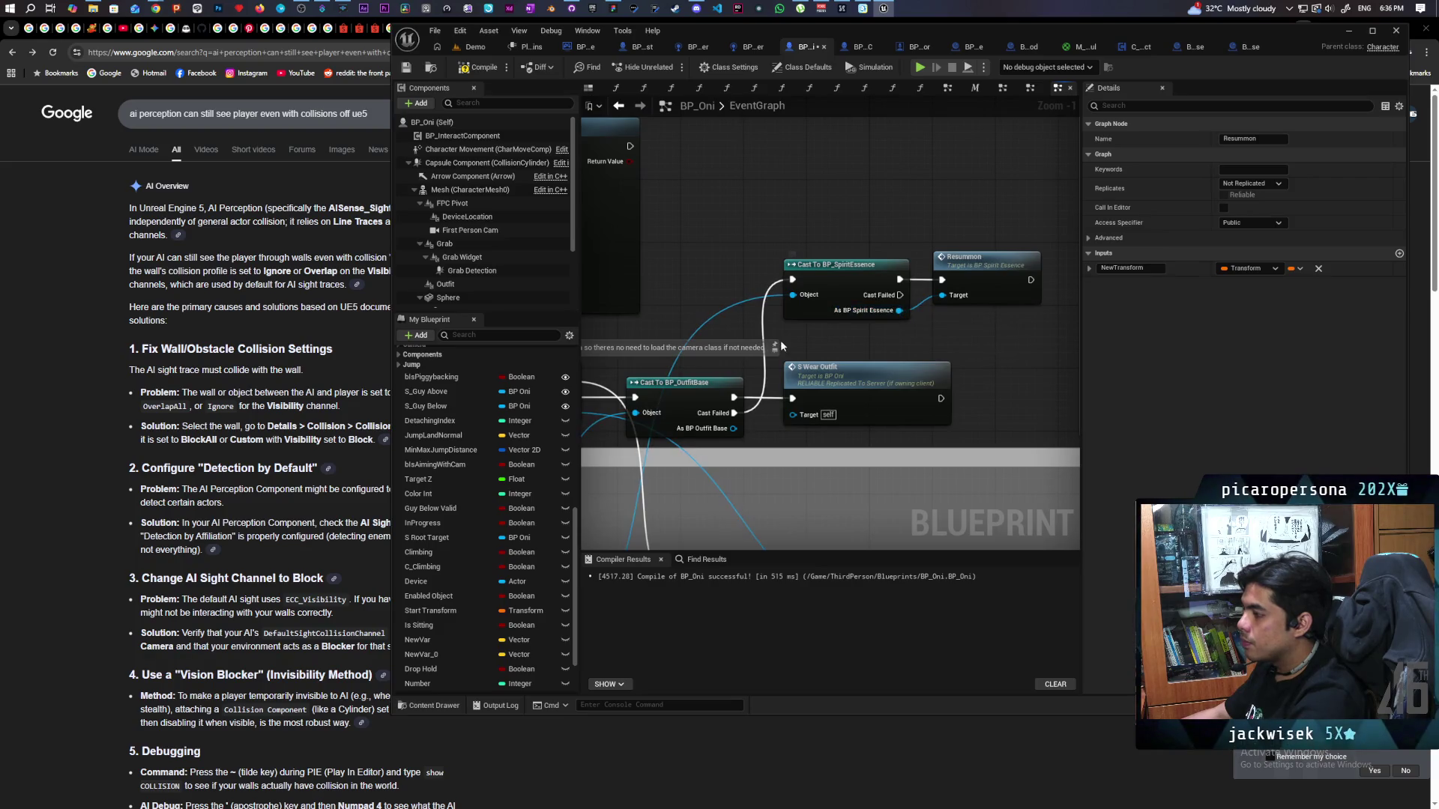
{"action": "scroll", "coordinate": [806, 335], "scroll_direction": "down", "scroll_amount": 2}
{"action": "left_click_drag", "start_coordinate": [851, 276], "coordinate": [878, 150]}
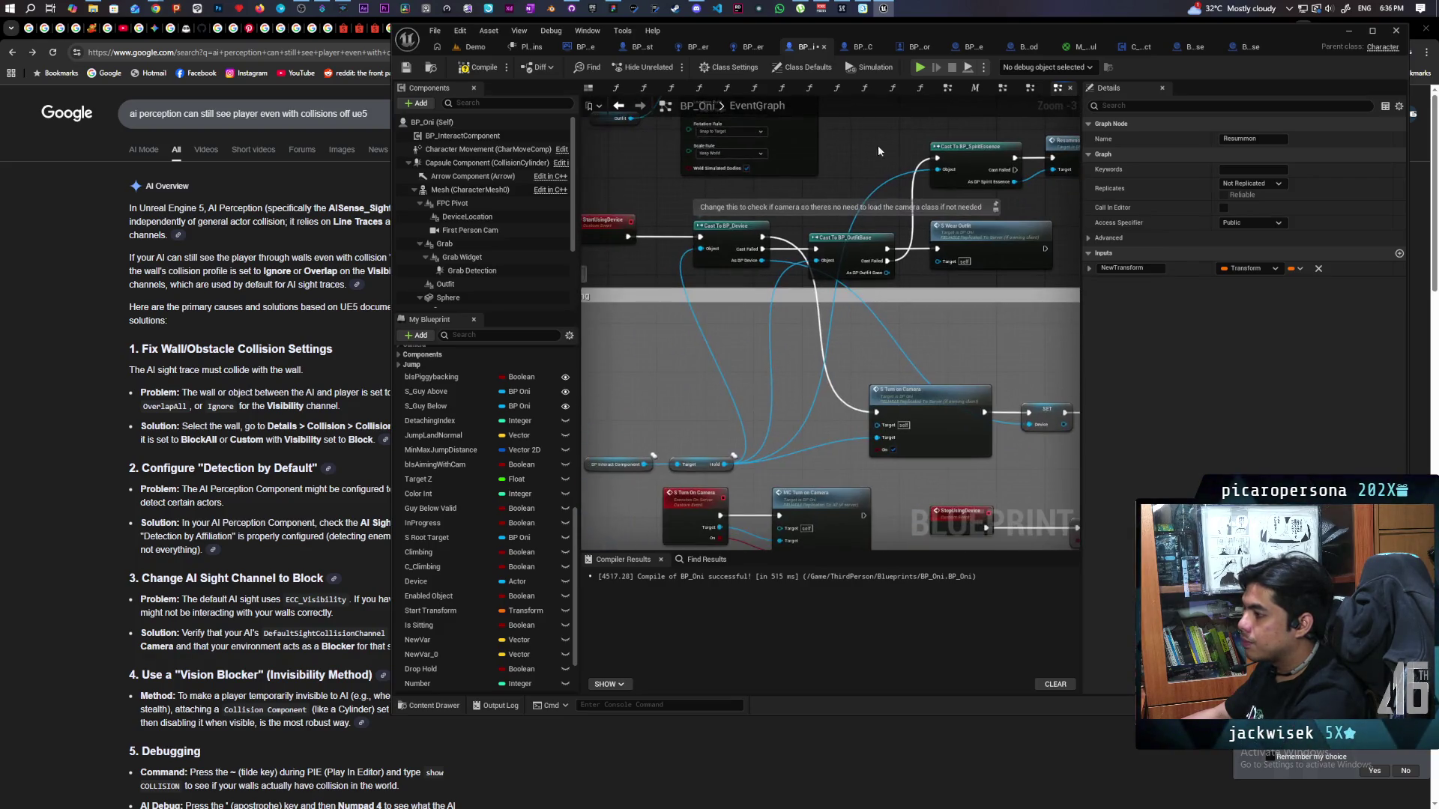
{"action": "left_click_drag", "start_coordinate": [820, 374], "coordinate": [811, 380]}
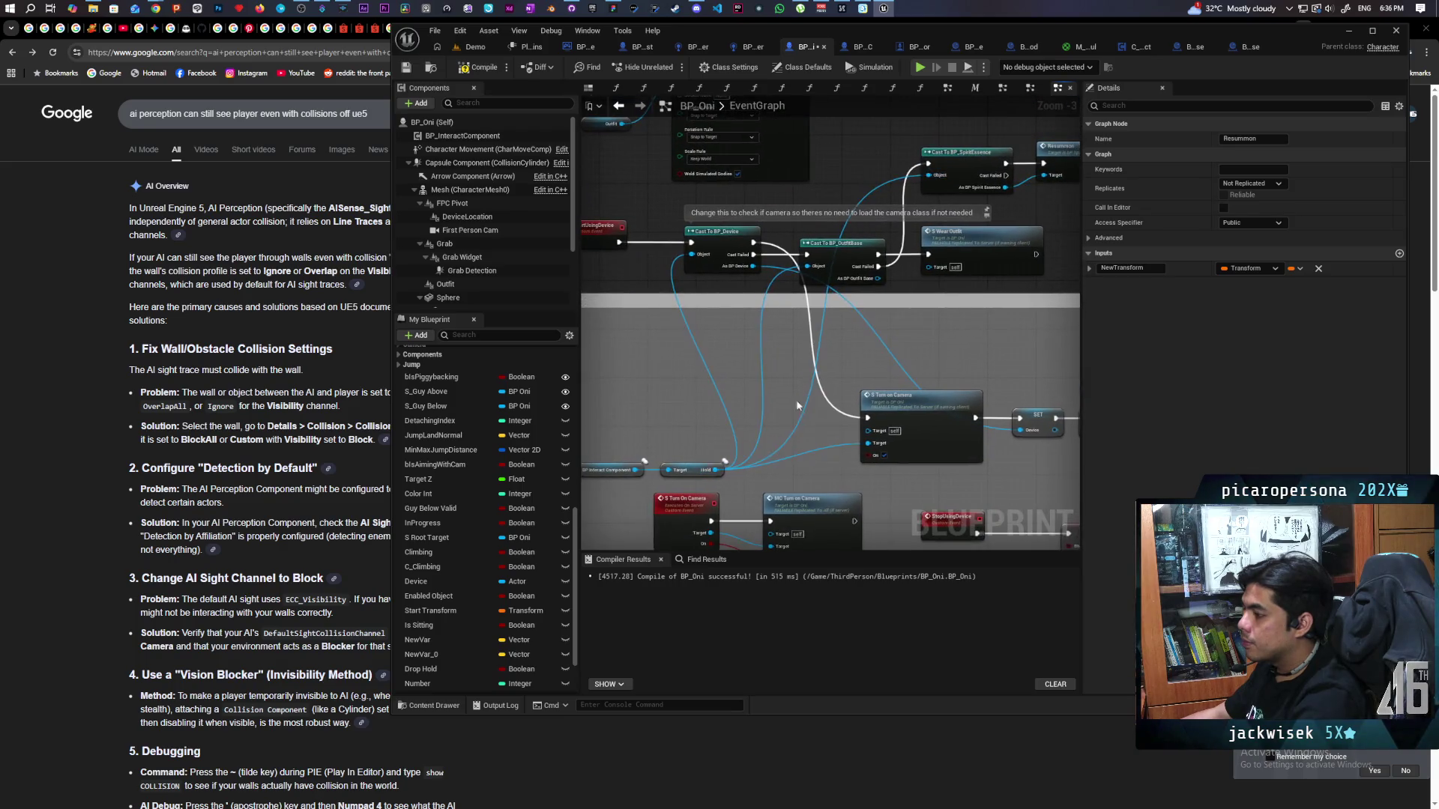
{"action": "left_click", "coordinate": [749, 480]}
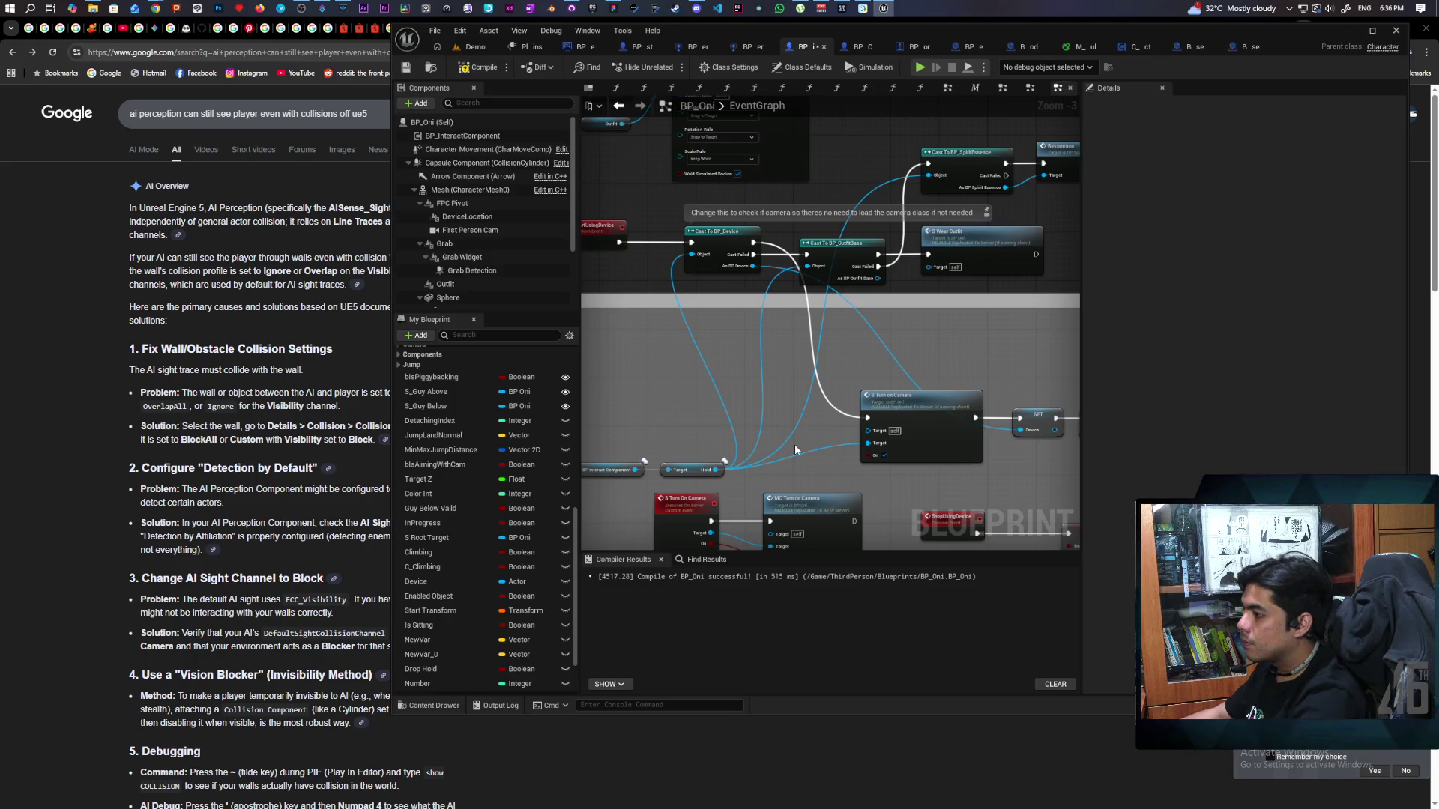
{"action": "mouse_move", "coordinate": [837, 356]}
{"action": "left_mouse_down"}
{"action": "mouse_move", "coordinate": [766, 411]}
{"action": "mouse_move", "coordinate": [806, 410]}
{"action": "mouse_move", "coordinate": [792, 414]}
{"action": "left_mouse_up"}
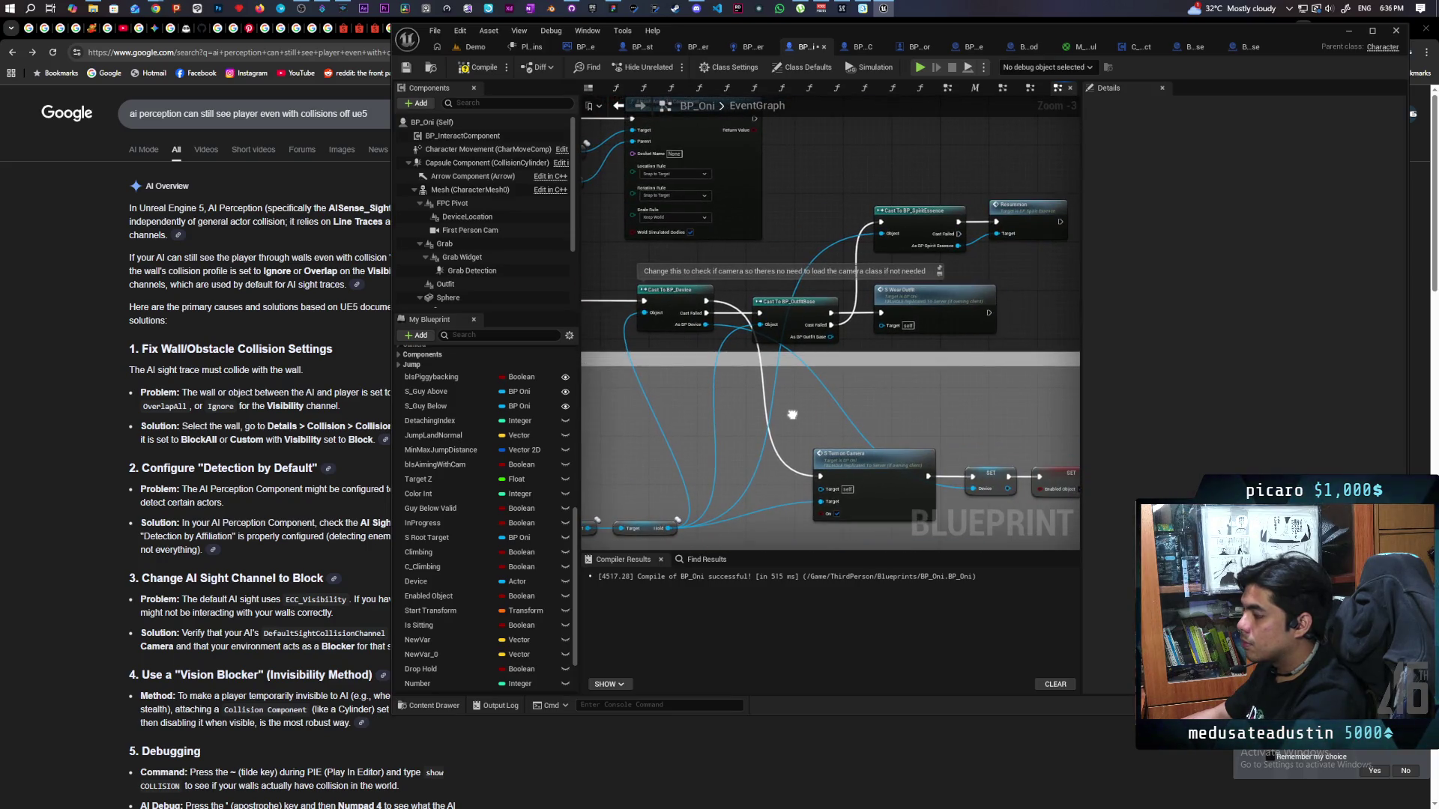
{"action": "left_click_drag", "start_coordinate": [793, 414], "coordinate": [759, 501]}
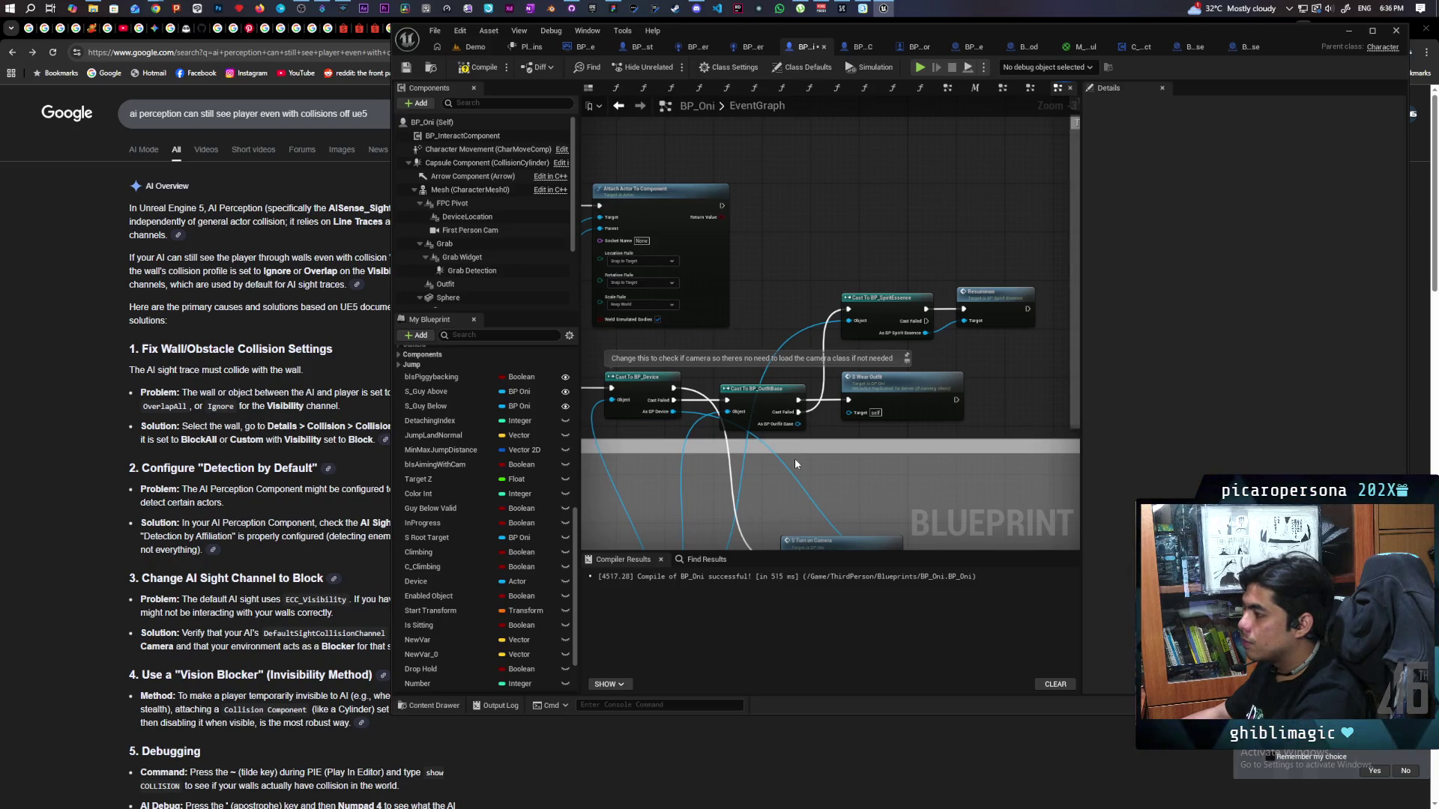
{"action": "left_click", "coordinate": [990, 305]}
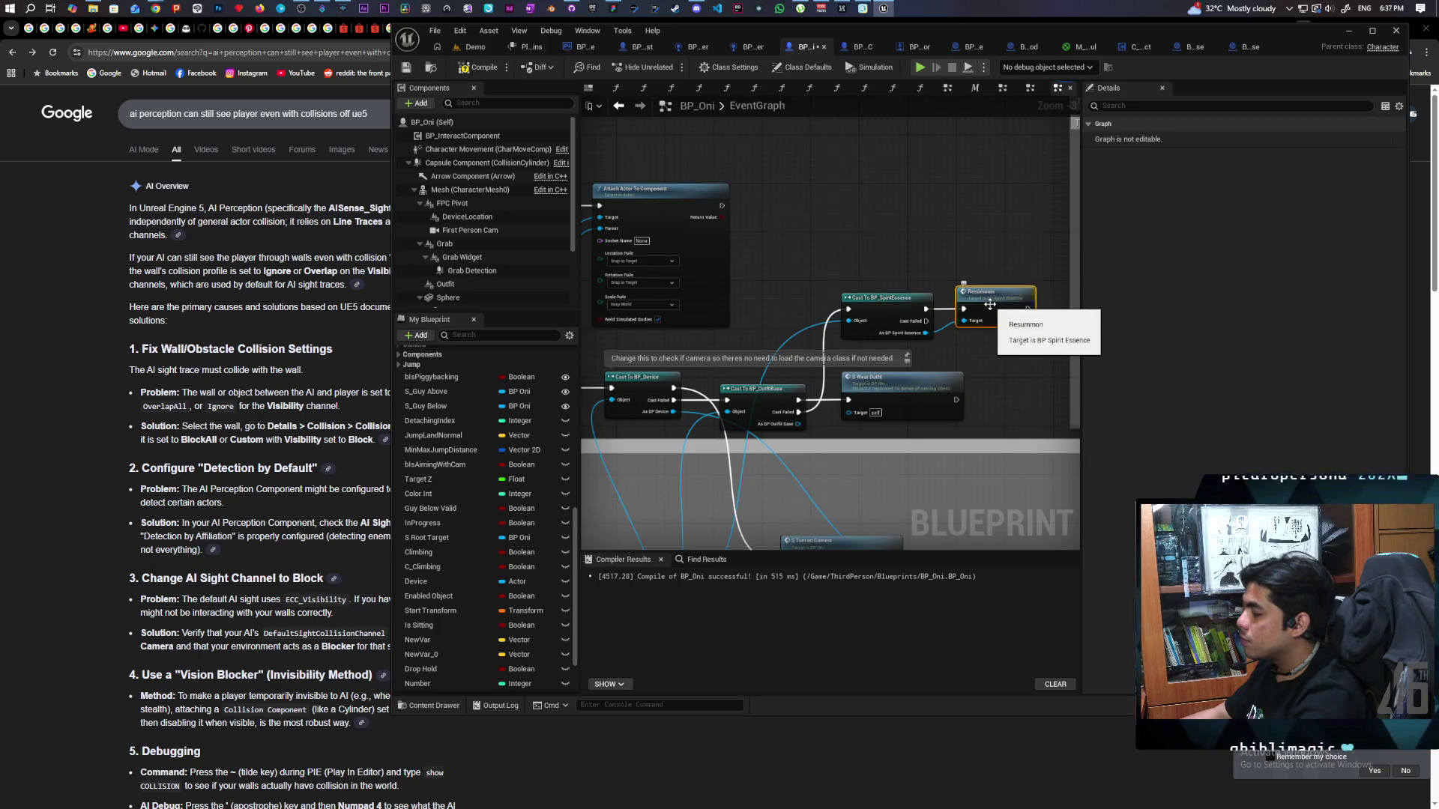
Make BP_SpiritEssence's Resummon event Run on Server and Reliable, then start a multiplayer playtest from Demo.
{"action": "double_click", "coordinate": [990, 305]}
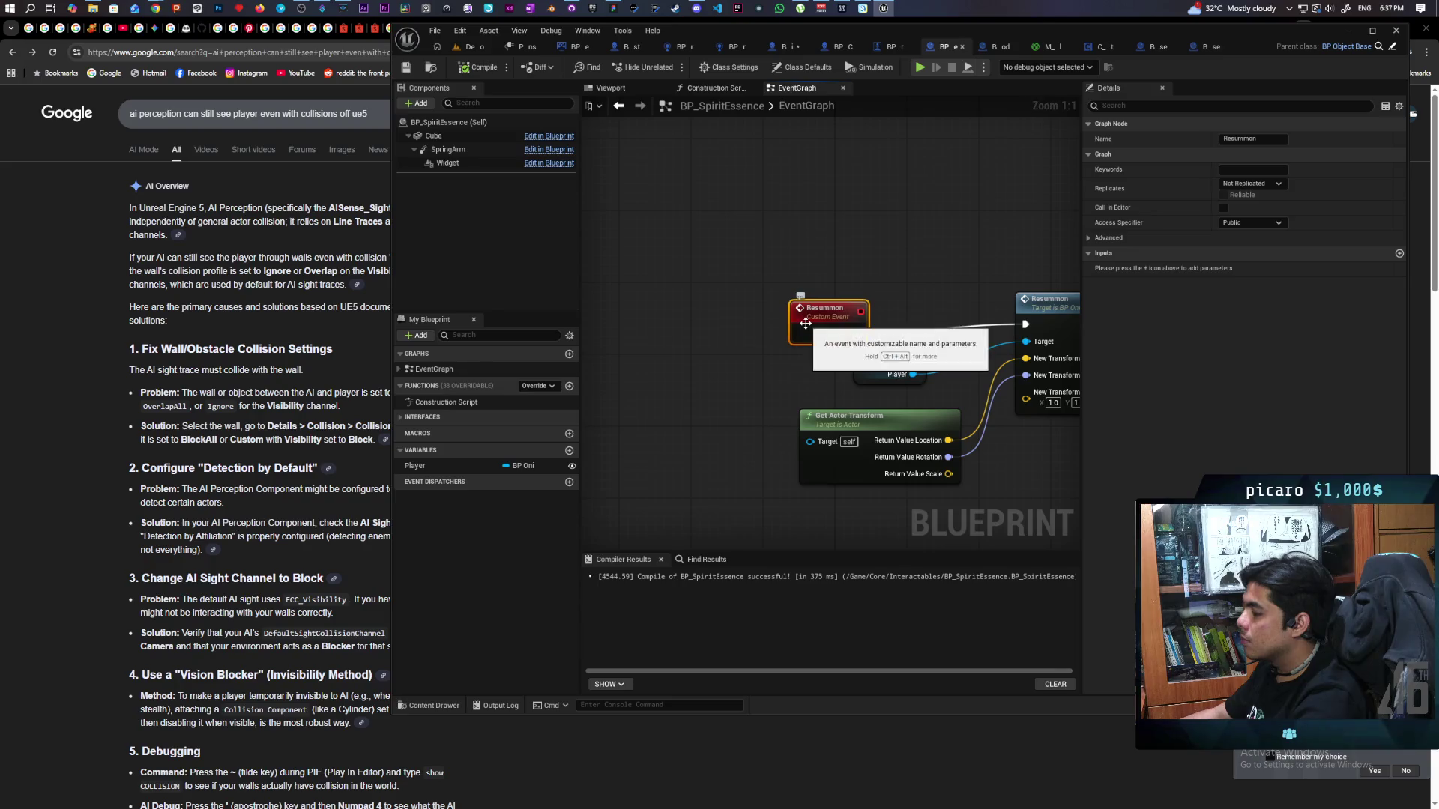
{"action": "left_click_drag", "start_coordinate": [804, 323], "coordinate": [803, 312]}
{"action": "left_click", "coordinate": [1256, 185]}
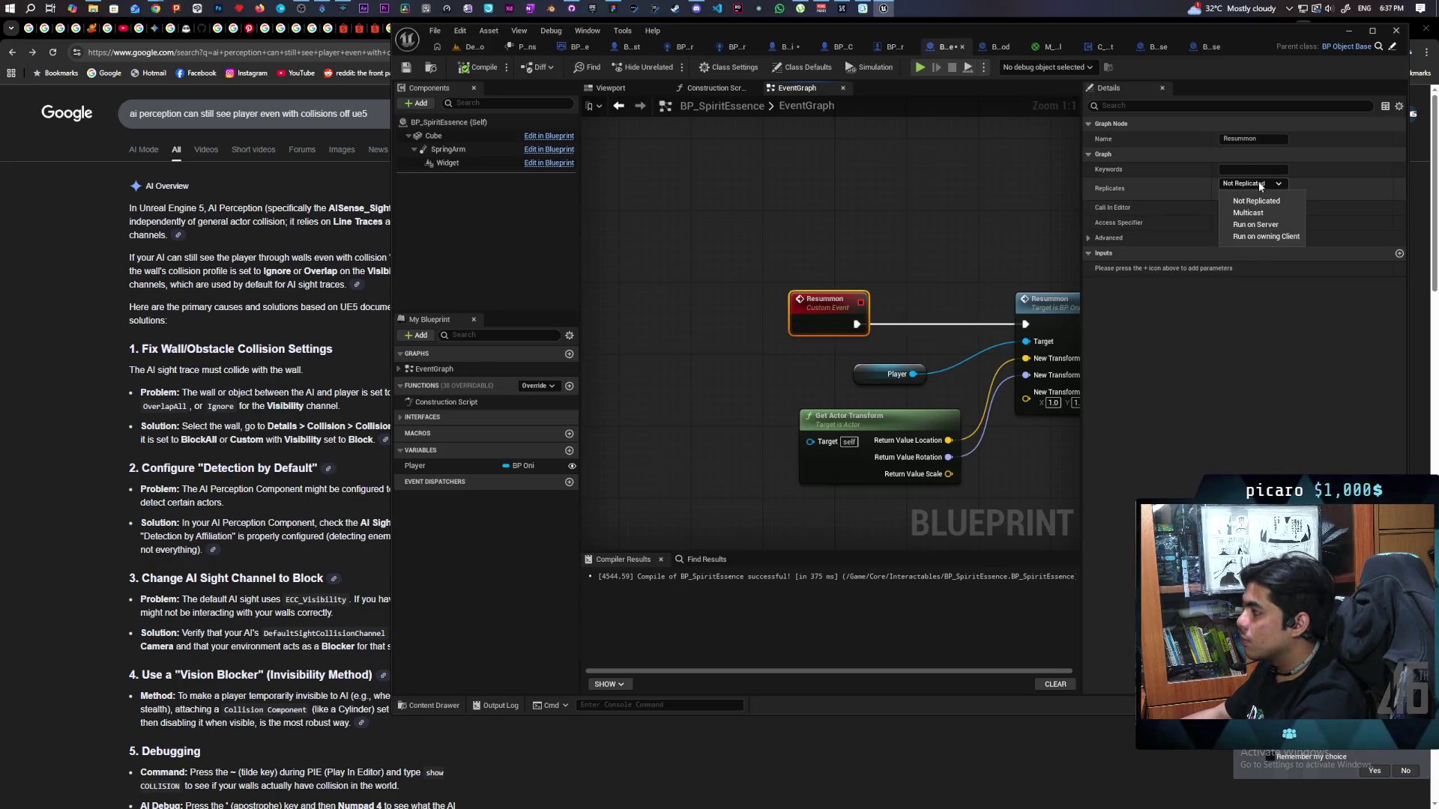
{"action": "left_click", "coordinate": [1253, 224]}
{"action": "left_click", "coordinate": [1223, 195]}
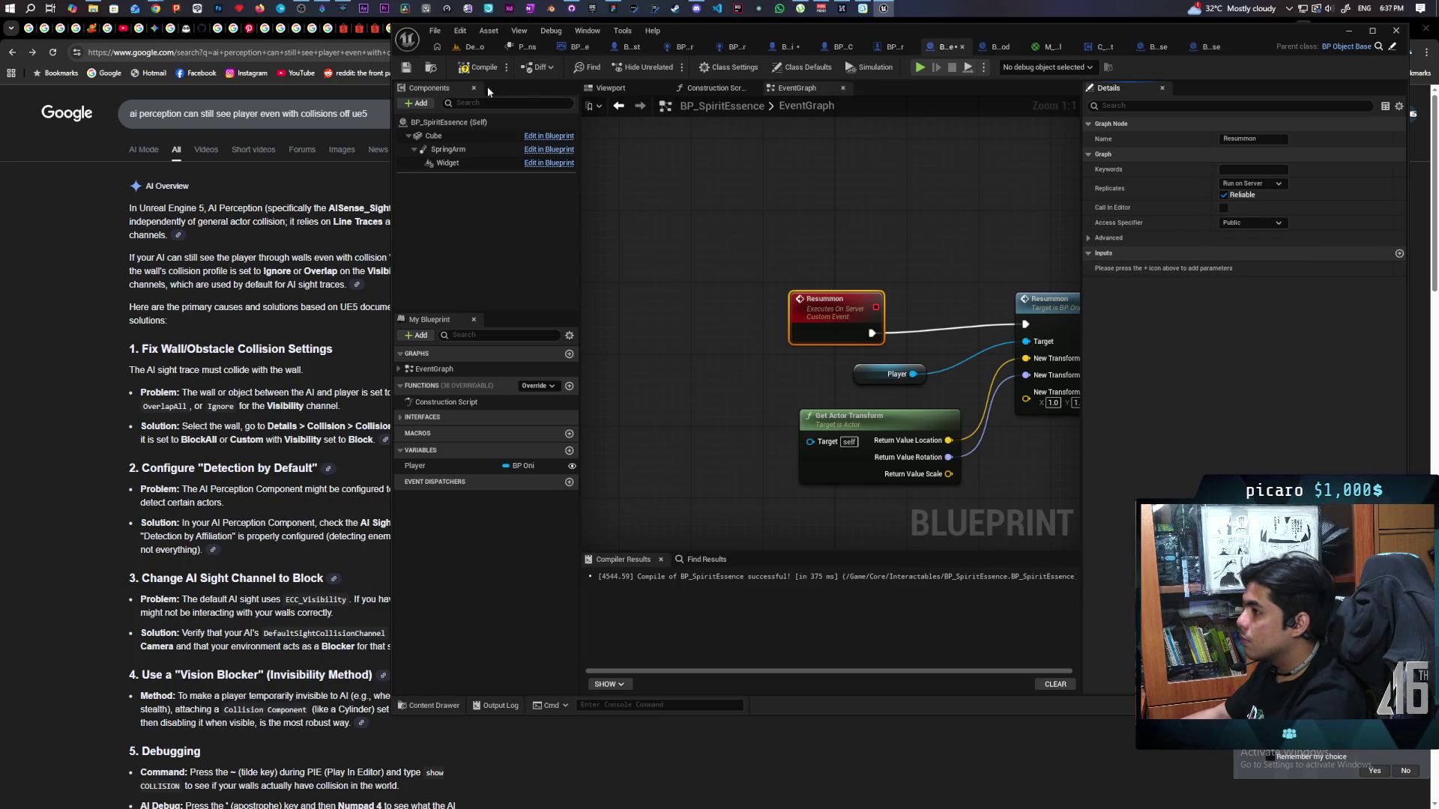
{"action": "left_click", "coordinate": [482, 48]}
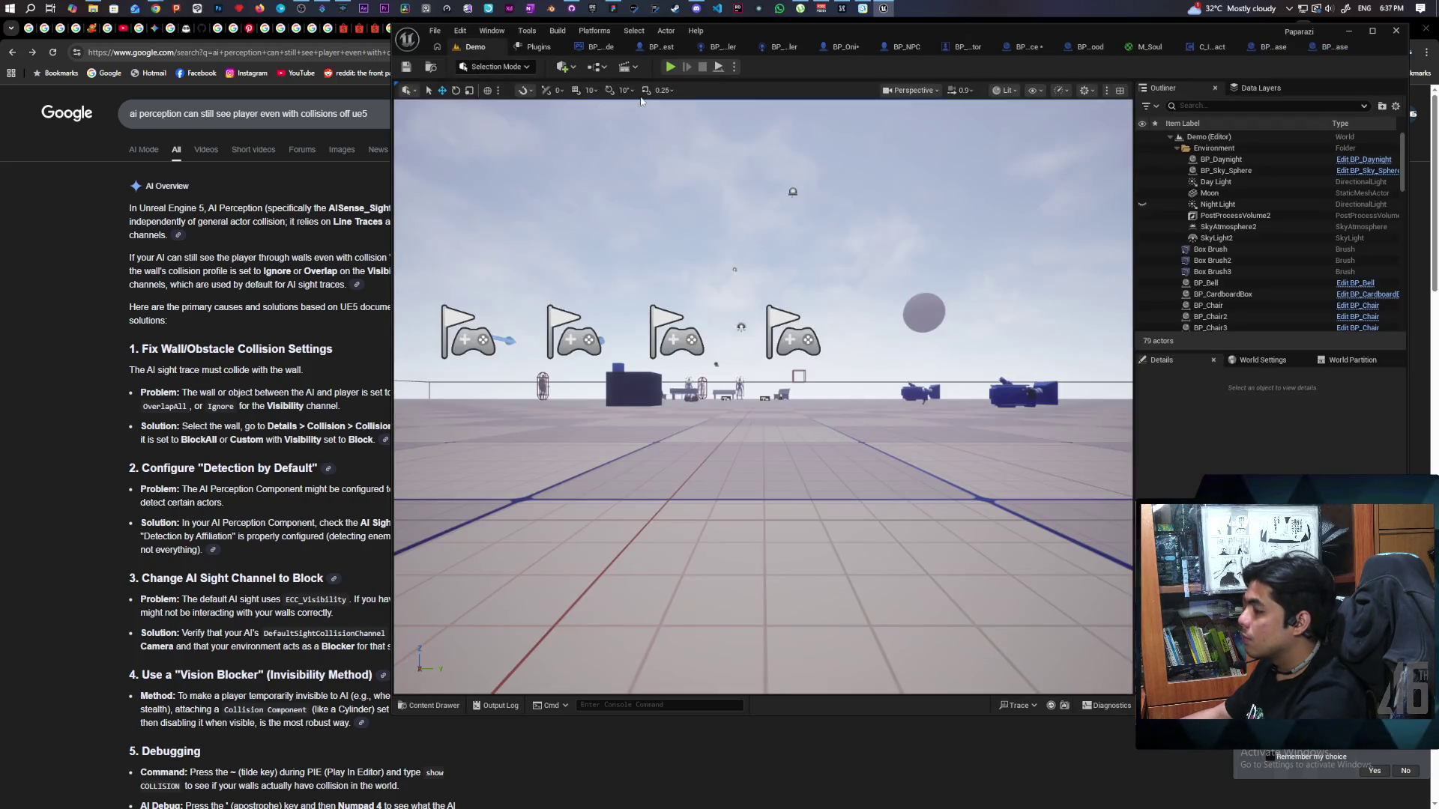
{"action": "left_click", "coordinate": [670, 66]}
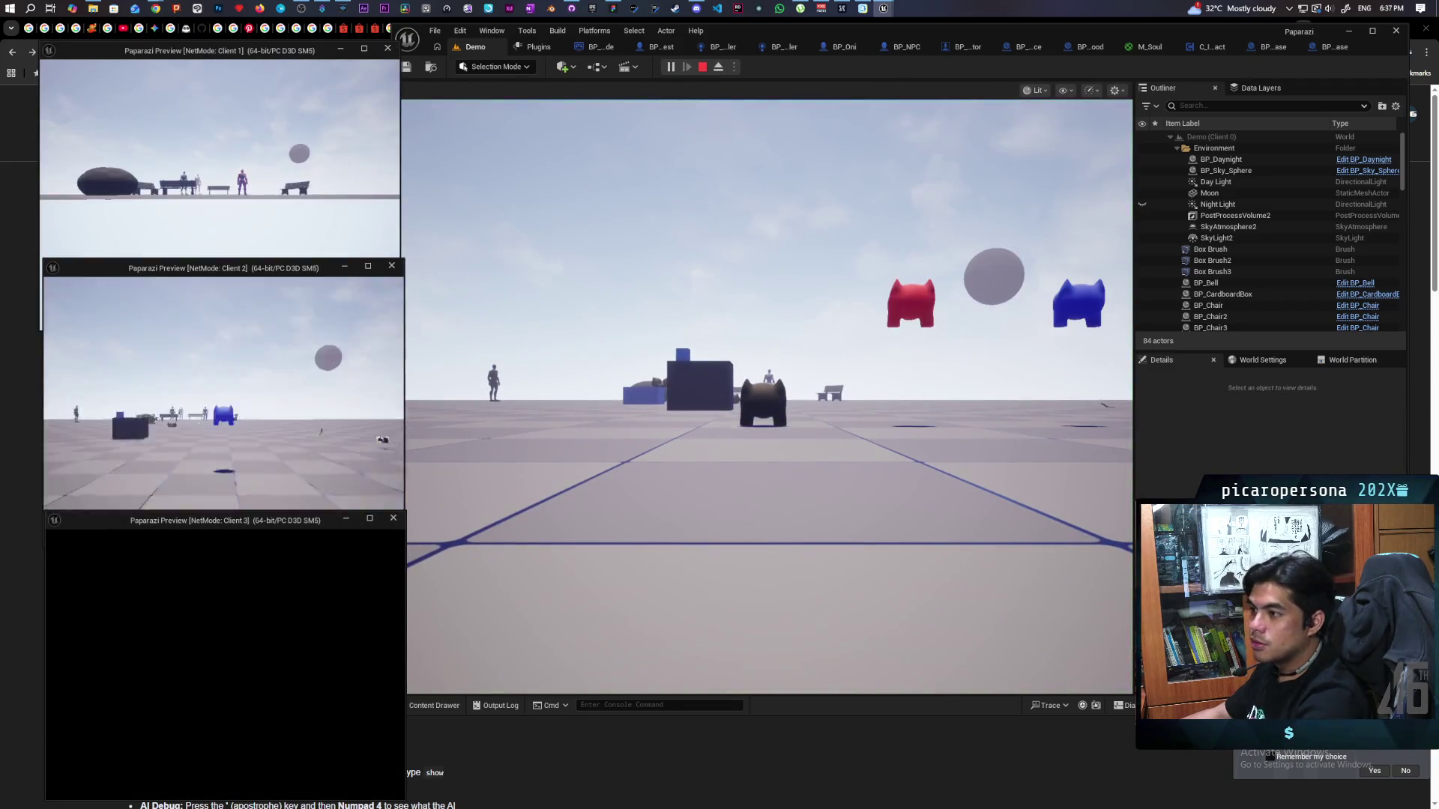
{"action": "left_click", "coordinate": [633, 429]}
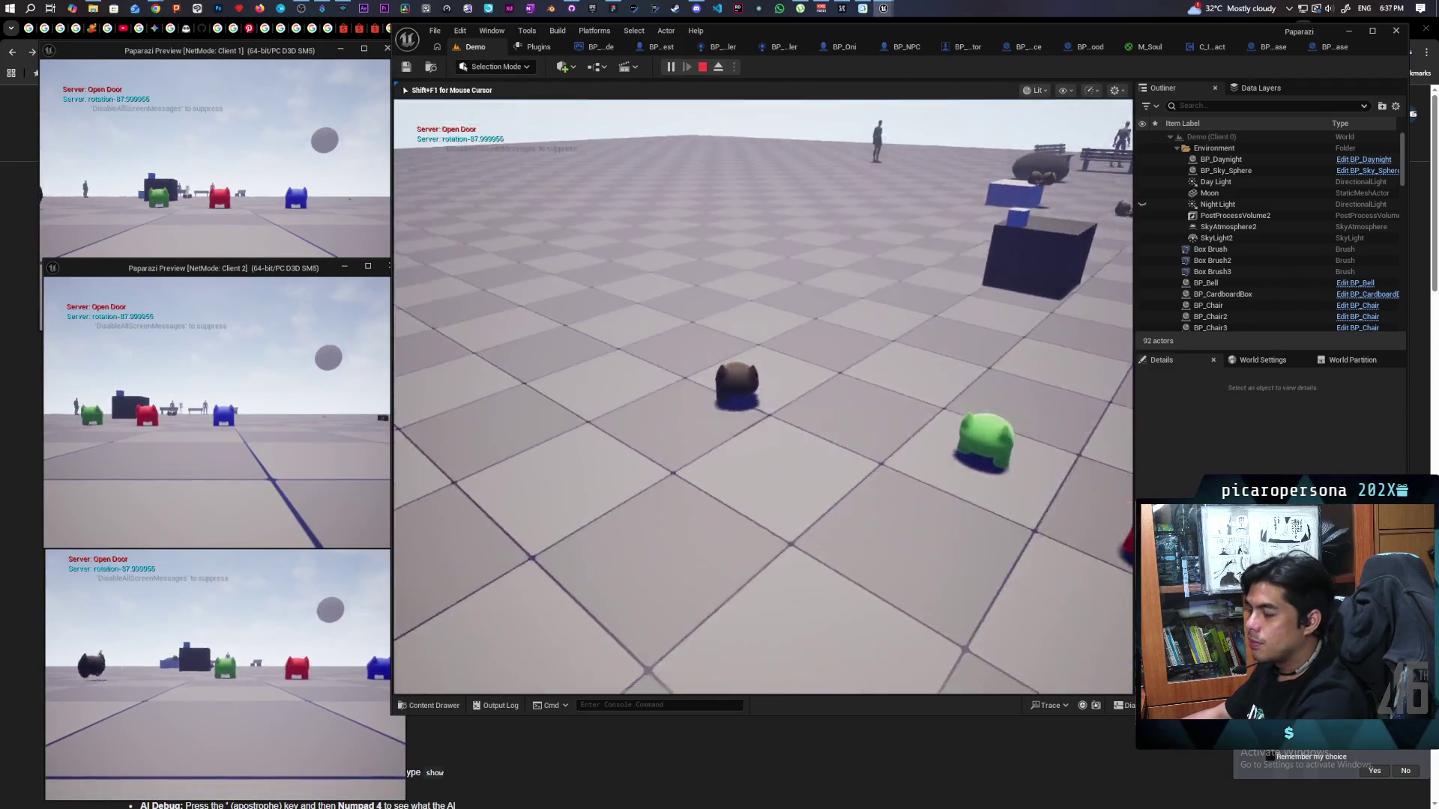
{"action": "key", "text": "w"}
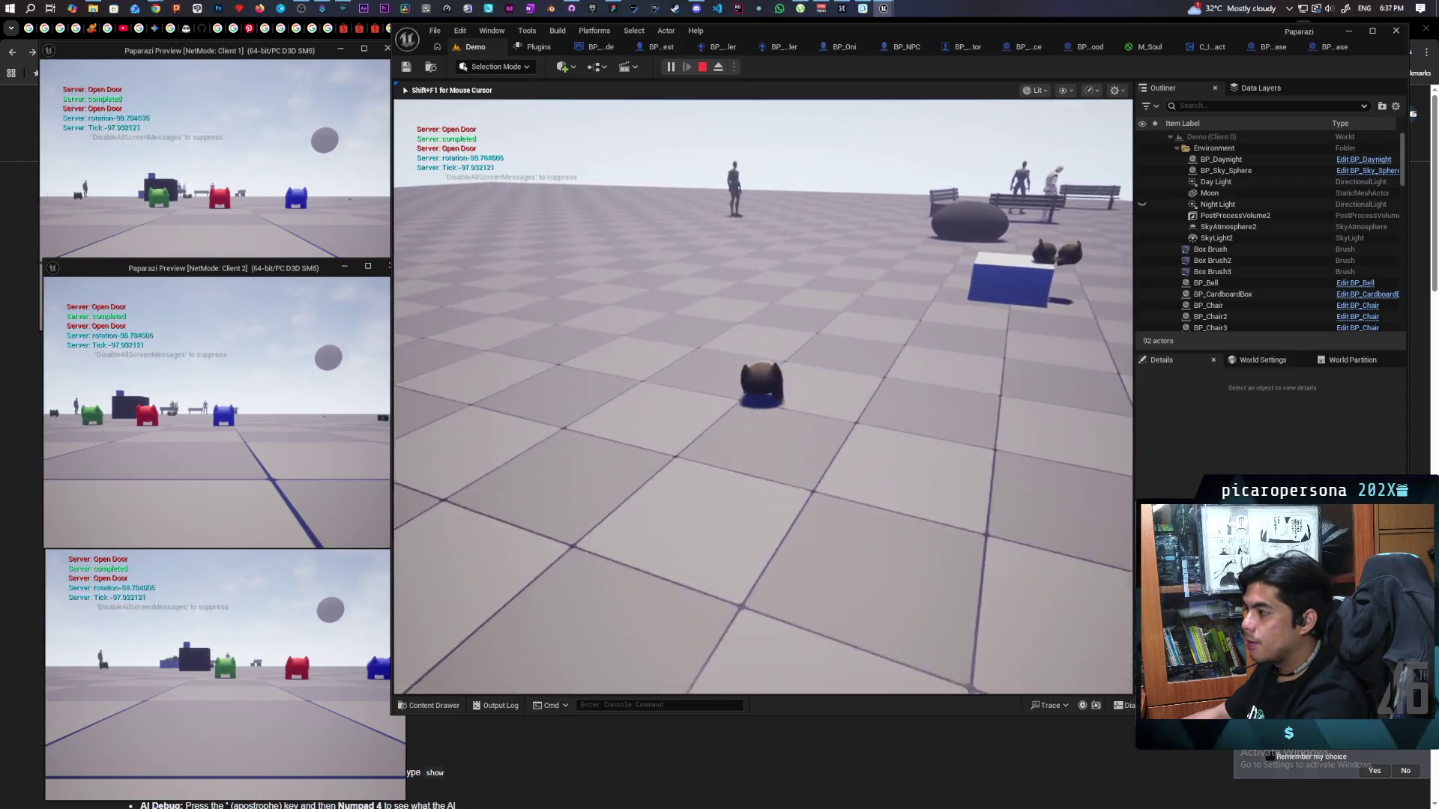
{"action": "key", "text": "w"}
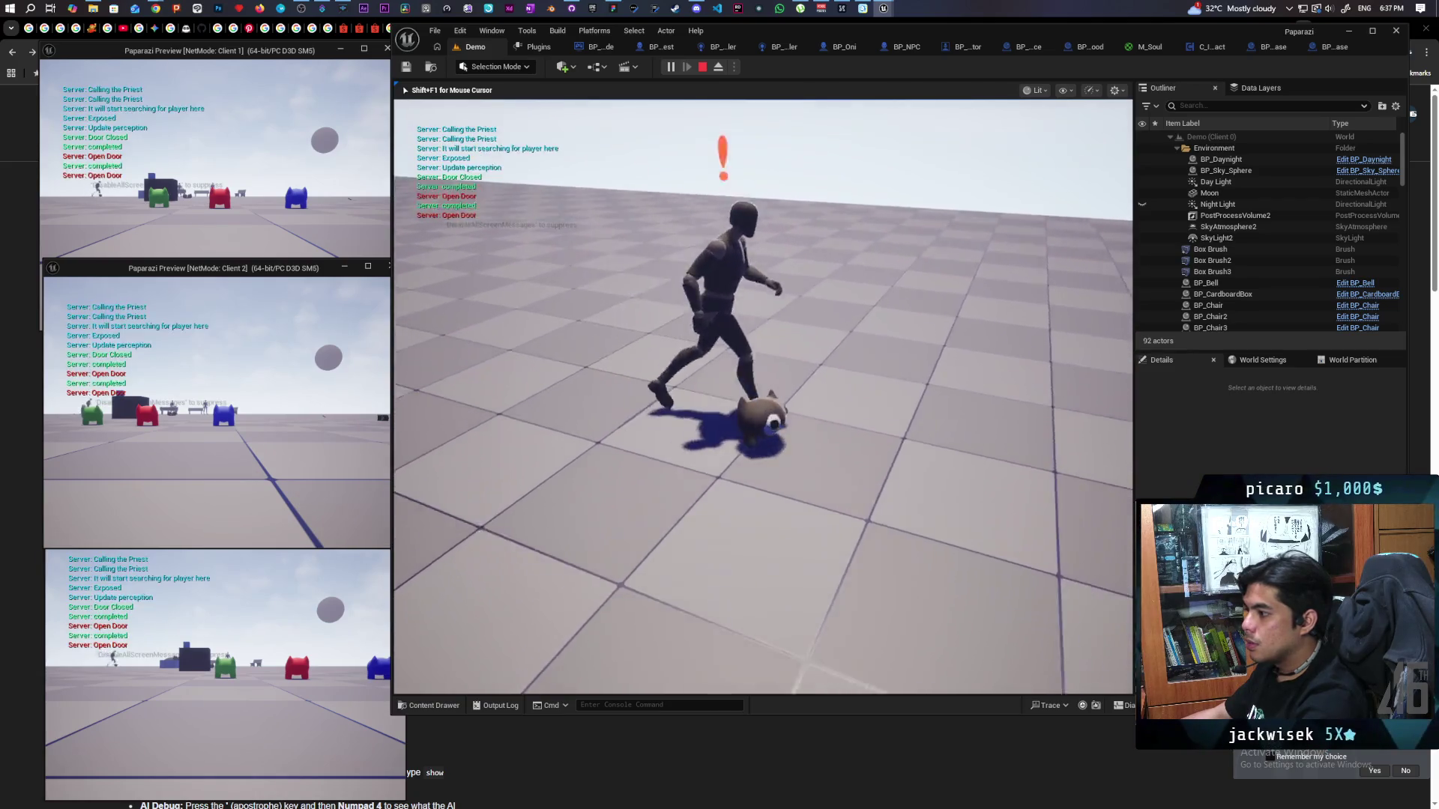
{"action": "left_click", "coordinate": [321, 231]}
{"action": "key", "text": "w"}
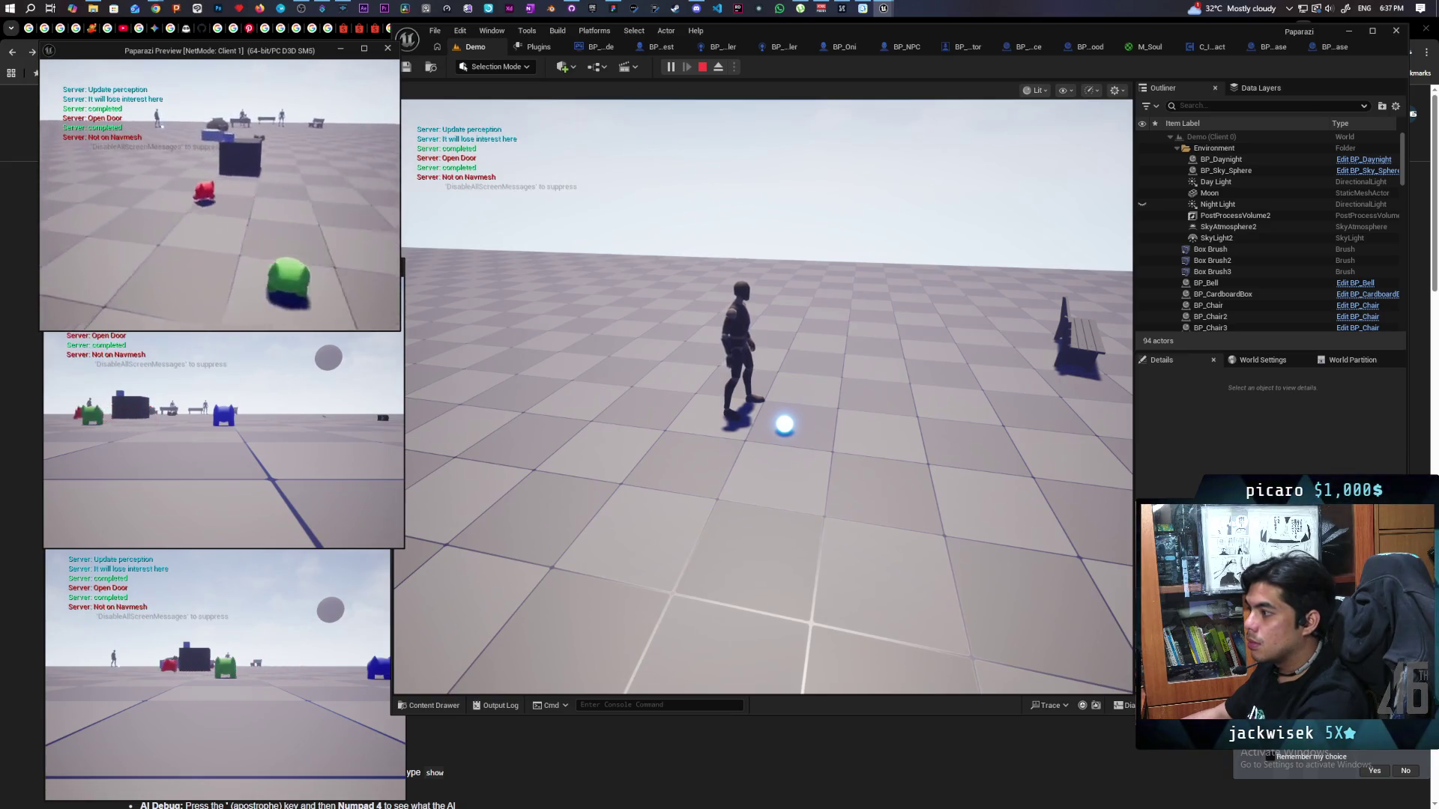
{"action": "key", "text": "w"}
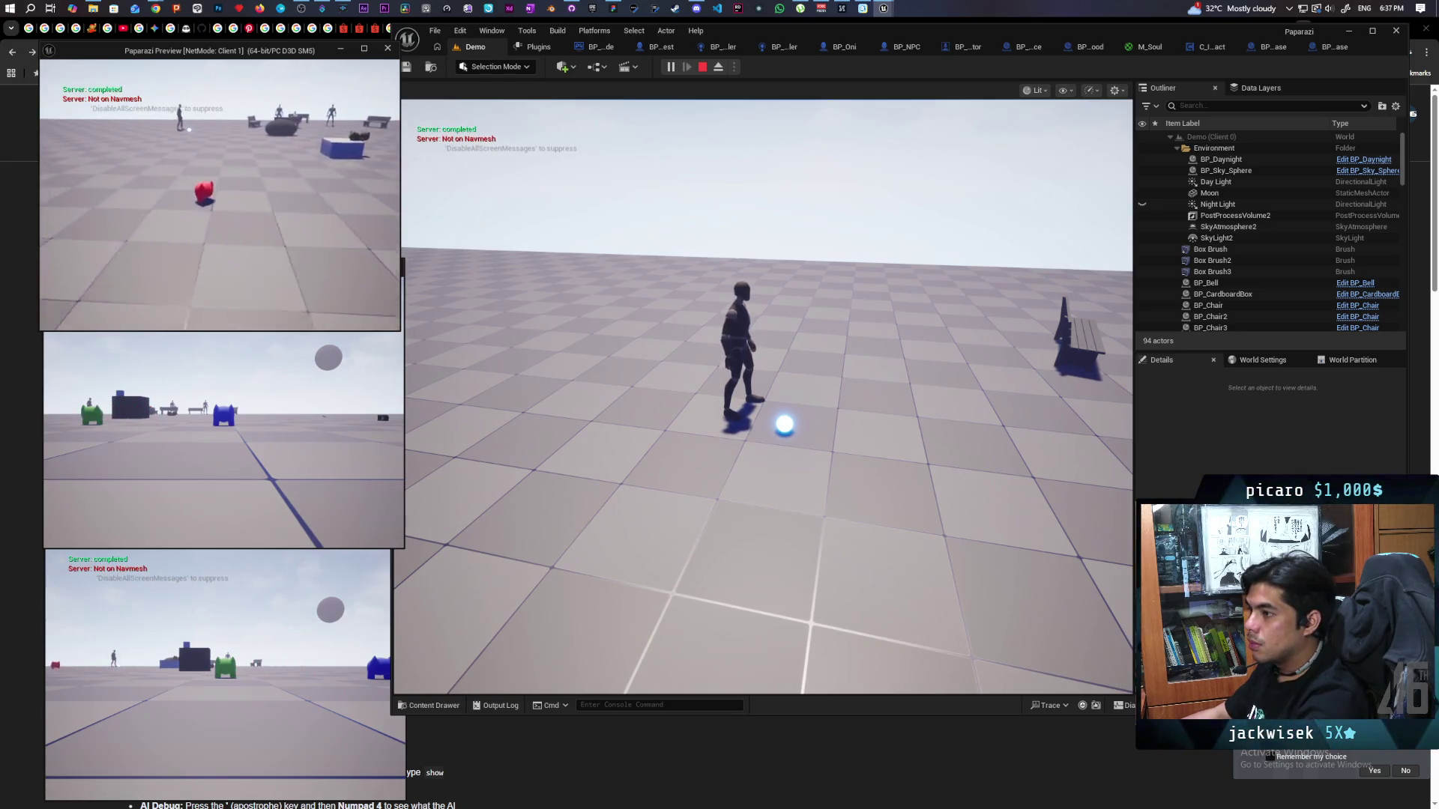
{"action": "key", "text": "w"}
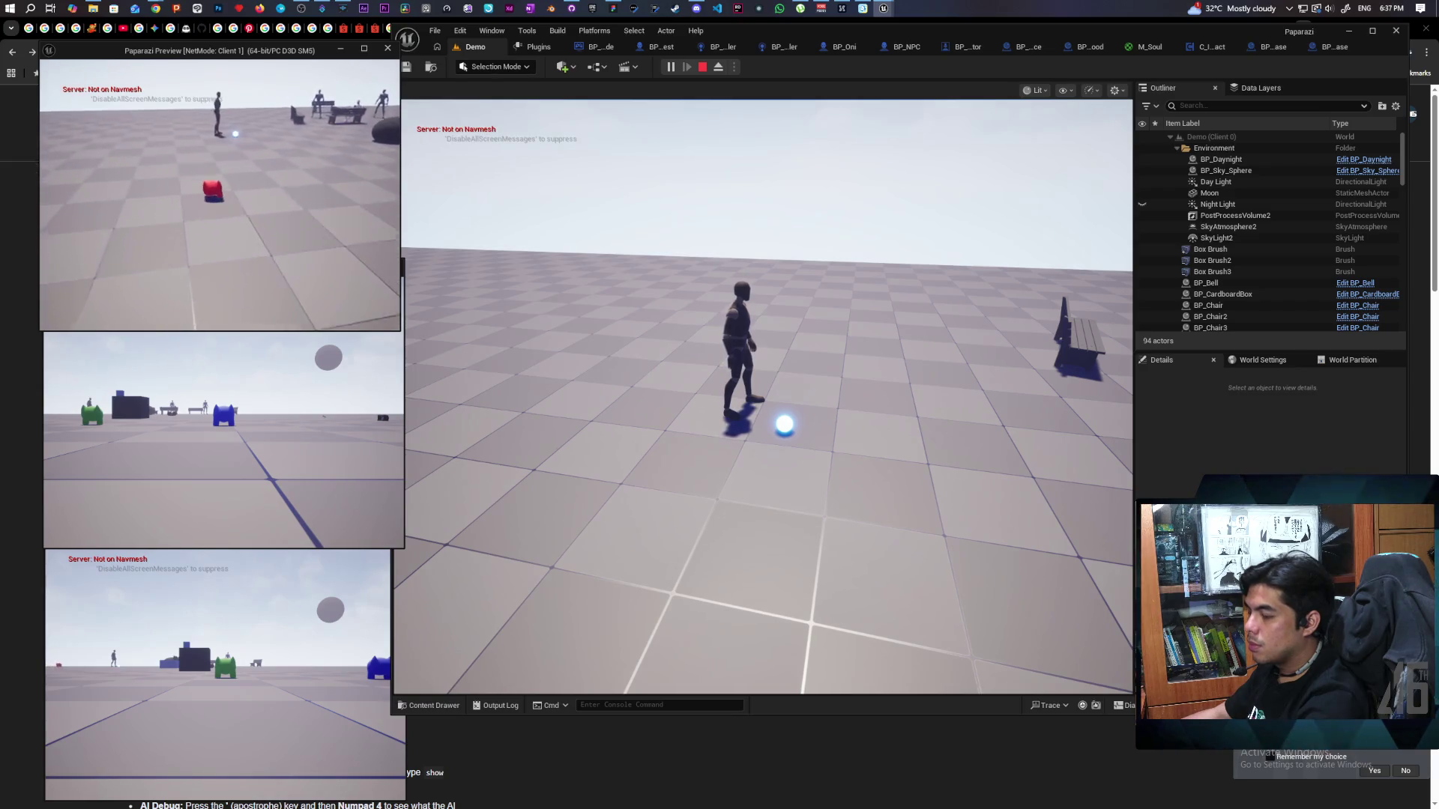
{"action": "key", "text": "e"}
{"action": "key", "text": "w"}
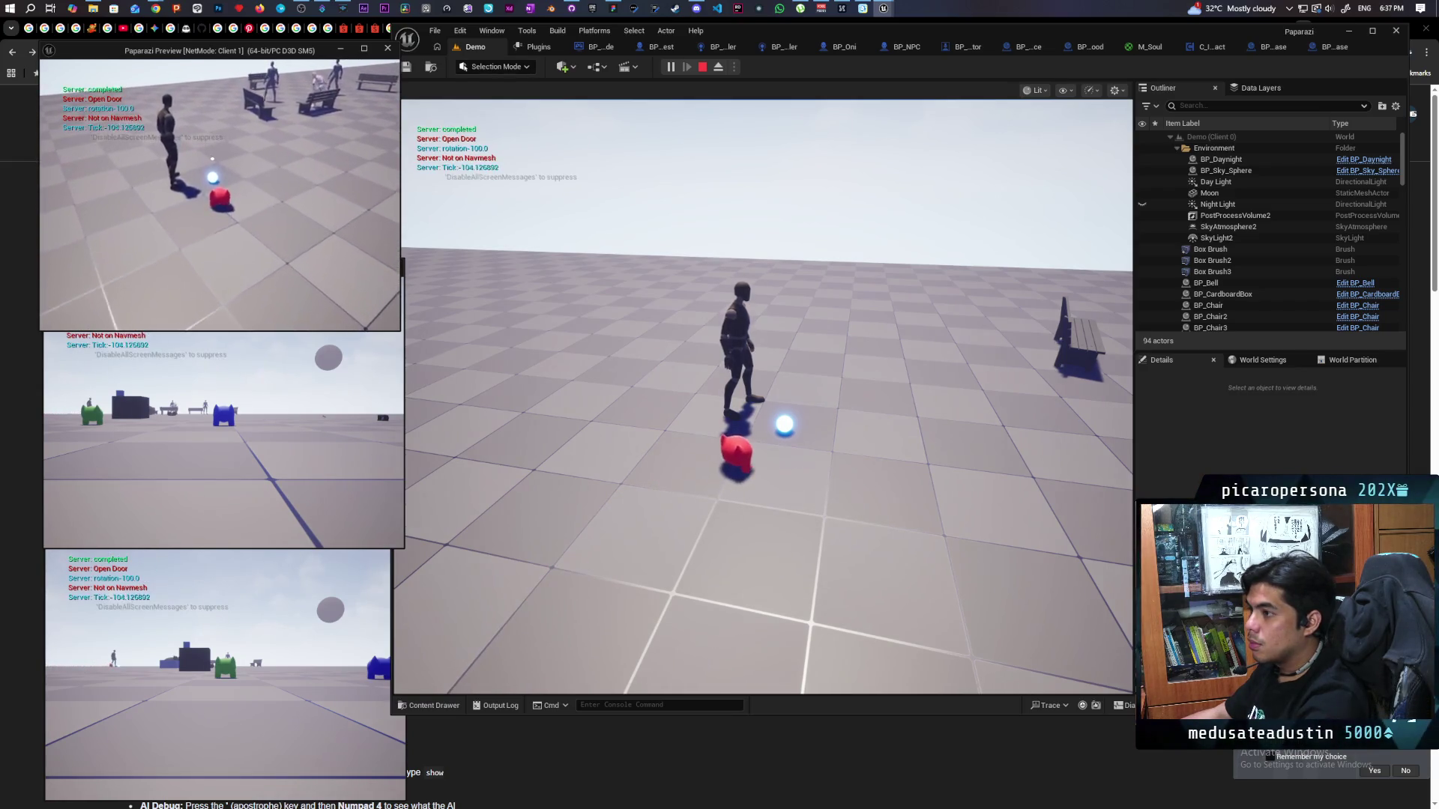
{"action": "key", "text": "s"}
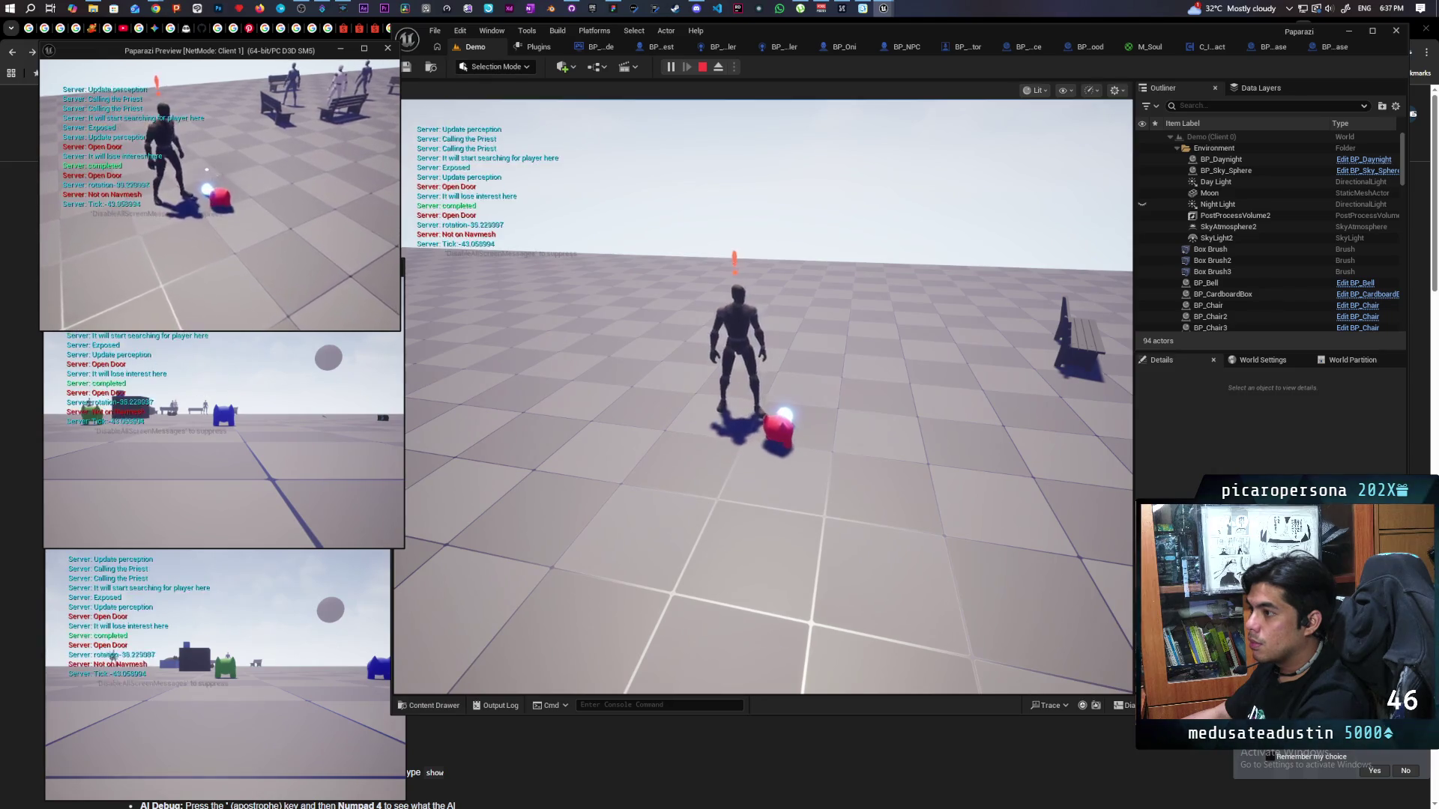
{"action": "key", "text": "s"}
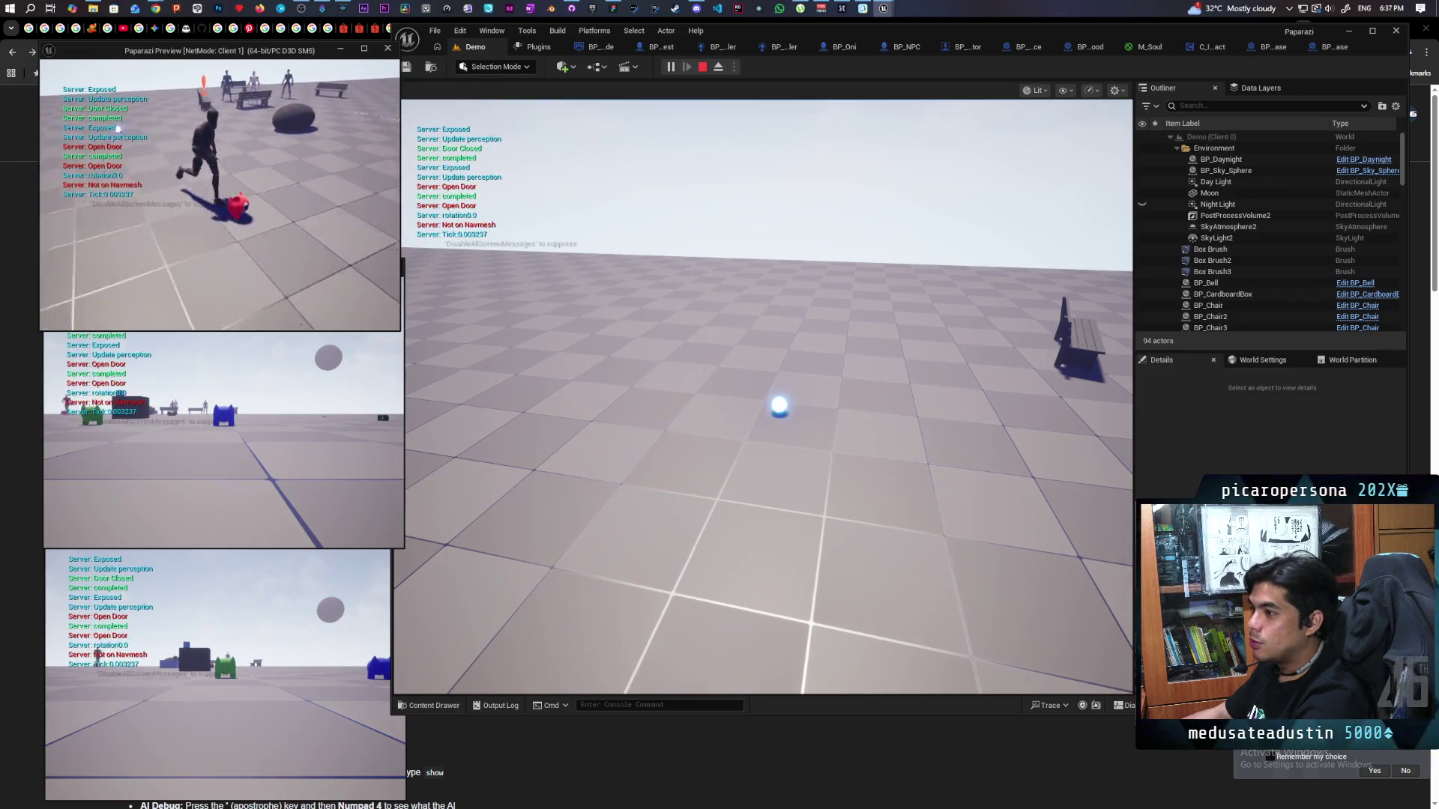
{"action": "key", "text": "s"}
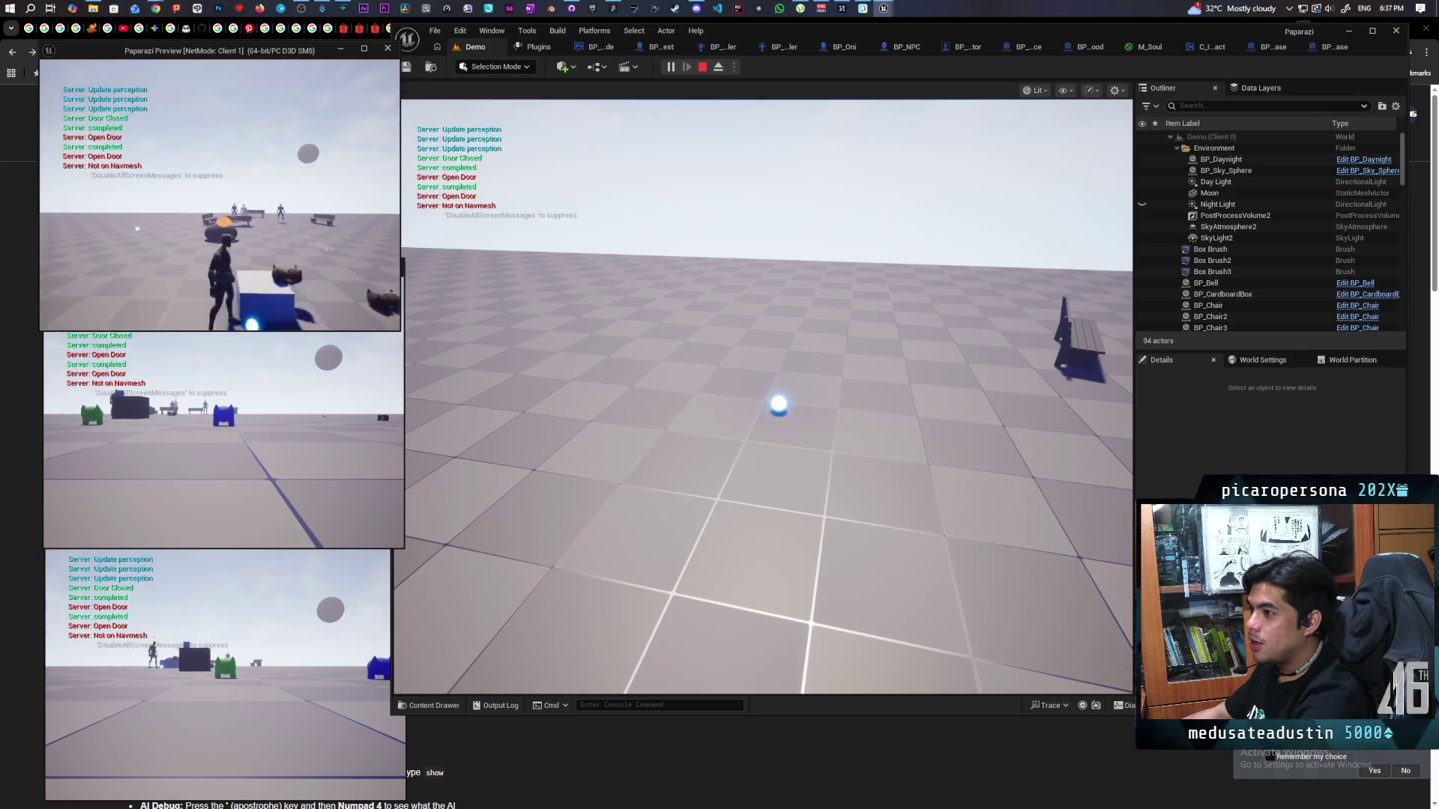
{"action": "key", "text": "alt+Tab"}
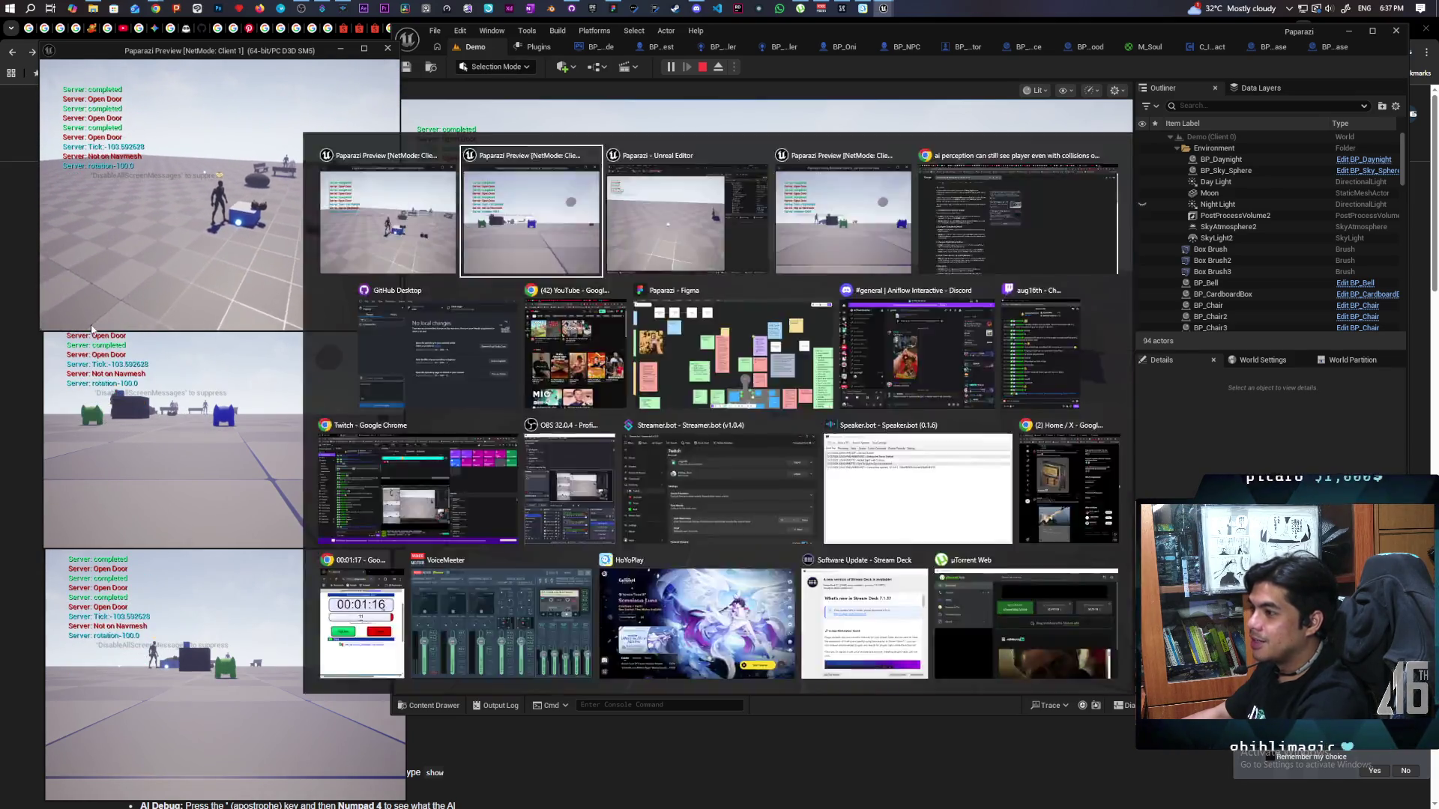
{"action": "key", "text": "w"}
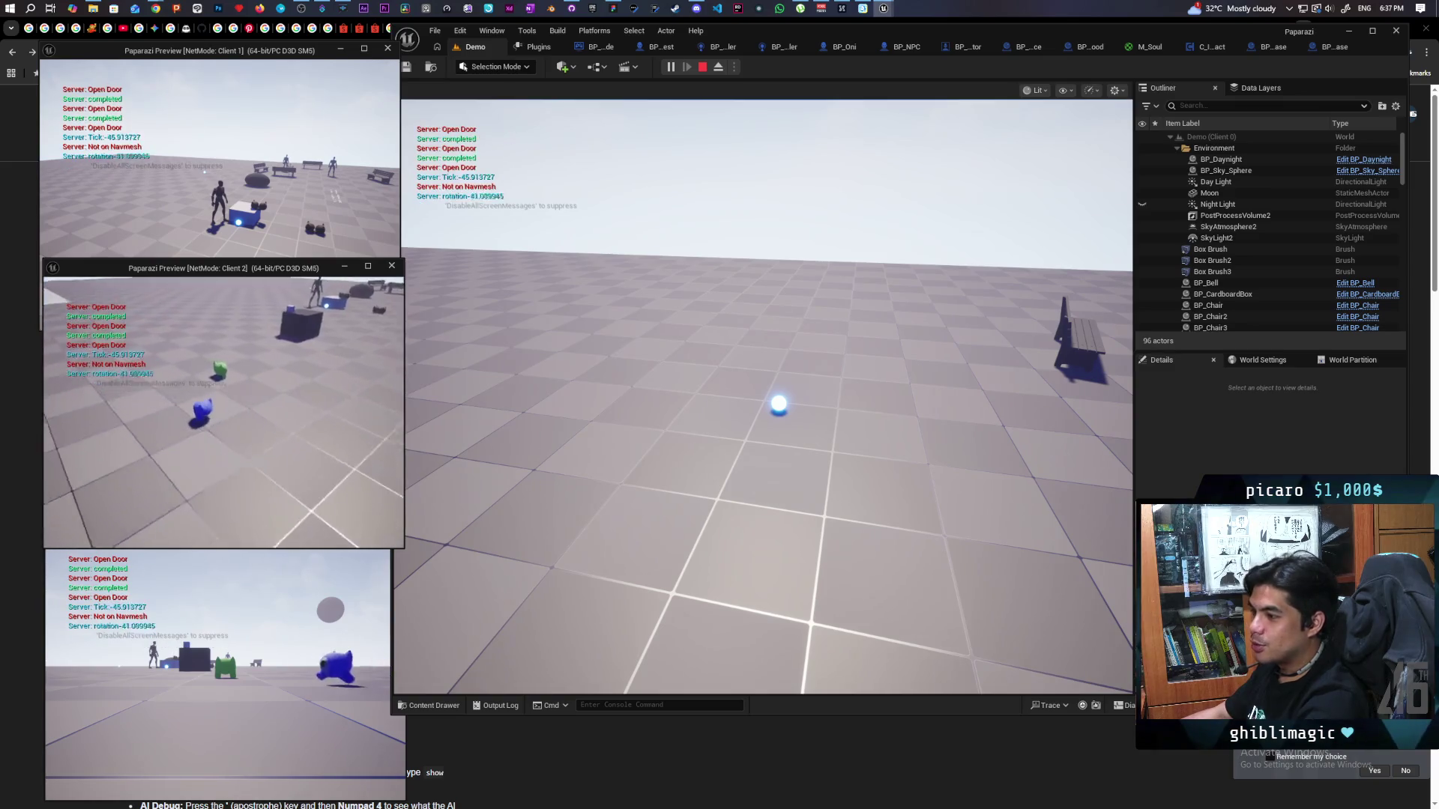
{"action": "key", "text": "a"}
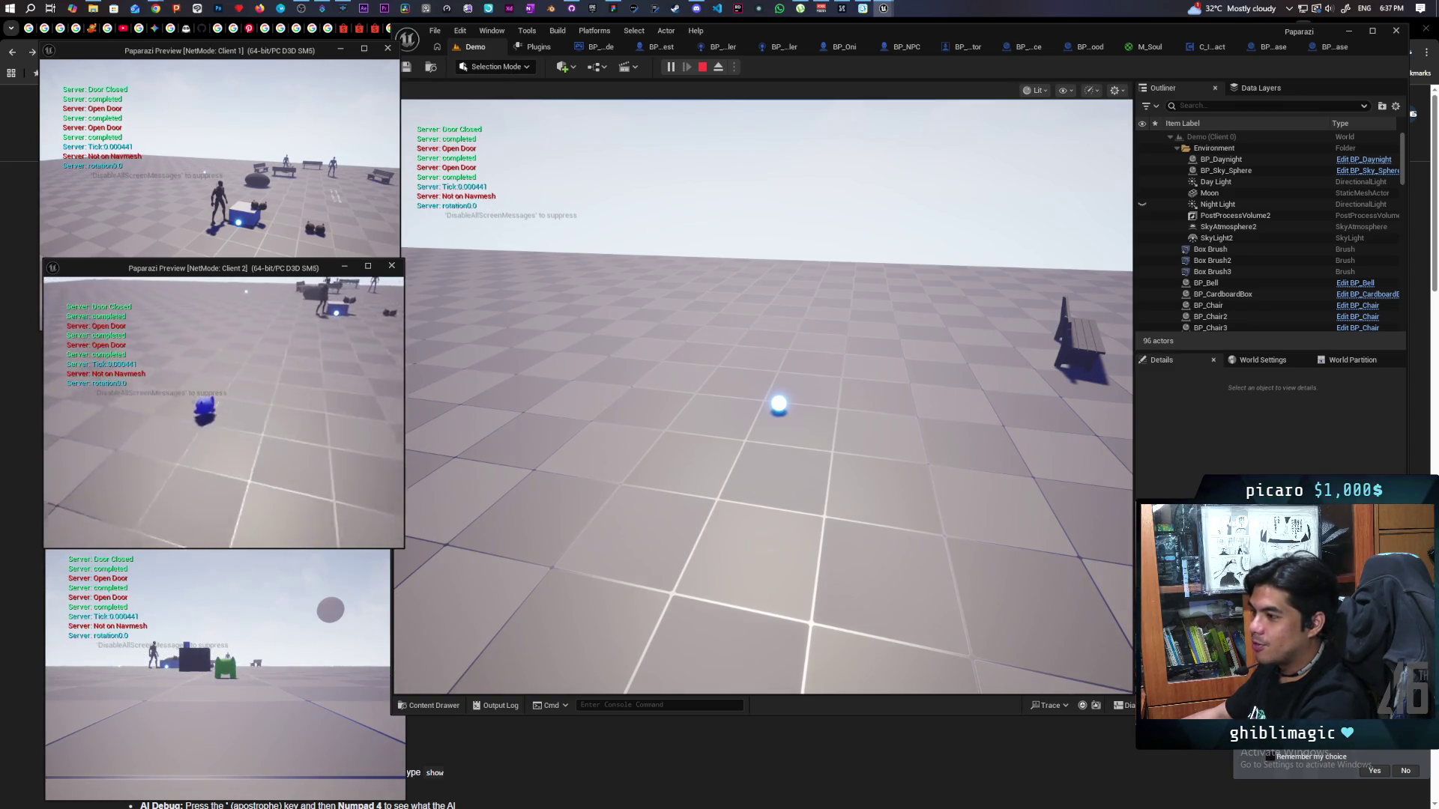
{"action": "key", "text": "w"}
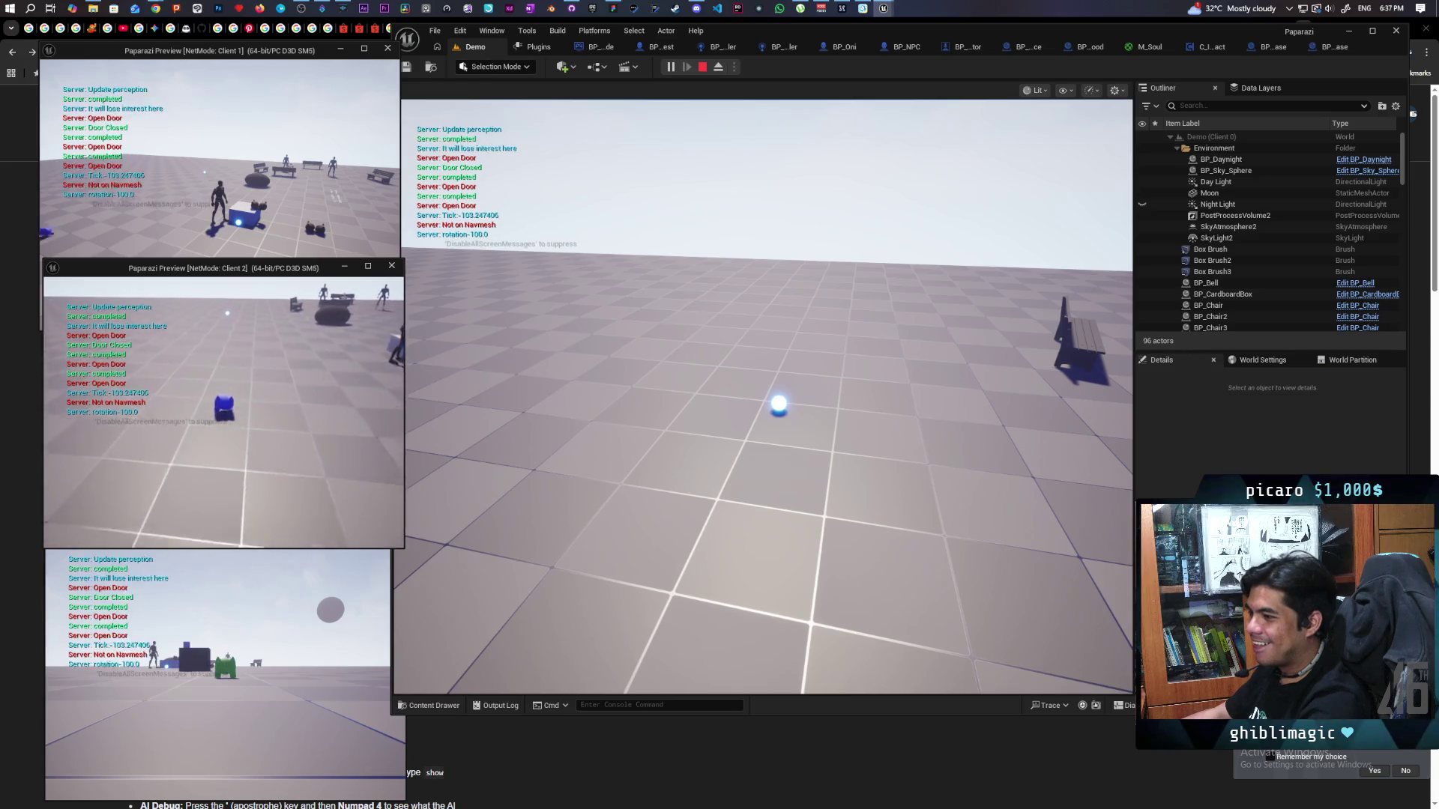
{"action": "key", "text": "w"}
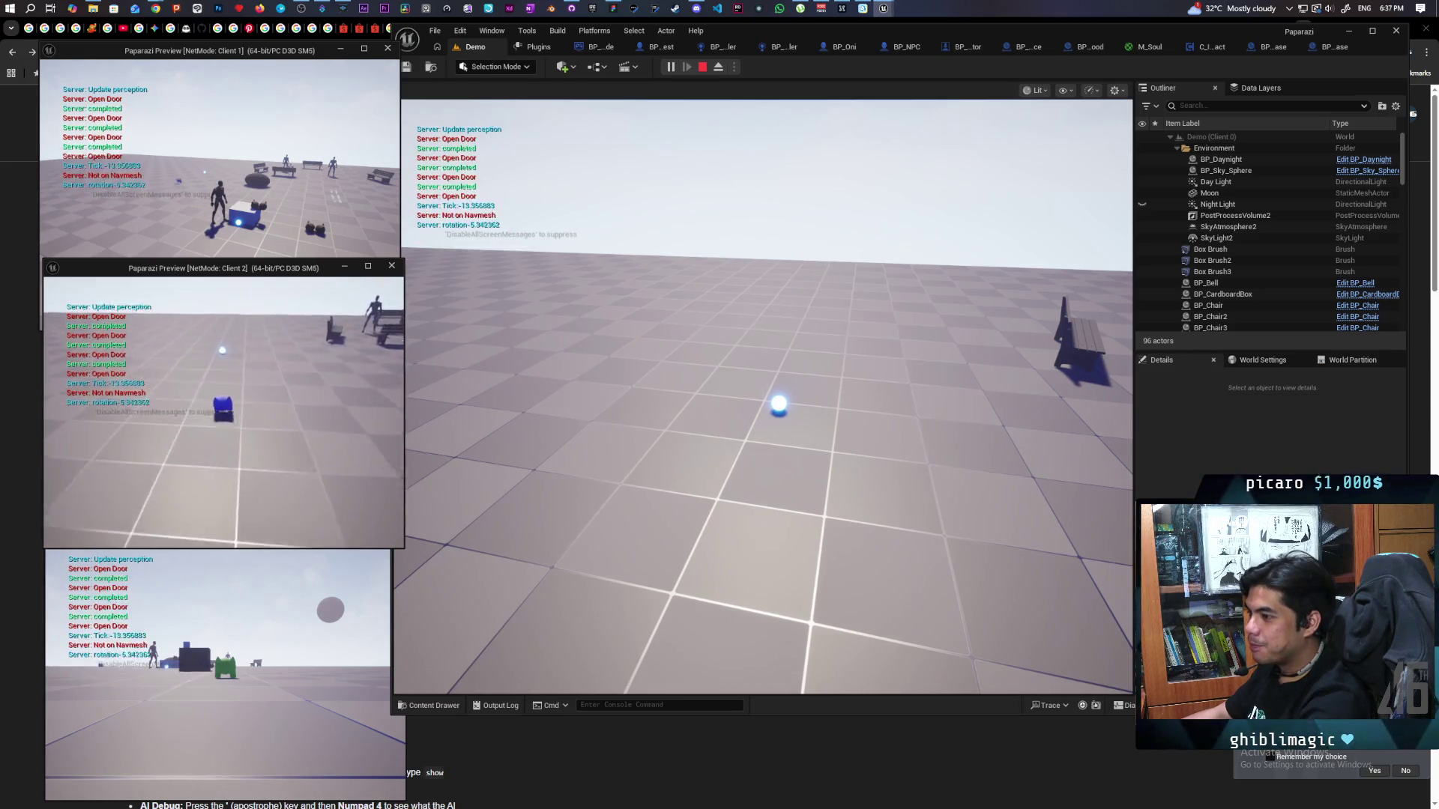
{"action": "key", "text": "s"}
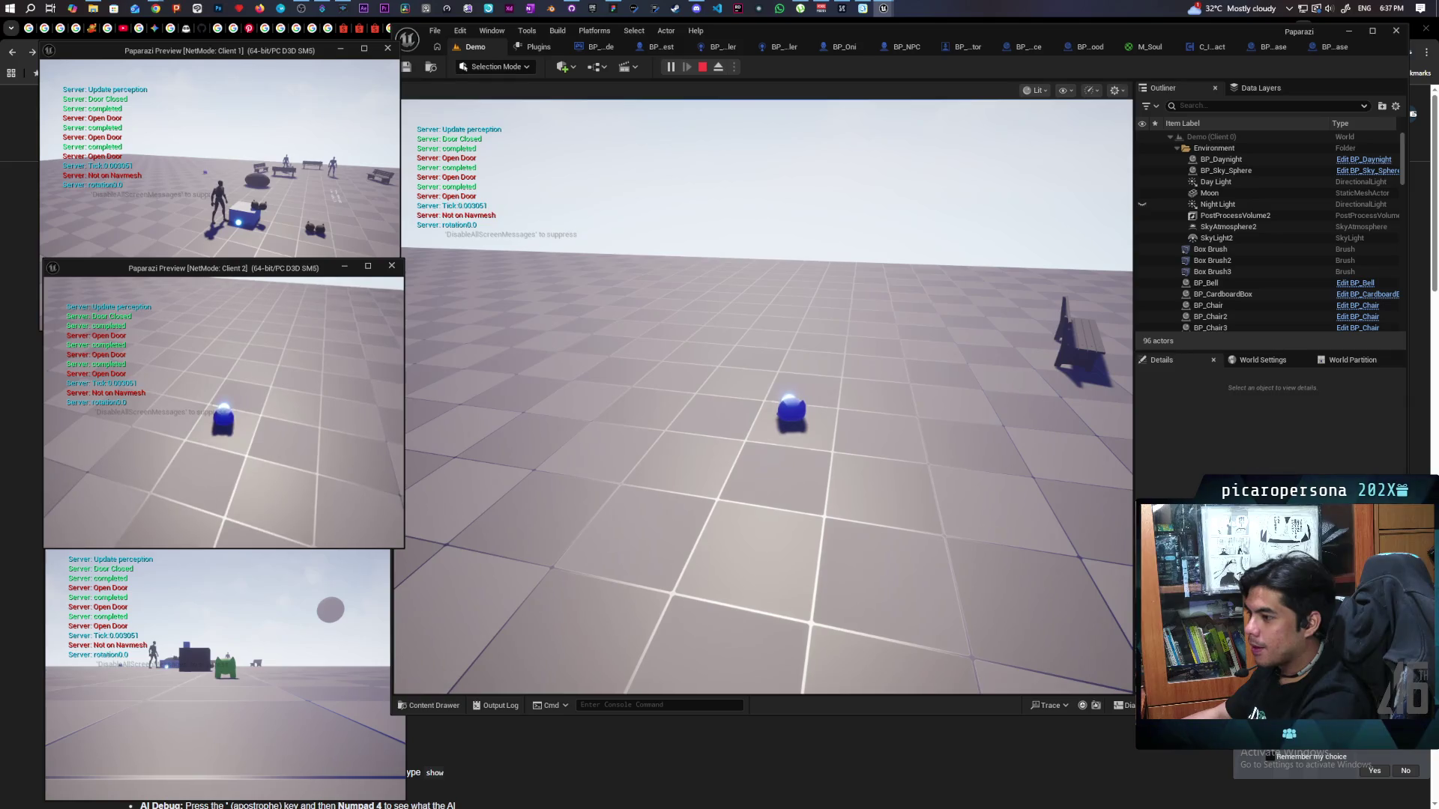
{"action": "key", "text": "Escape"}
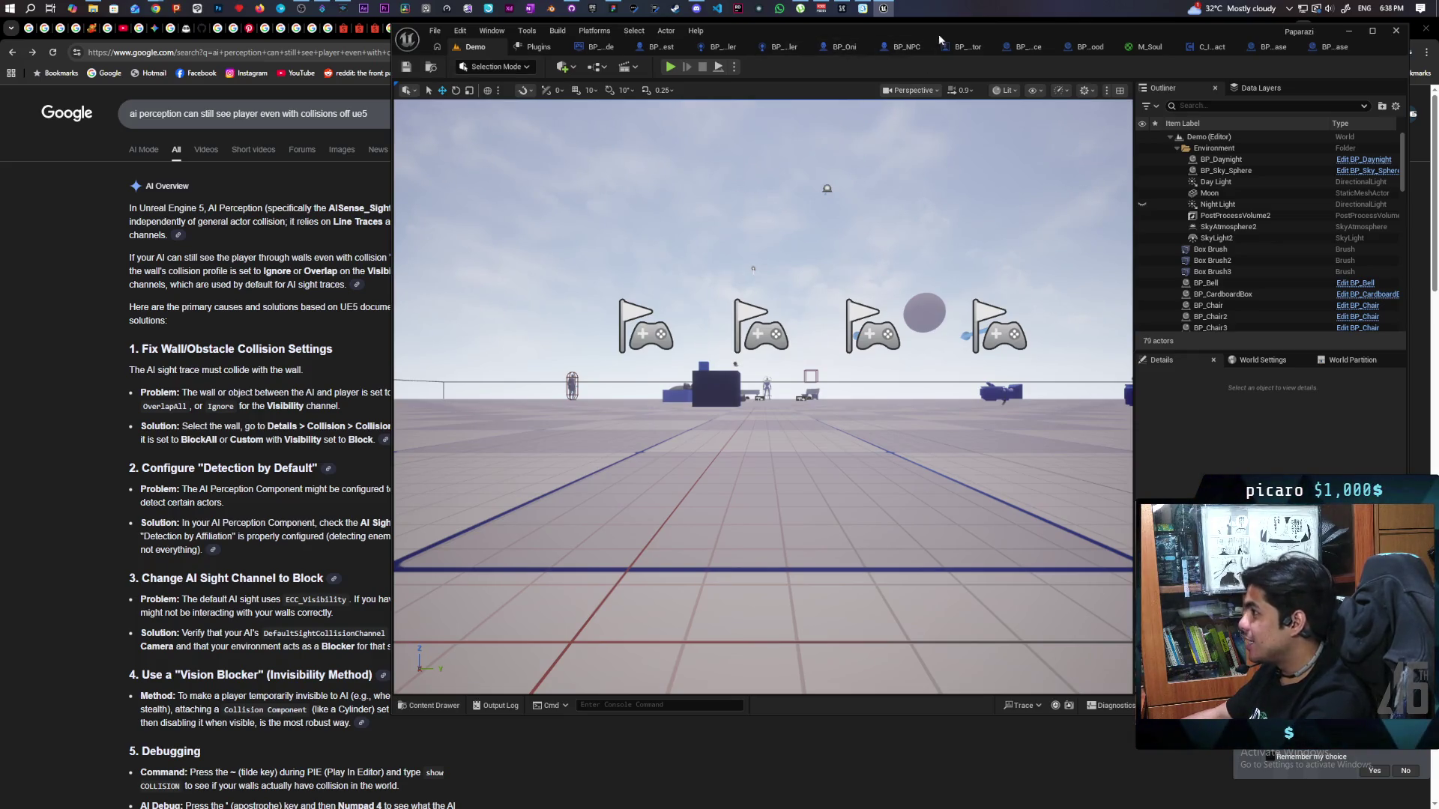
In BP_SpiritEssence, set the Resummon custom event to Not Replicated.
{"action": "left_click", "coordinate": [778, 48]}
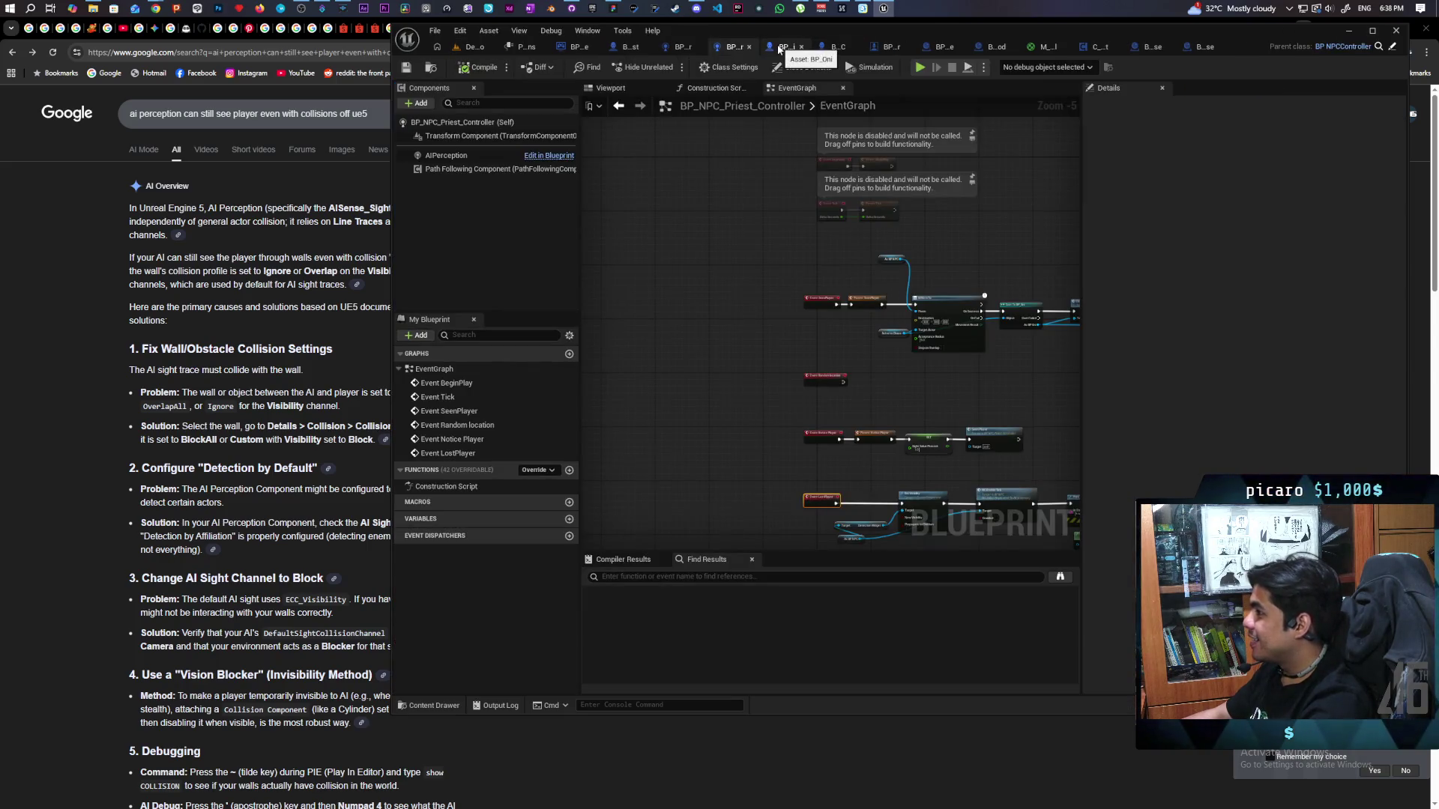
{"action": "left_click", "coordinate": [940, 49]}
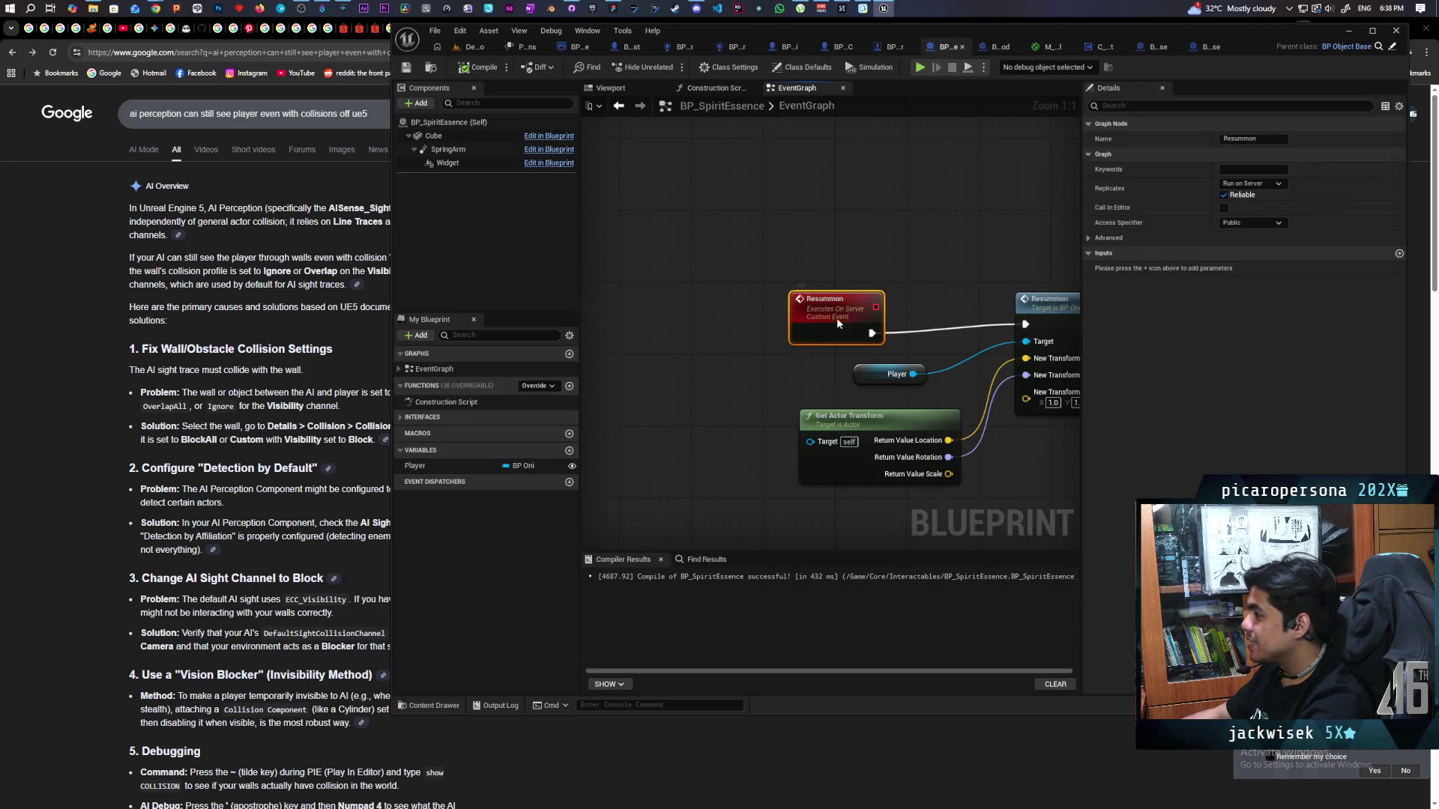
{"action": "left_click", "coordinate": [935, 268]}
{"action": "scroll", "coordinate": [950, 244], "scroll_direction": "down", "scroll_amount": 2}
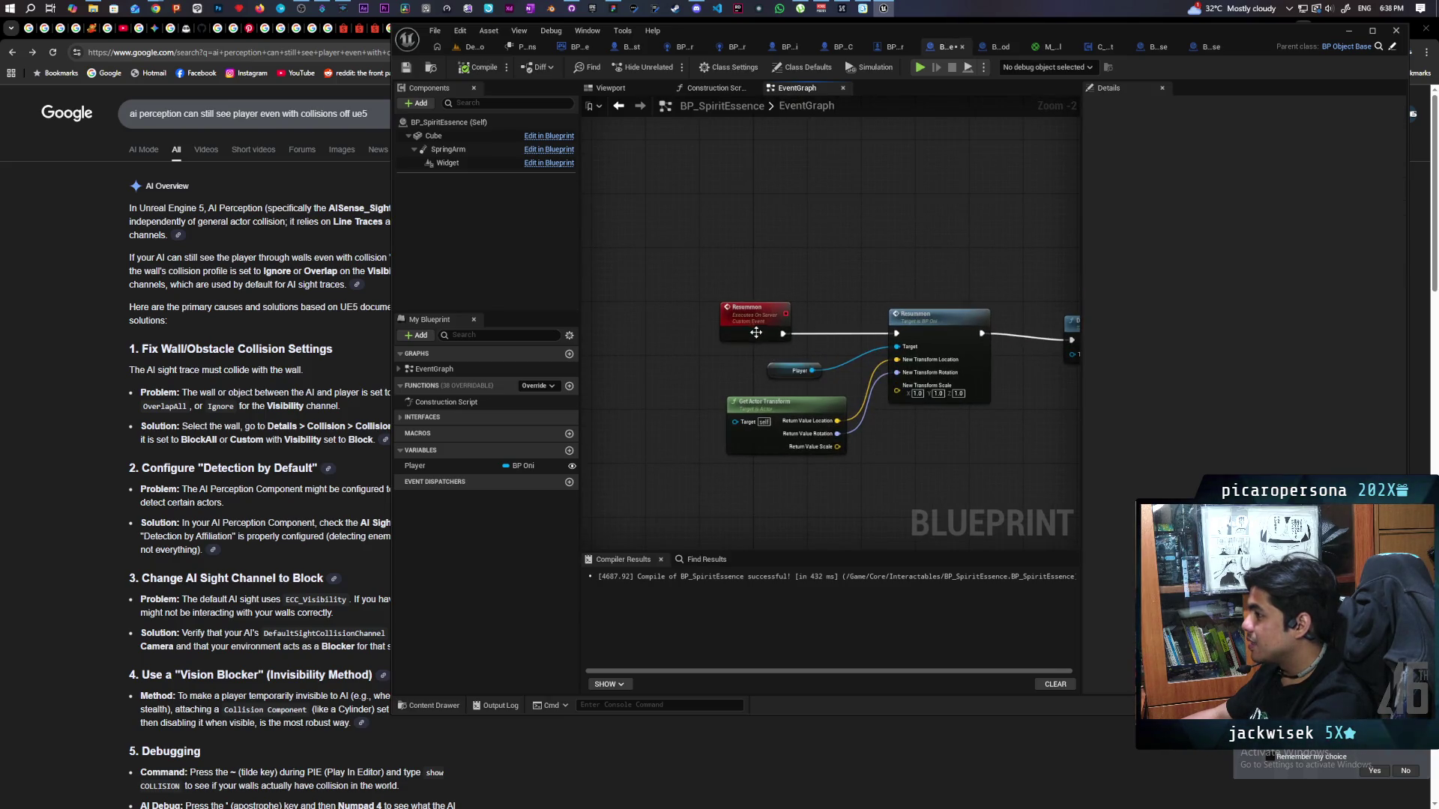
{"action": "left_click", "coordinate": [760, 330]}
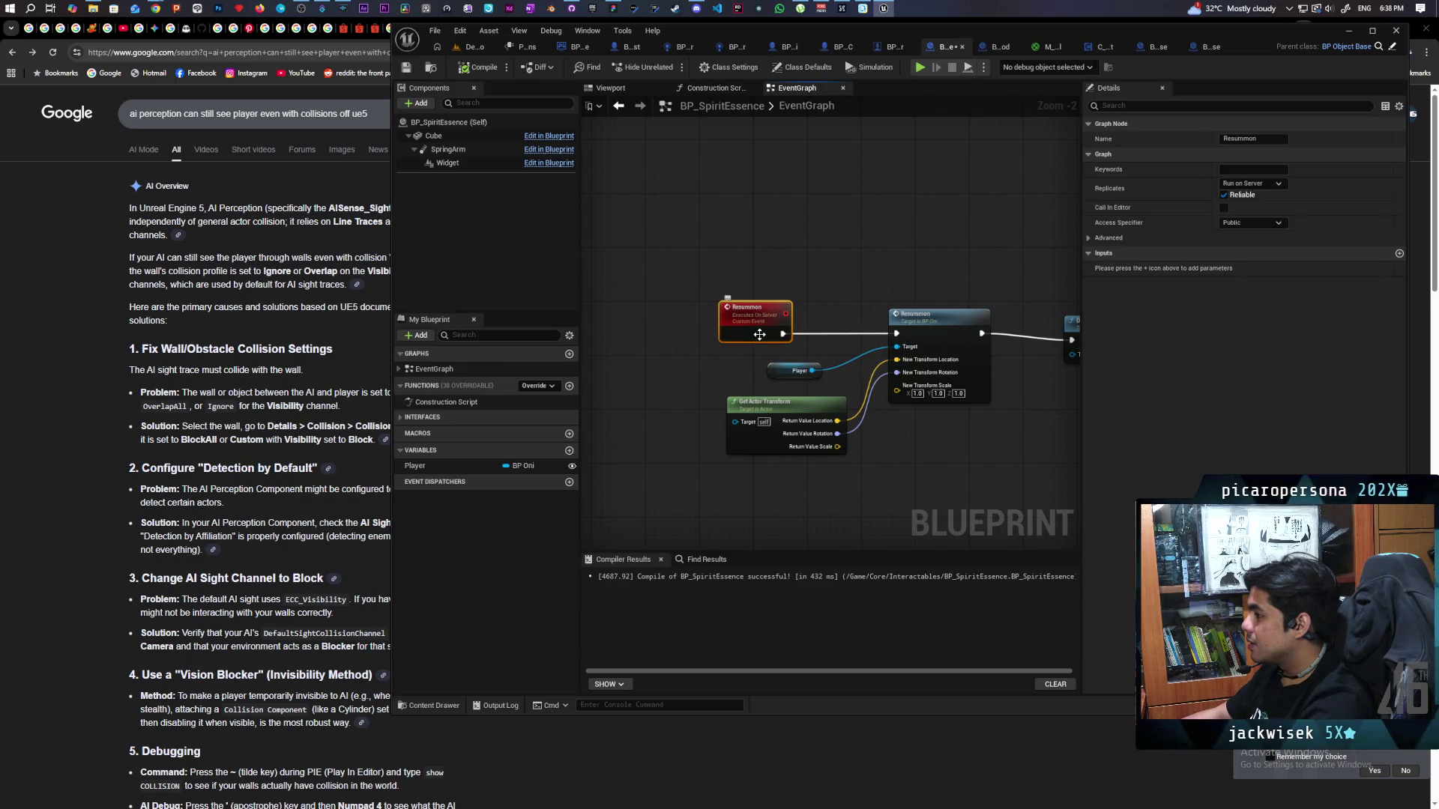
{"action": "left_click", "coordinate": [1258, 184]}
{"action": "left_click", "coordinate": [1256, 200]}
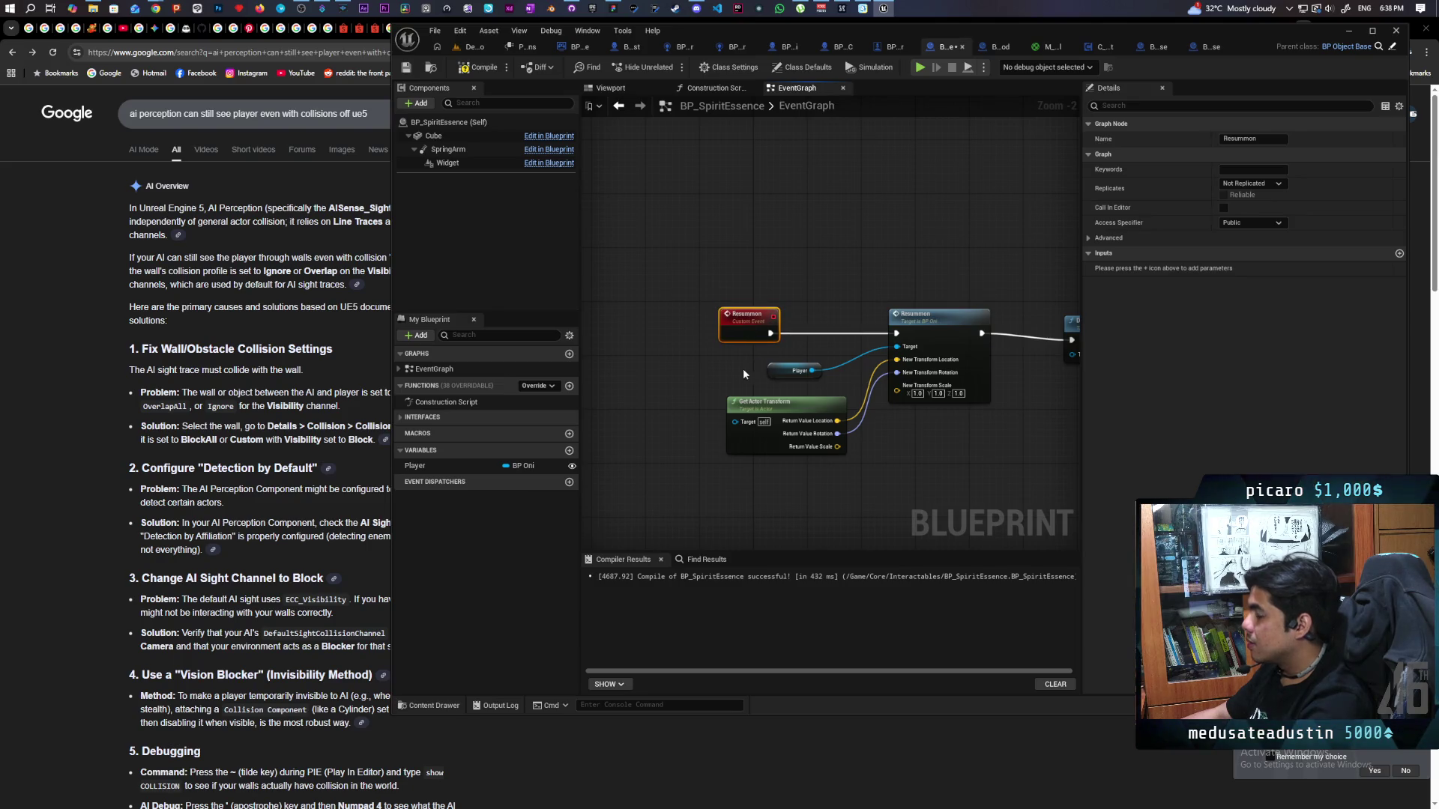
Set BP_SpiritEssence's Player variable to Replicated.
{"action": "left_click_drag", "start_coordinate": [744, 373], "coordinate": [616, 380]}
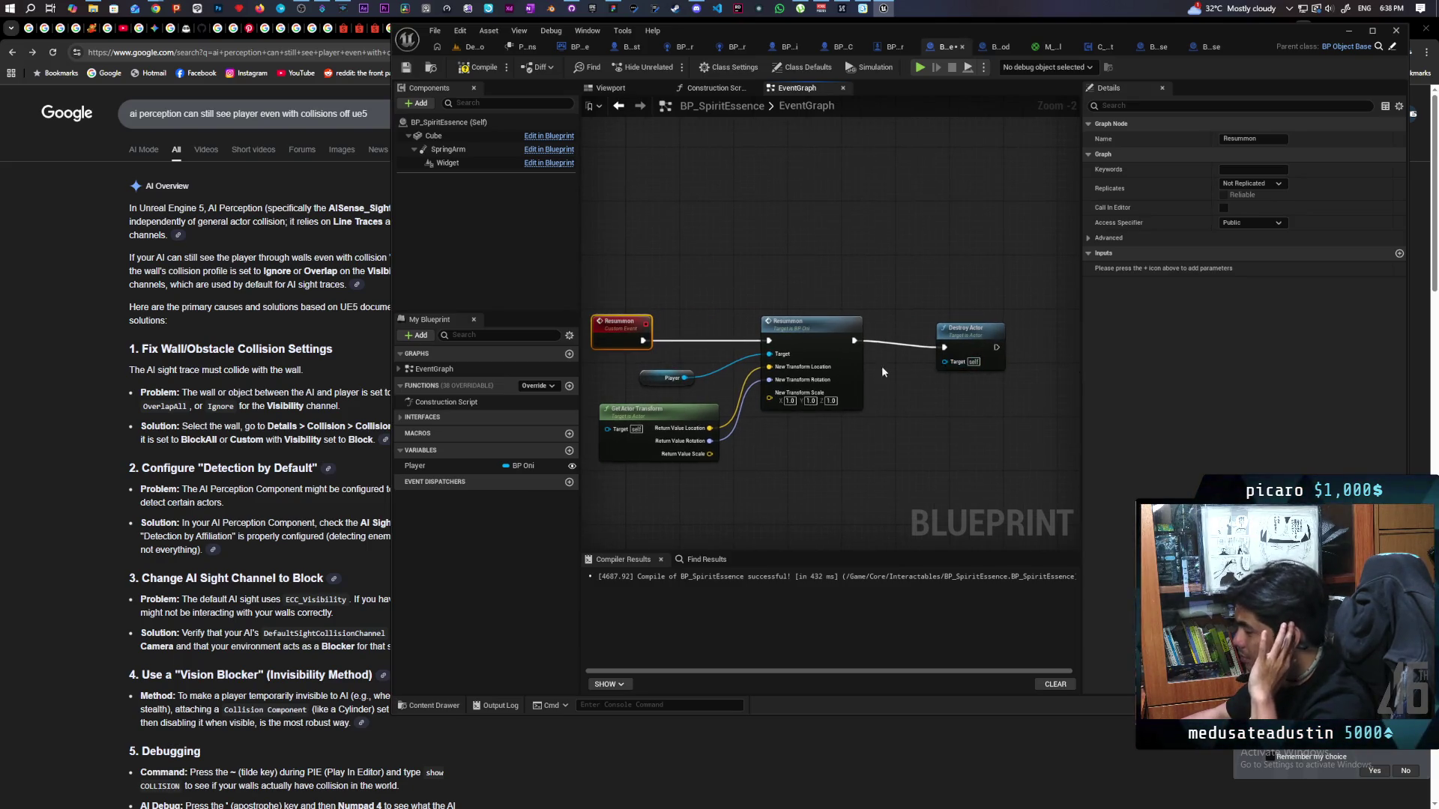
{"action": "left_click_drag", "start_coordinate": [882, 373], "coordinate": [1006, 379]}
{"action": "left_click", "coordinate": [791, 382]}
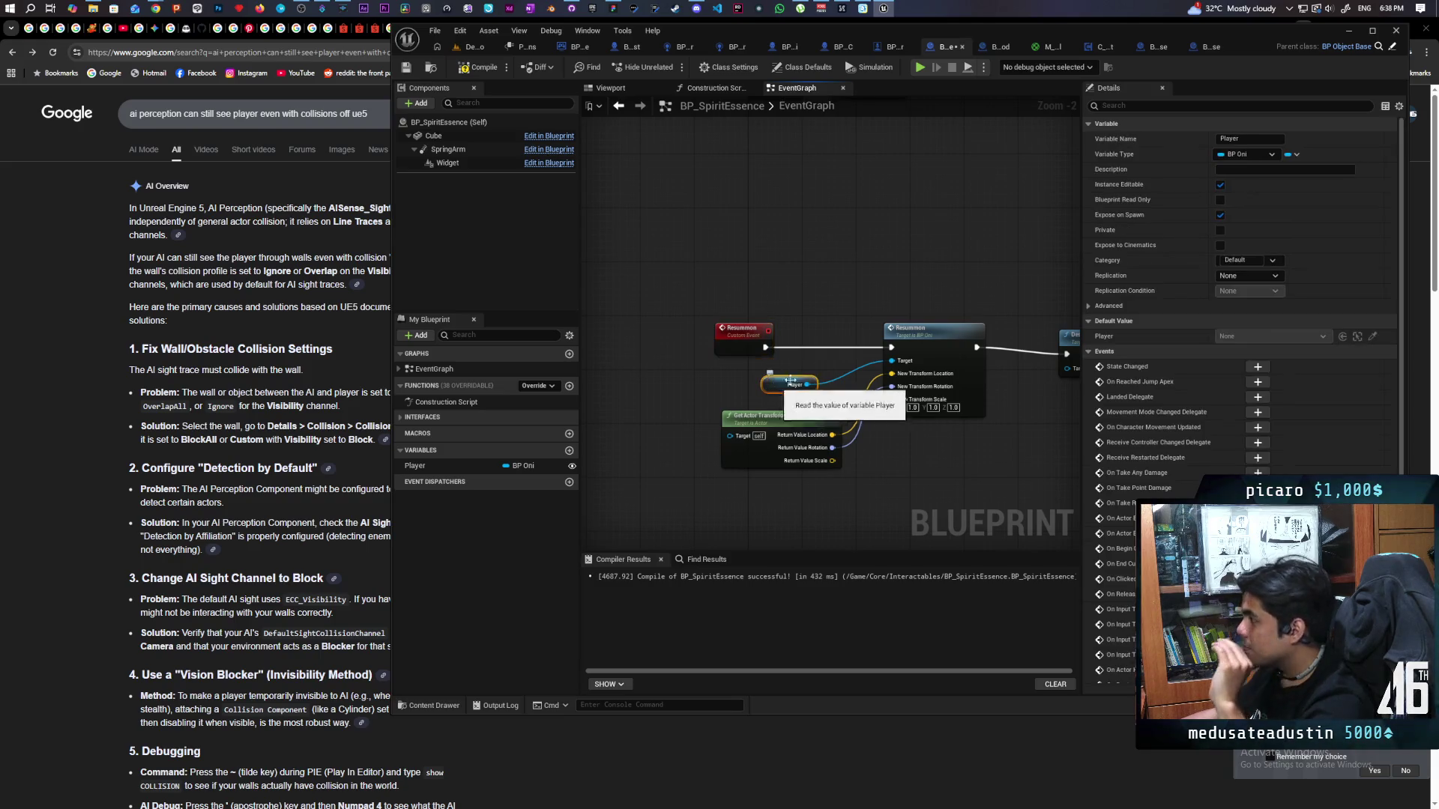
{"action": "left_click", "coordinate": [1244, 276]}
{"action": "left_click", "coordinate": [1263, 300]}
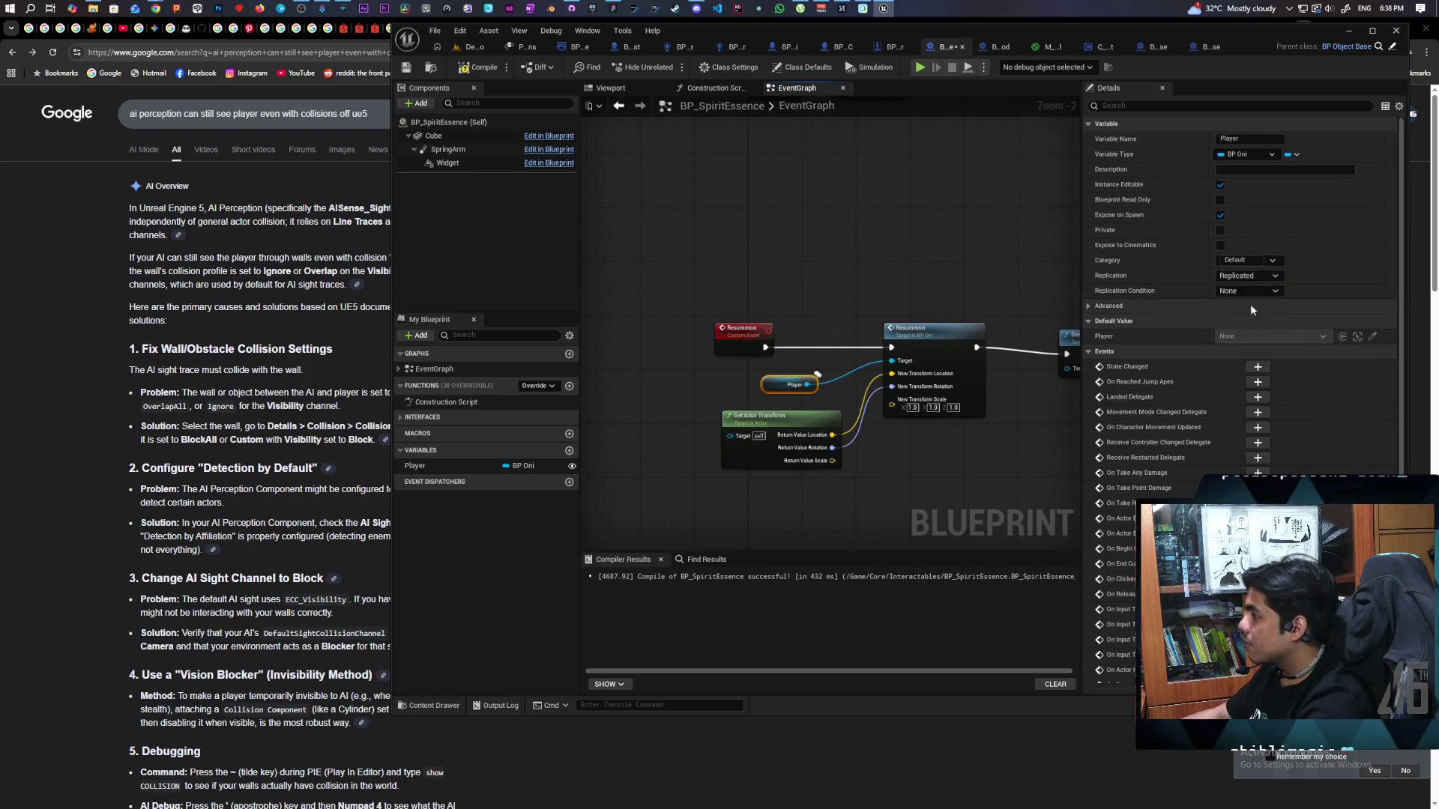
Set BP_Oni's Resummon event to Run on Server, compile with F7, and return to the Demo level.
{"action": "left_click", "coordinate": [948, 347]}
{"action": "double_click", "coordinate": [970, 344]}
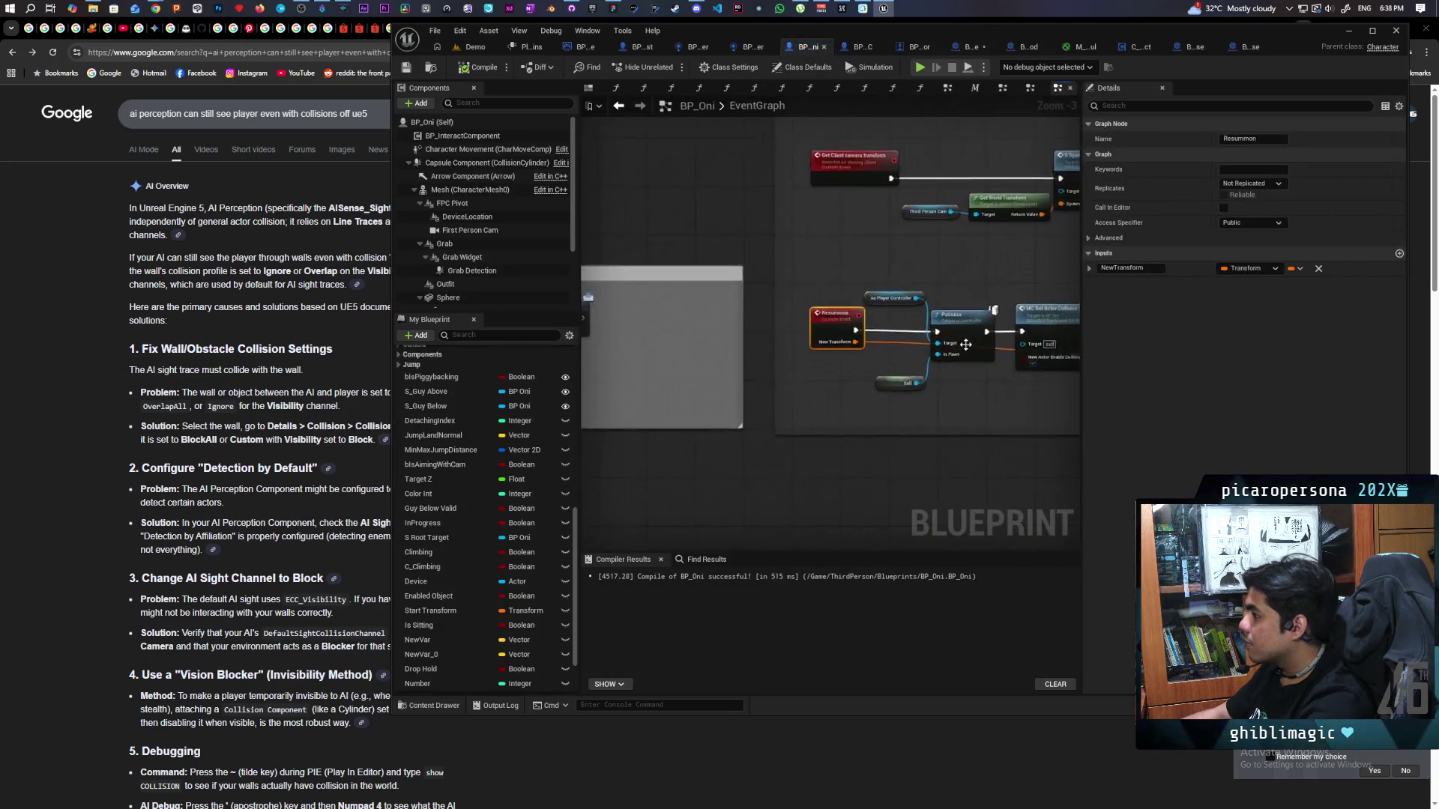
{"action": "left_click", "coordinate": [1257, 186]}
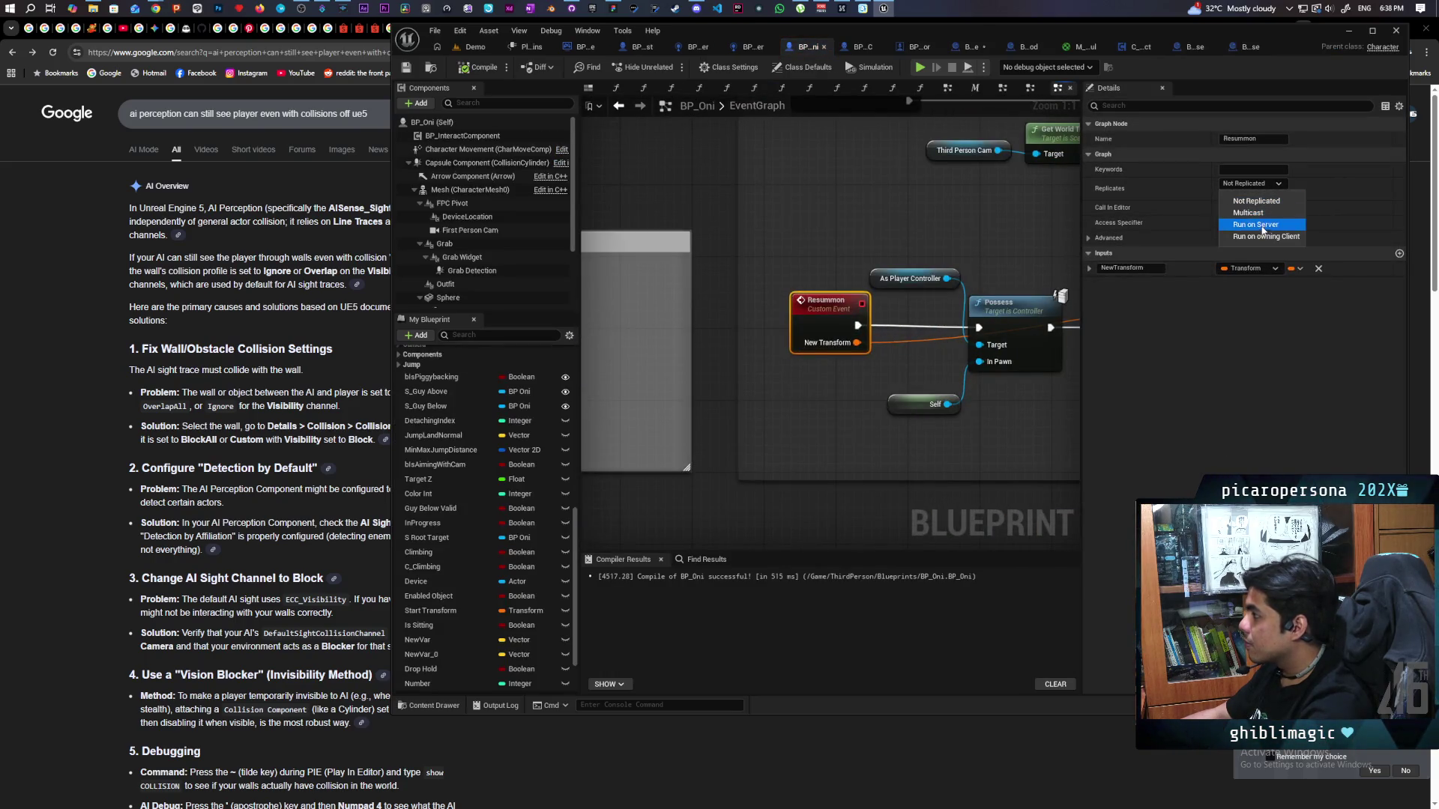
{"action": "left_click", "coordinate": [1256, 225]}
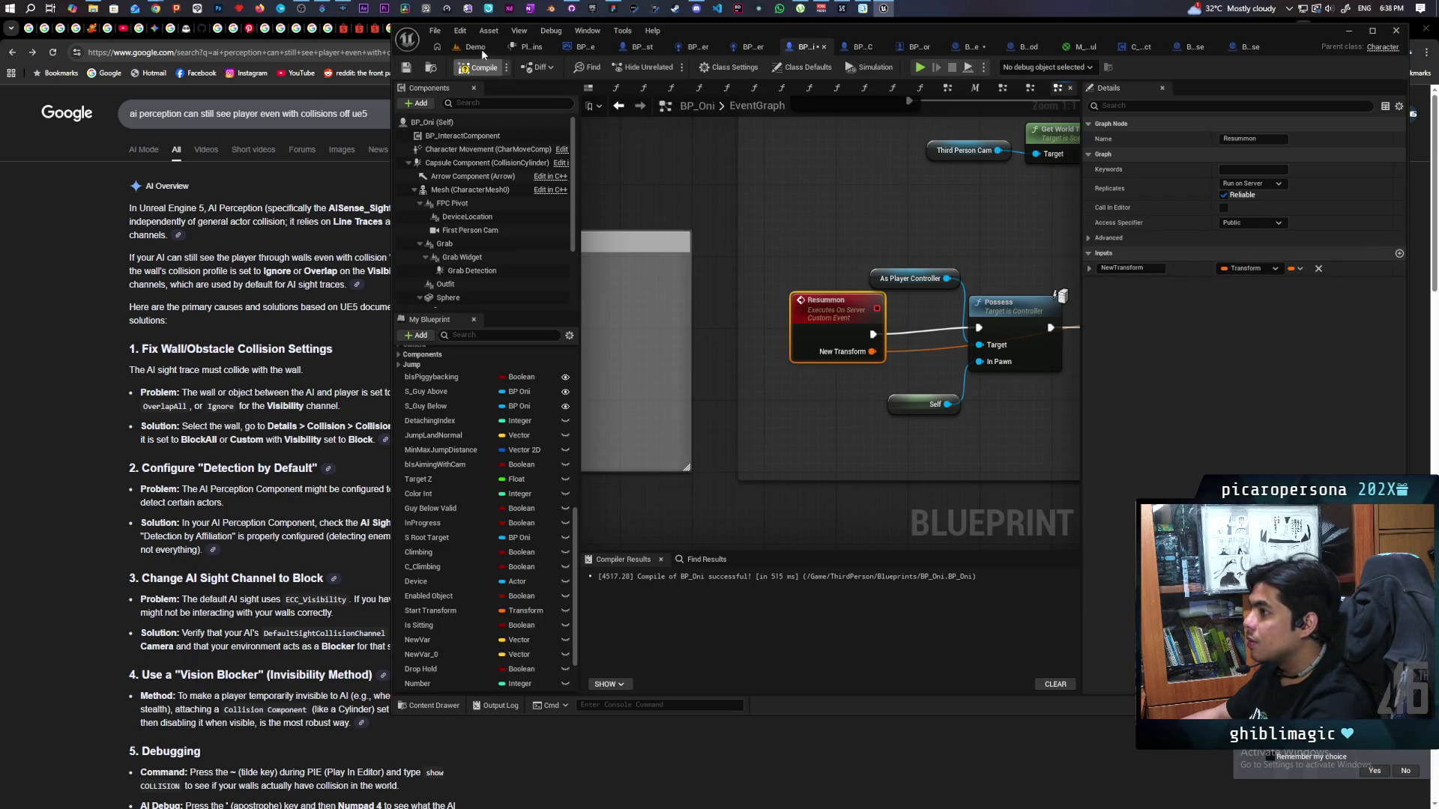
{"action": "key", "text": "F7"}
{"action": "scroll", "coordinate": [702, 194], "scroll_direction": "down", "scroll_amount": 3}
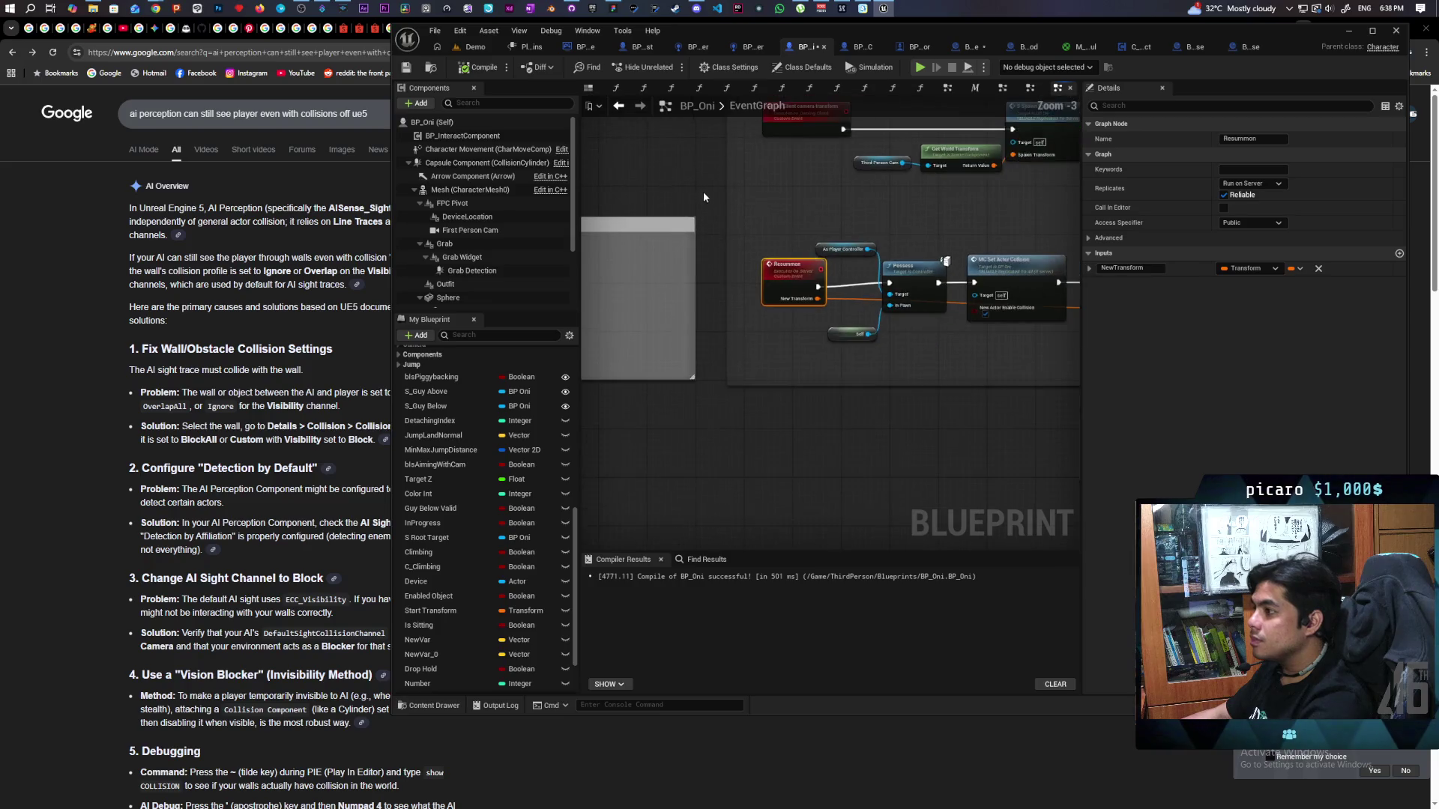
{"action": "left_click", "coordinate": [474, 47]}
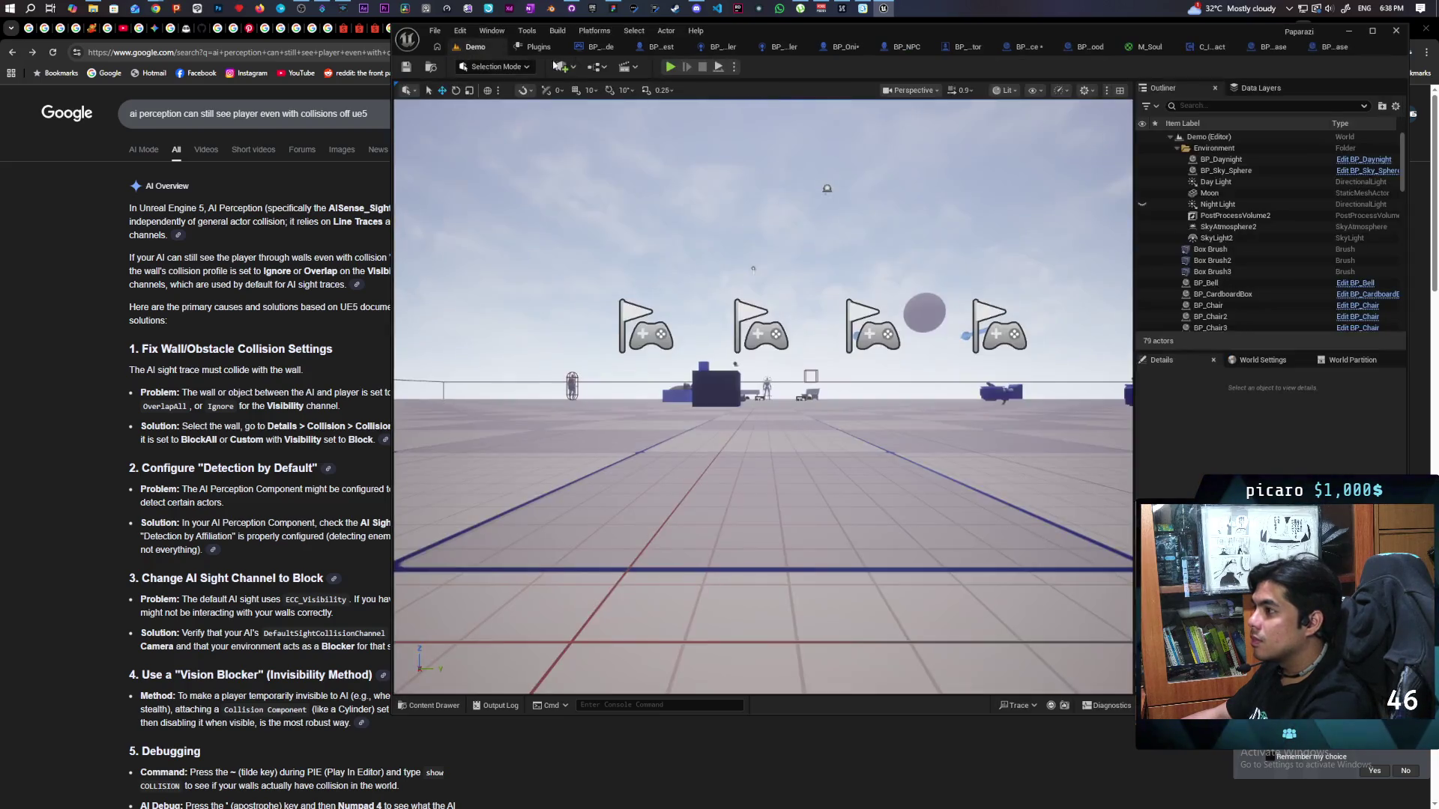
{"action": "key", "text": "alt+p"}
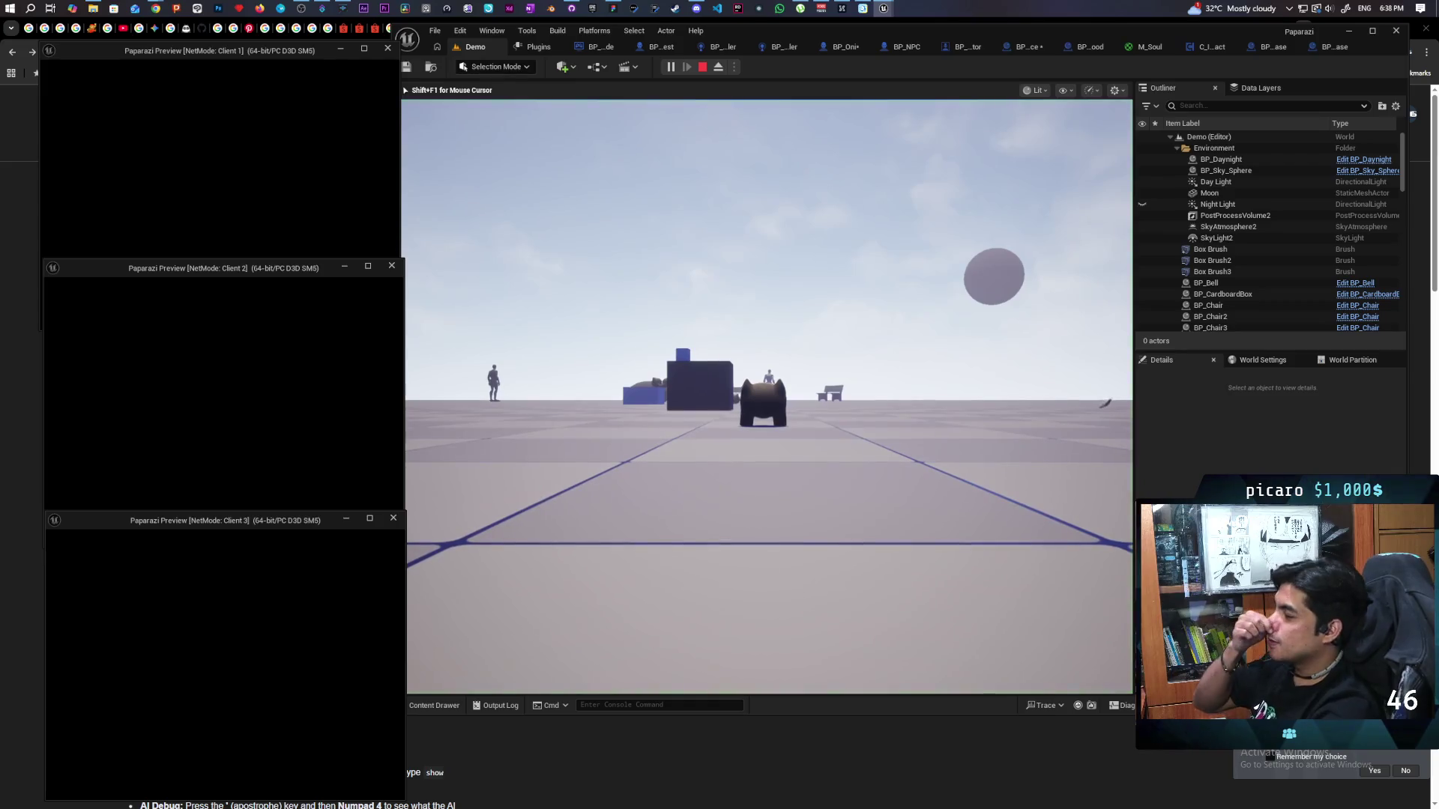
{"action": "key", "text": "alt+Tab"}
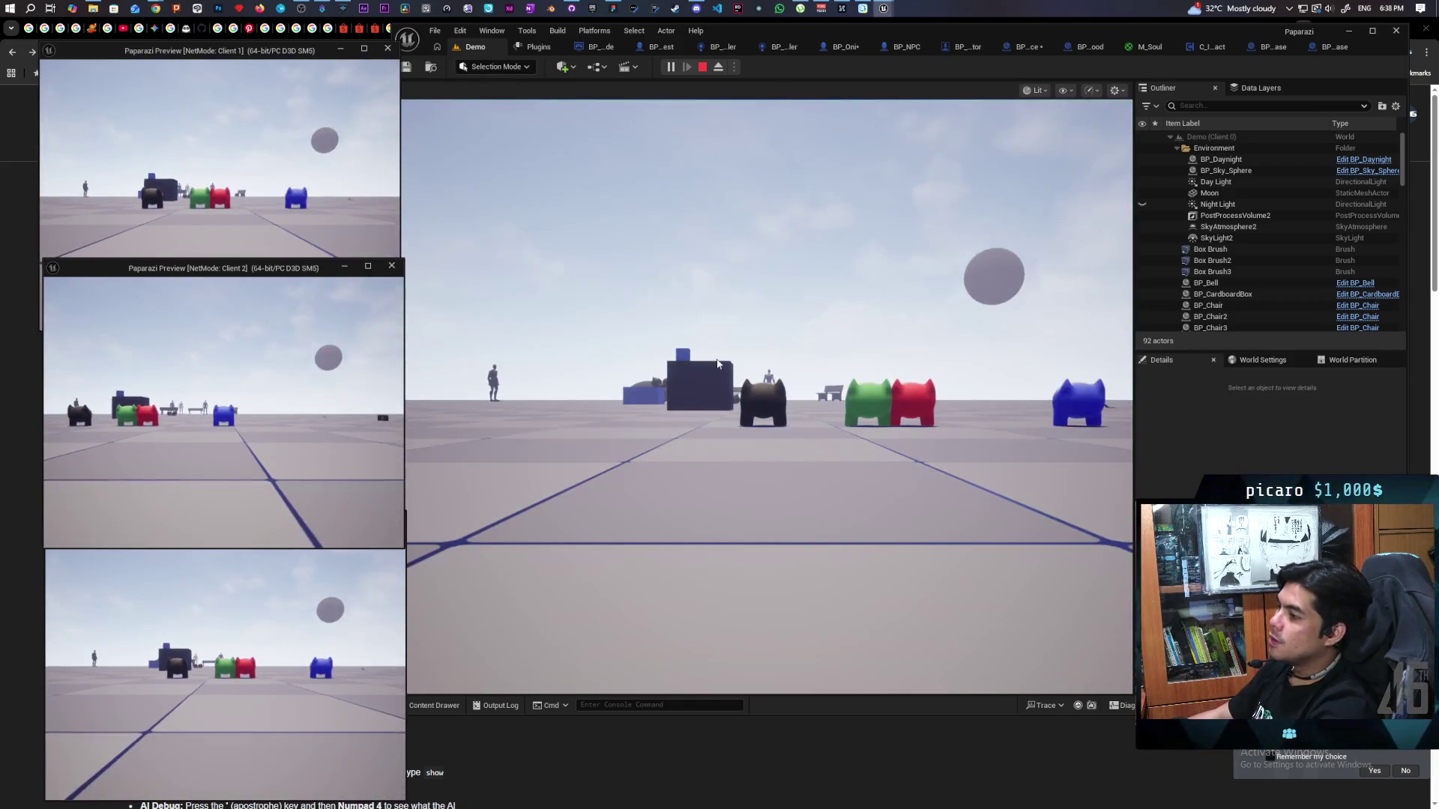
{"action": "left_click", "coordinate": [717, 364]}
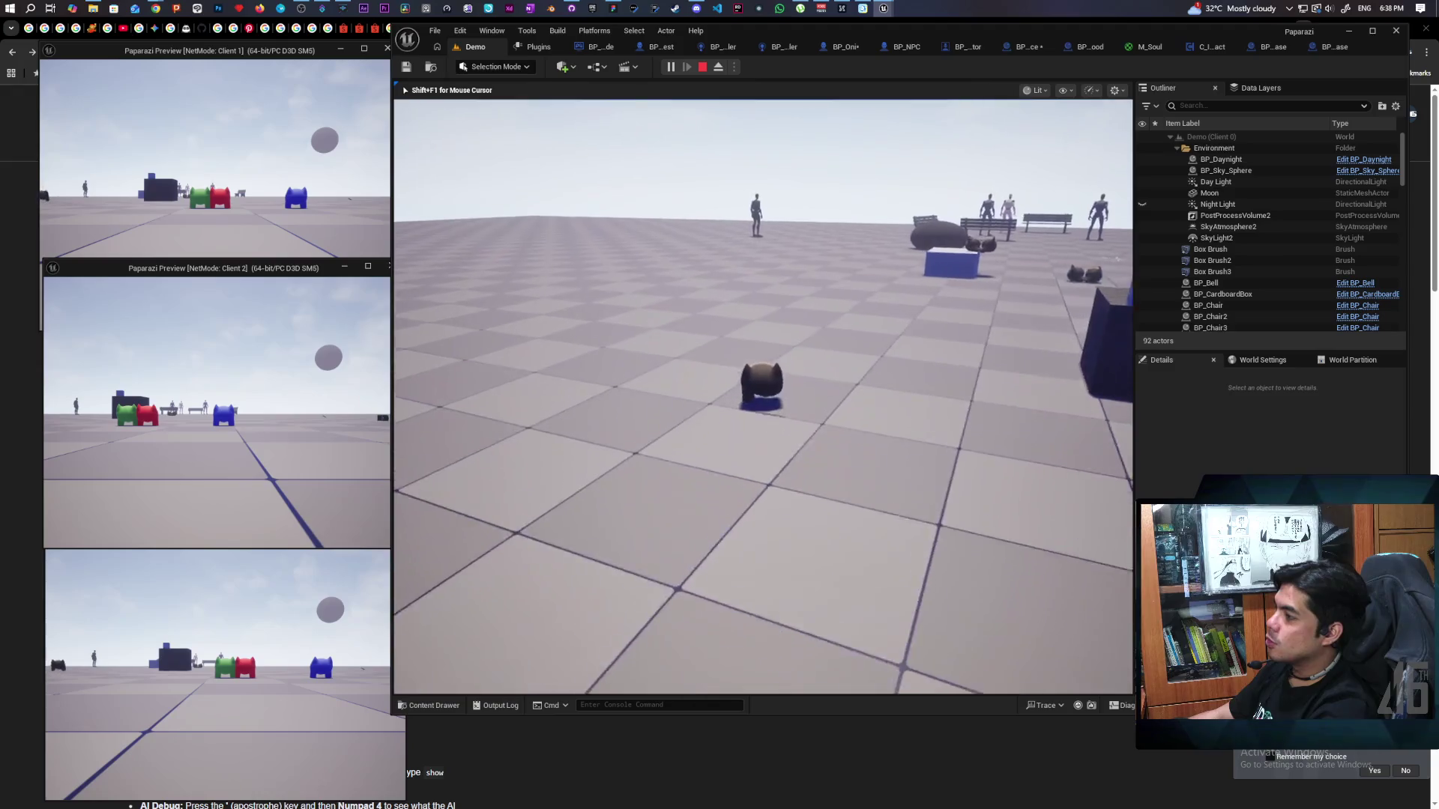
{"action": "key", "text": "w"}
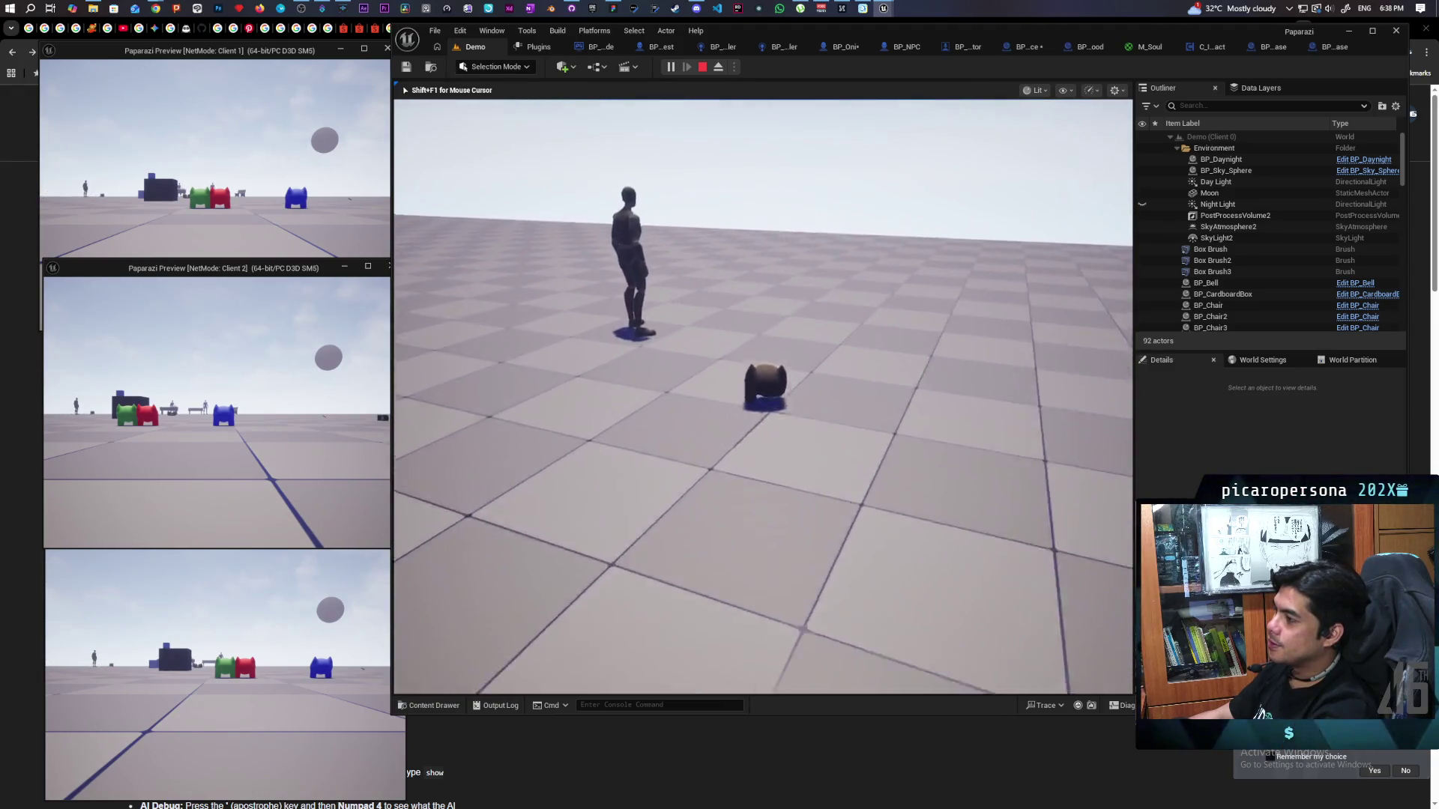
{"action": "key", "text": "w"}
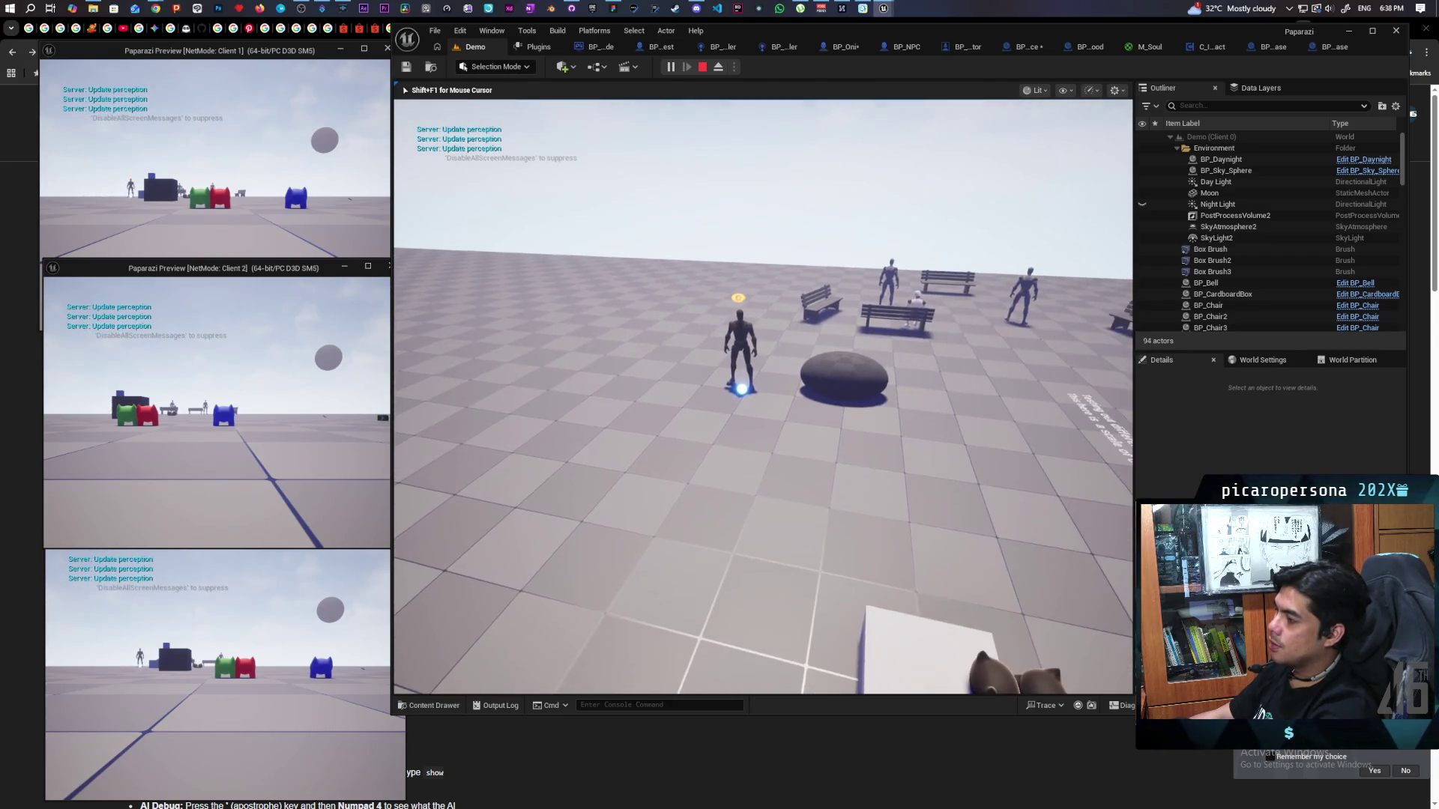
{"action": "key", "text": "shift+F1"}
{"action": "left_click", "coordinate": [231, 240]}
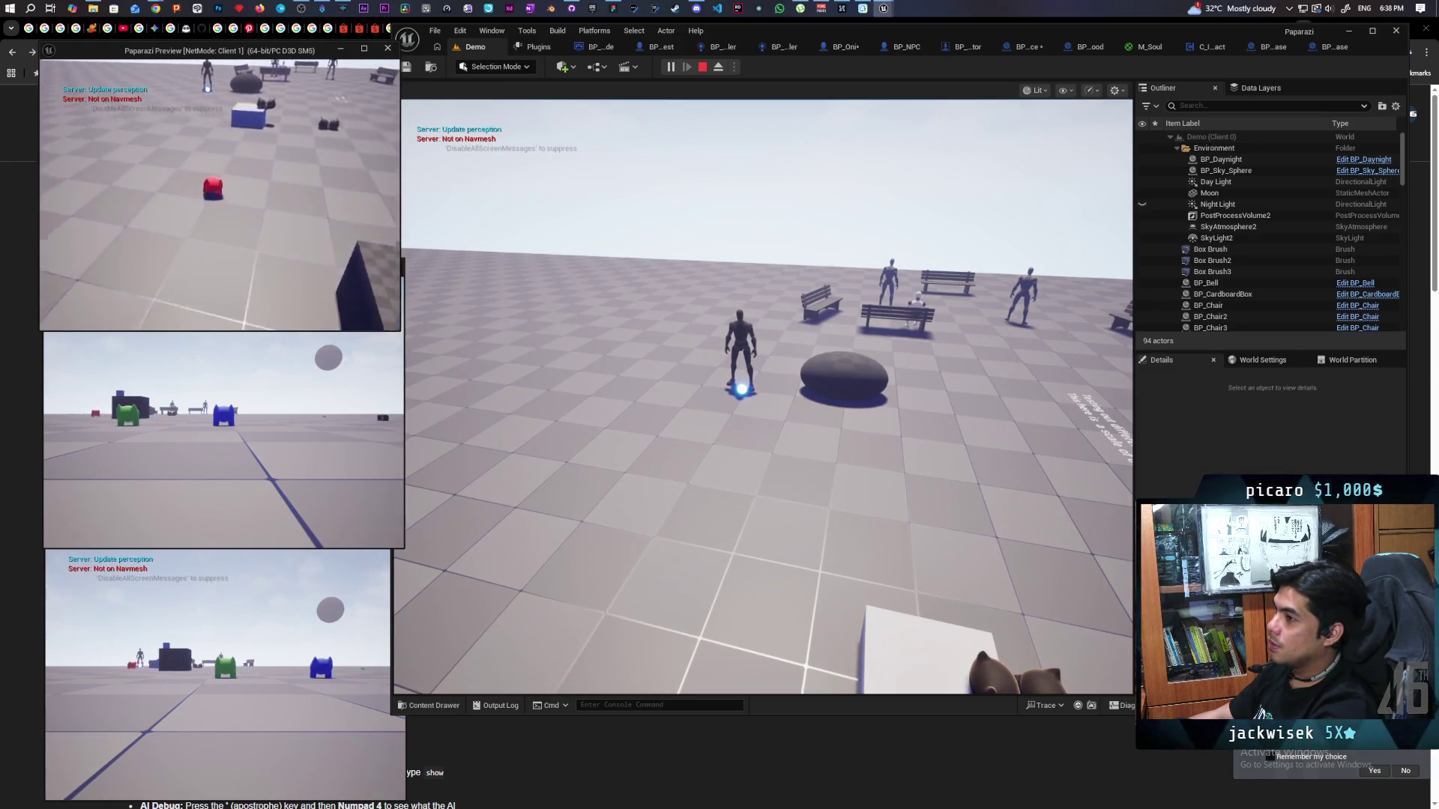
{"action": "key", "text": "w"}
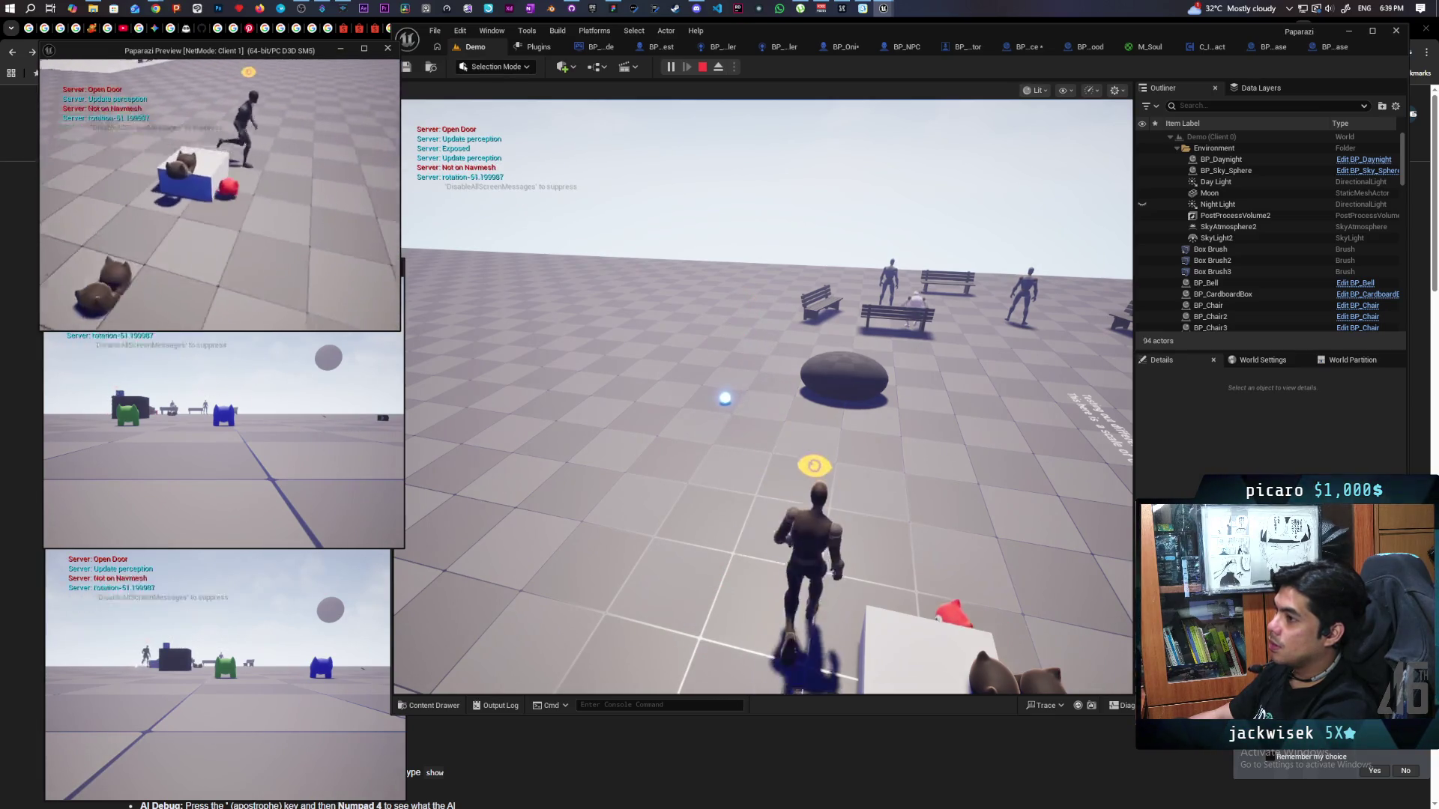
{"action": "left_click", "coordinate": [393, 292]}
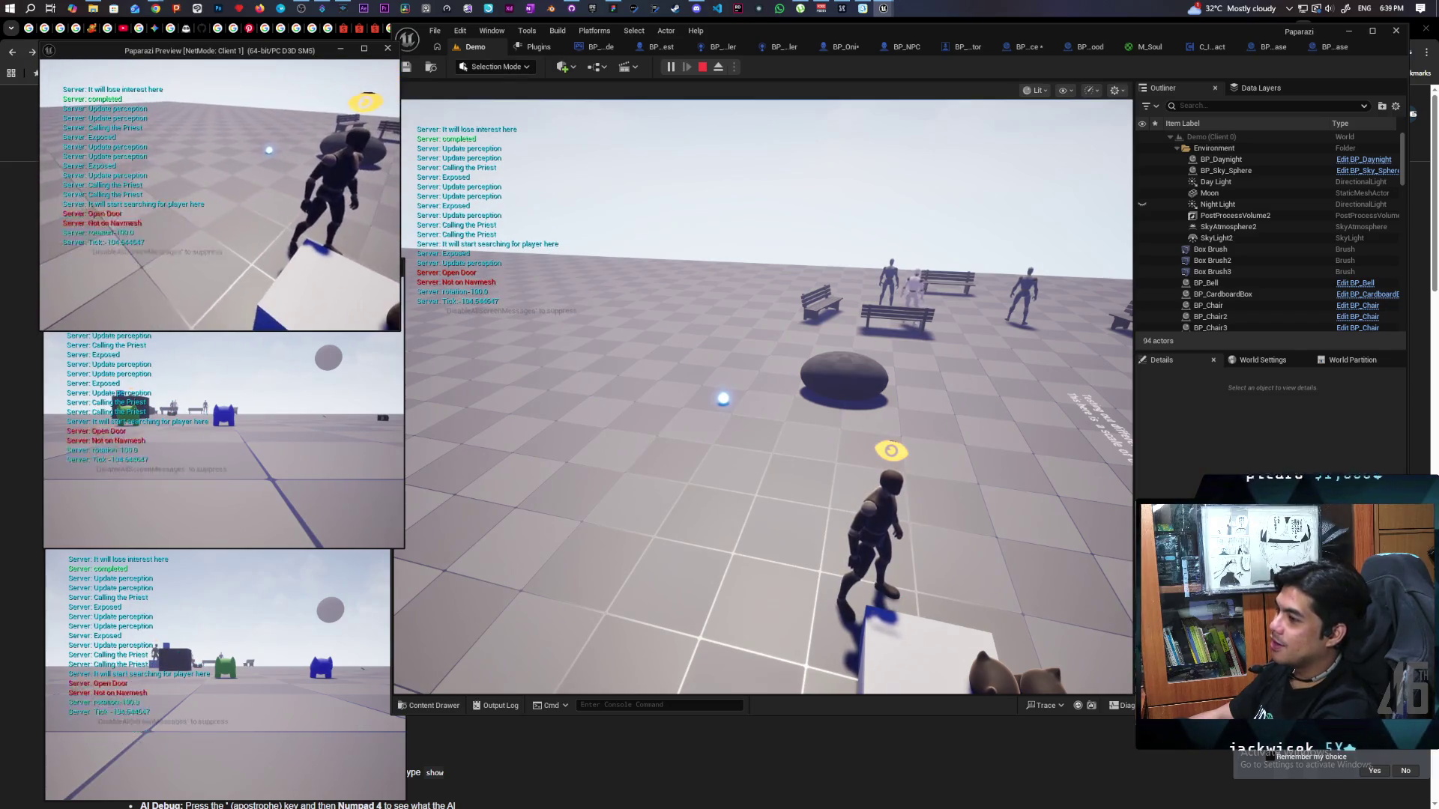
{"action": "key", "text": "w"}
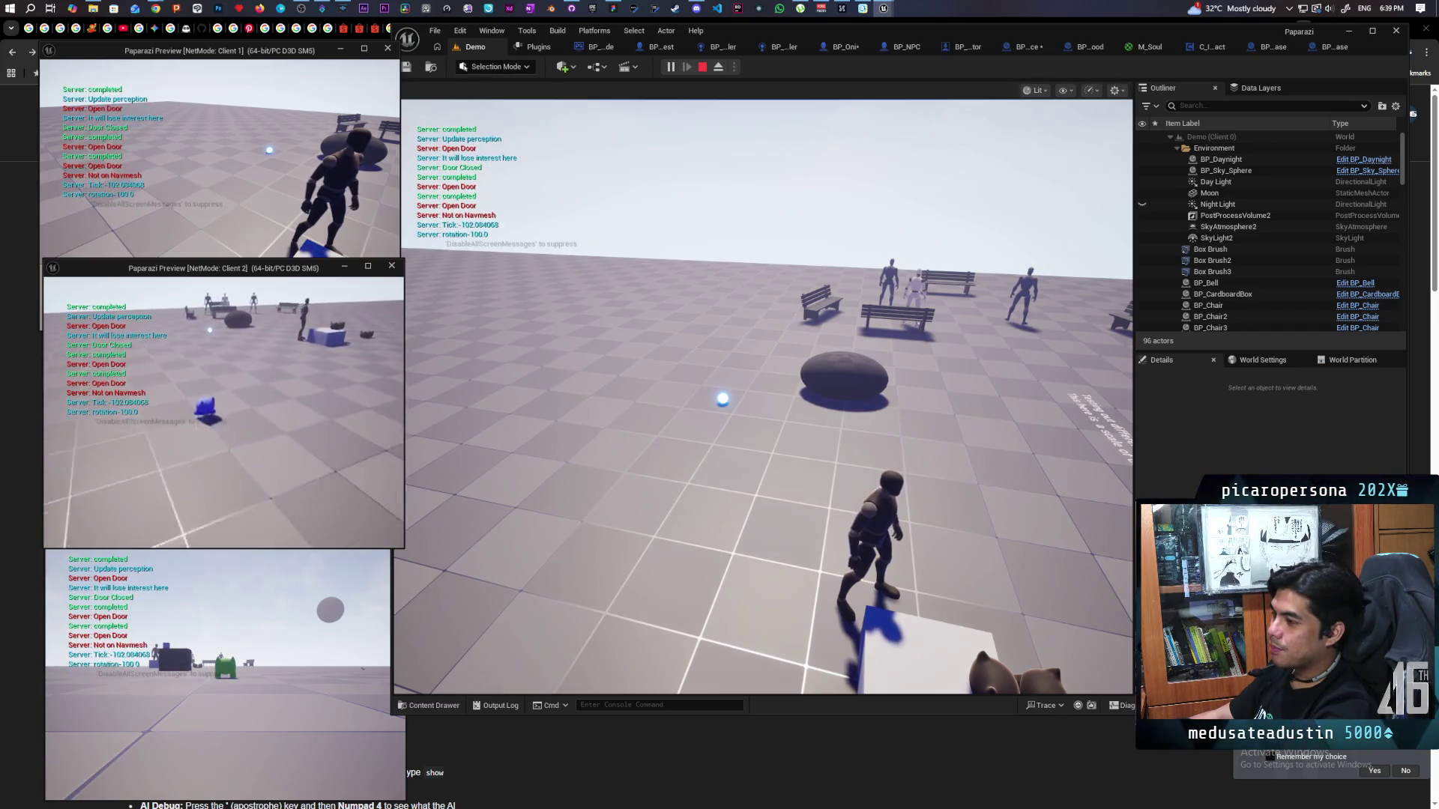
{"action": "key", "text": "w"}
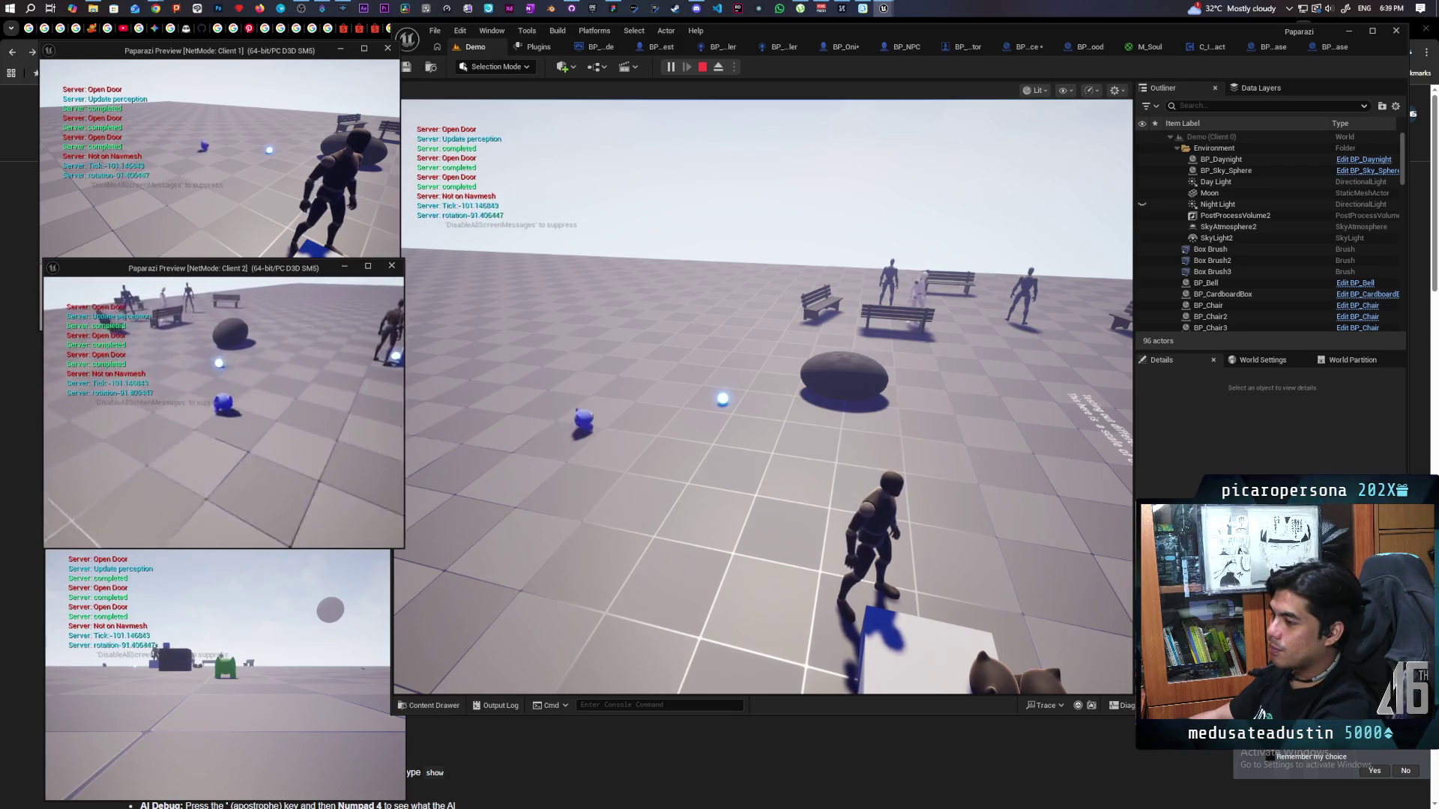
{"action": "key", "text": "w"}
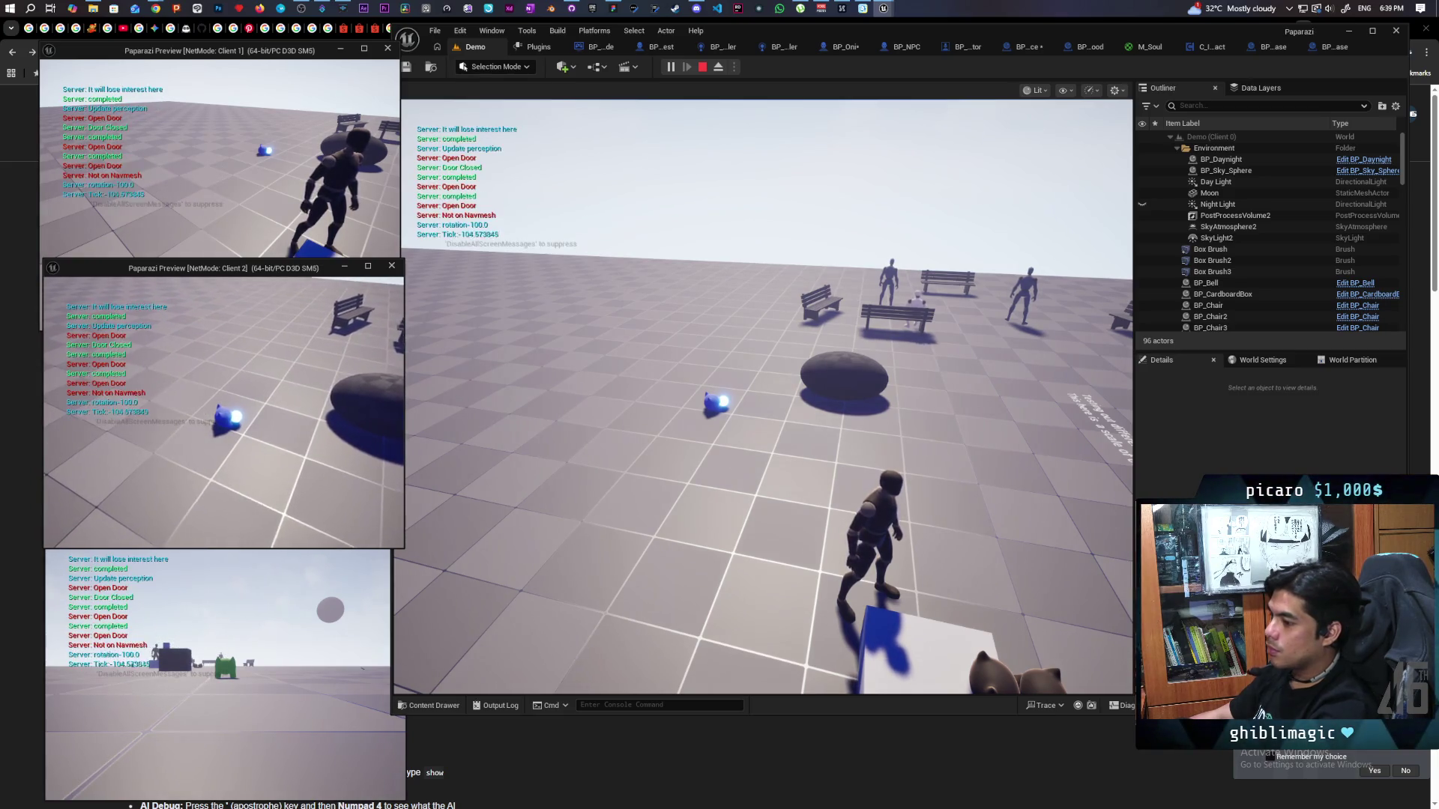
{"action": "key", "text": "Escape"}
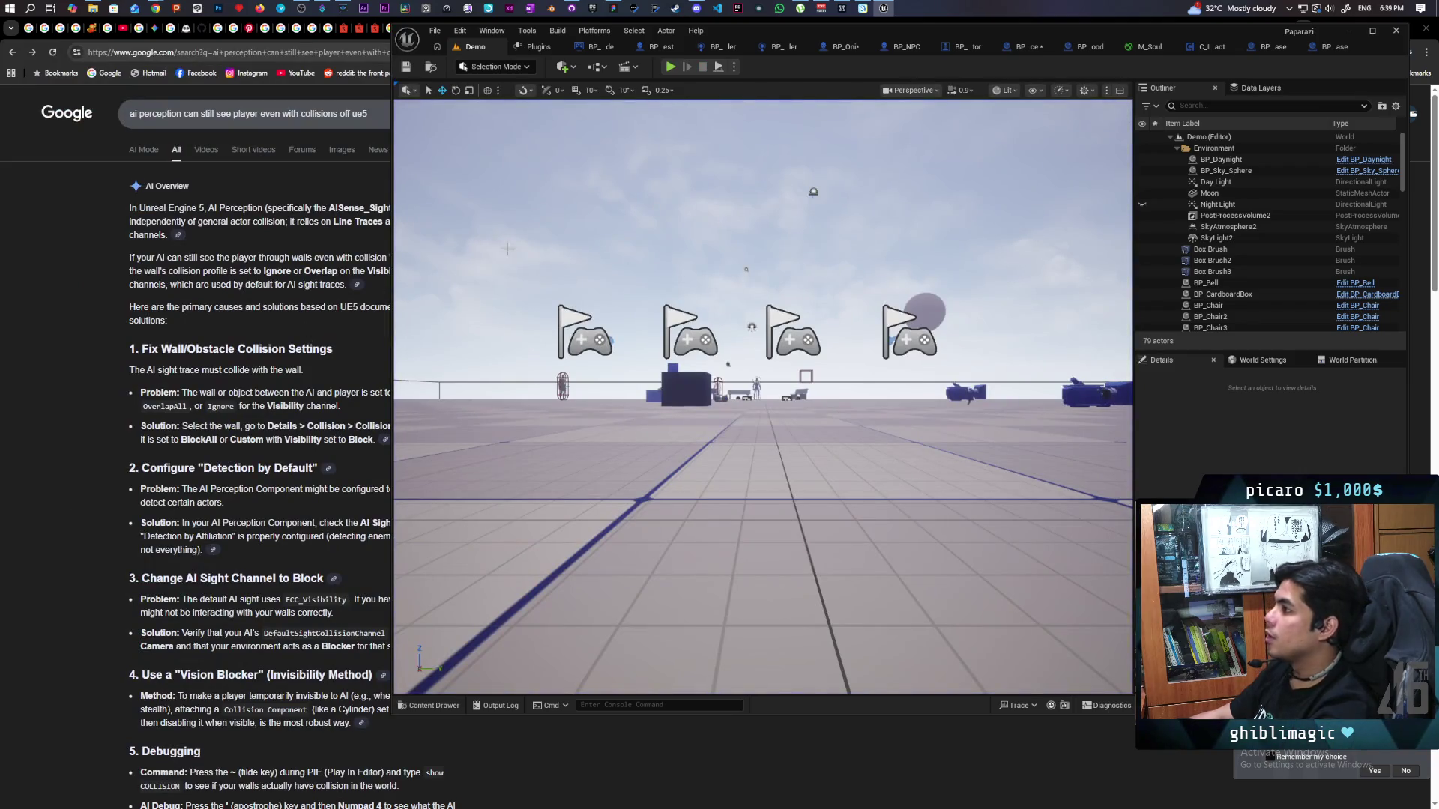
{"action": "left_click", "coordinate": [849, 50]}
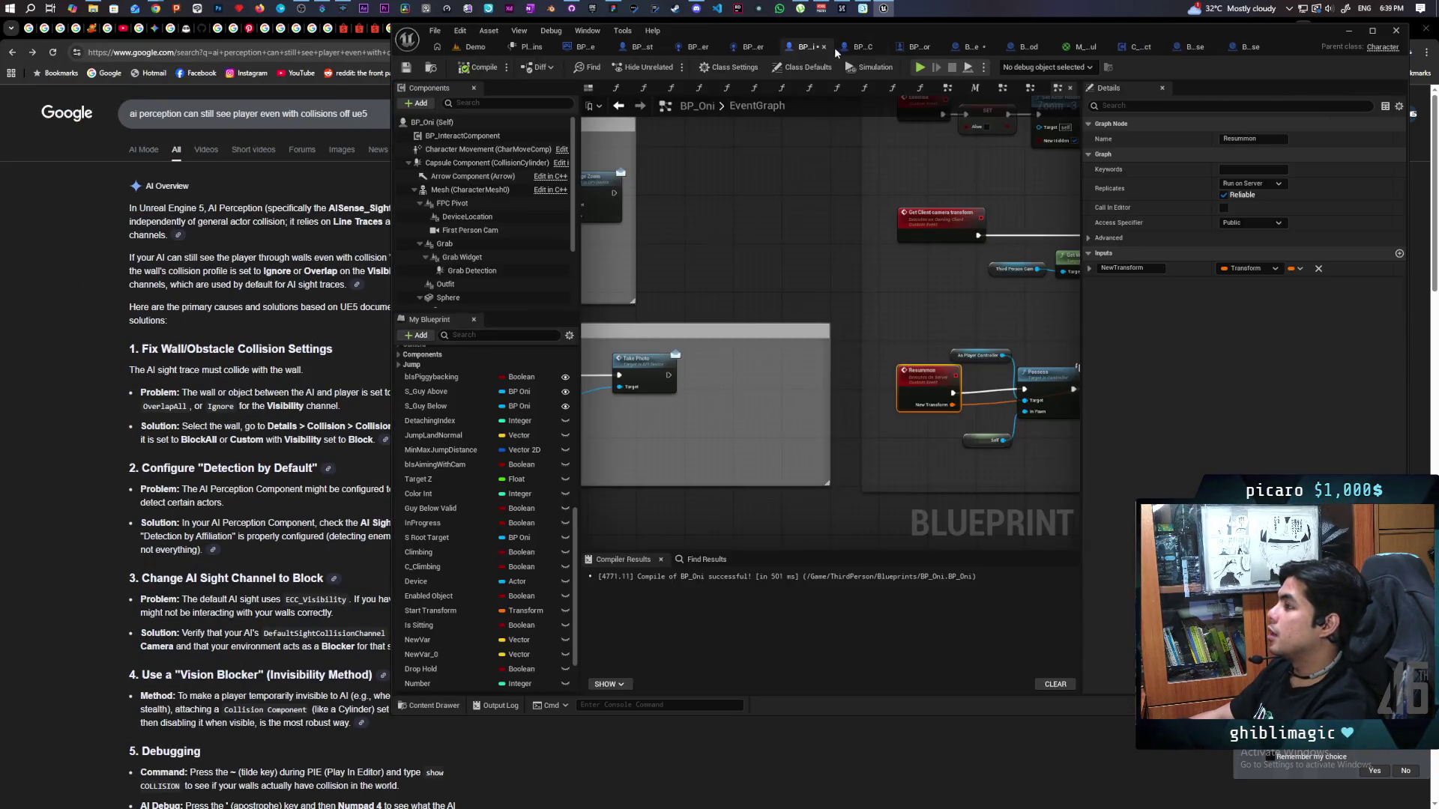
{"action": "scroll", "coordinate": [758, 241], "scroll_direction": "down", "scroll_amount": 5}
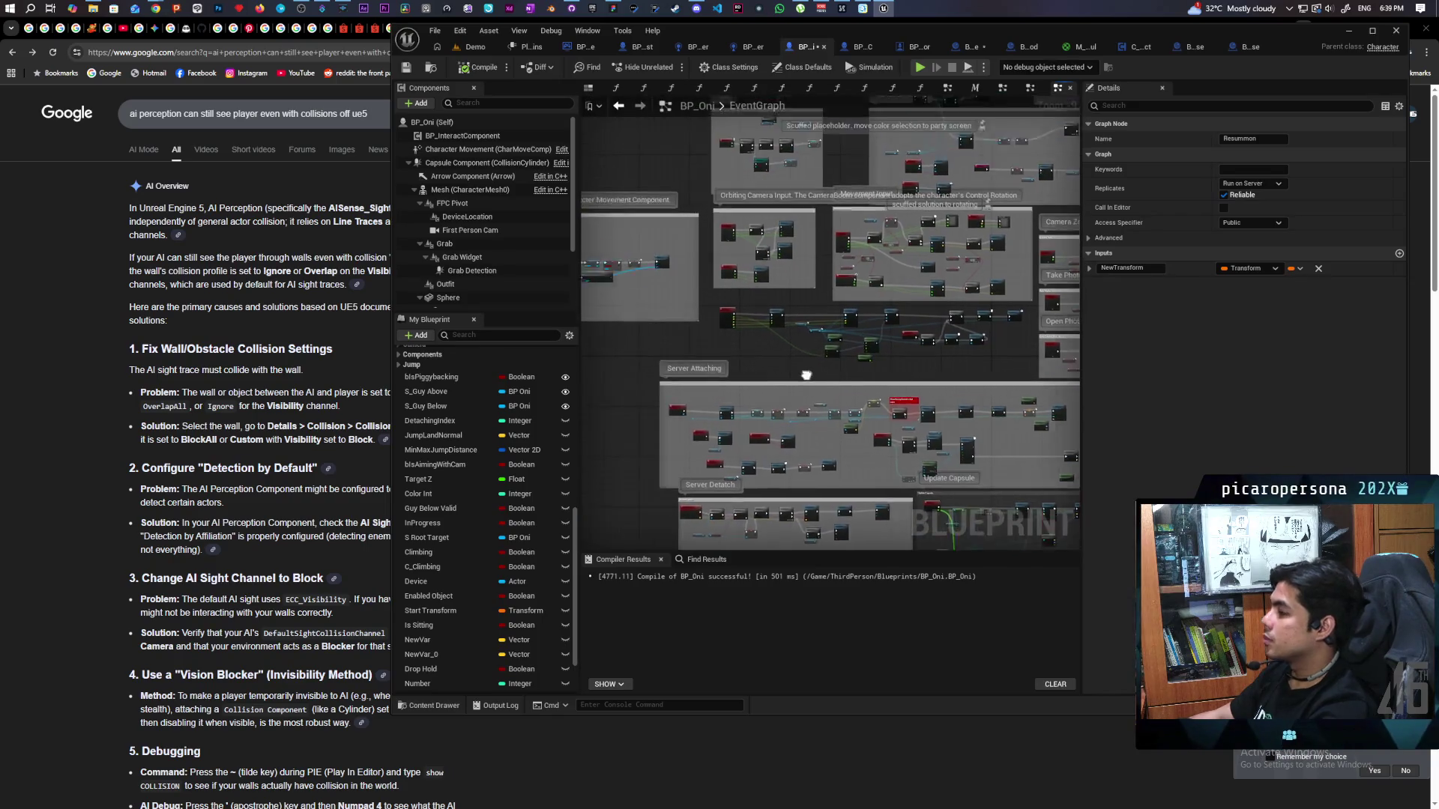
{"action": "left_click_drag", "start_coordinate": [729, 365], "coordinate": [839, 435]}
{"action": "scroll", "coordinate": [868, 361], "scroll_direction": "up", "scroll_amount": 4}
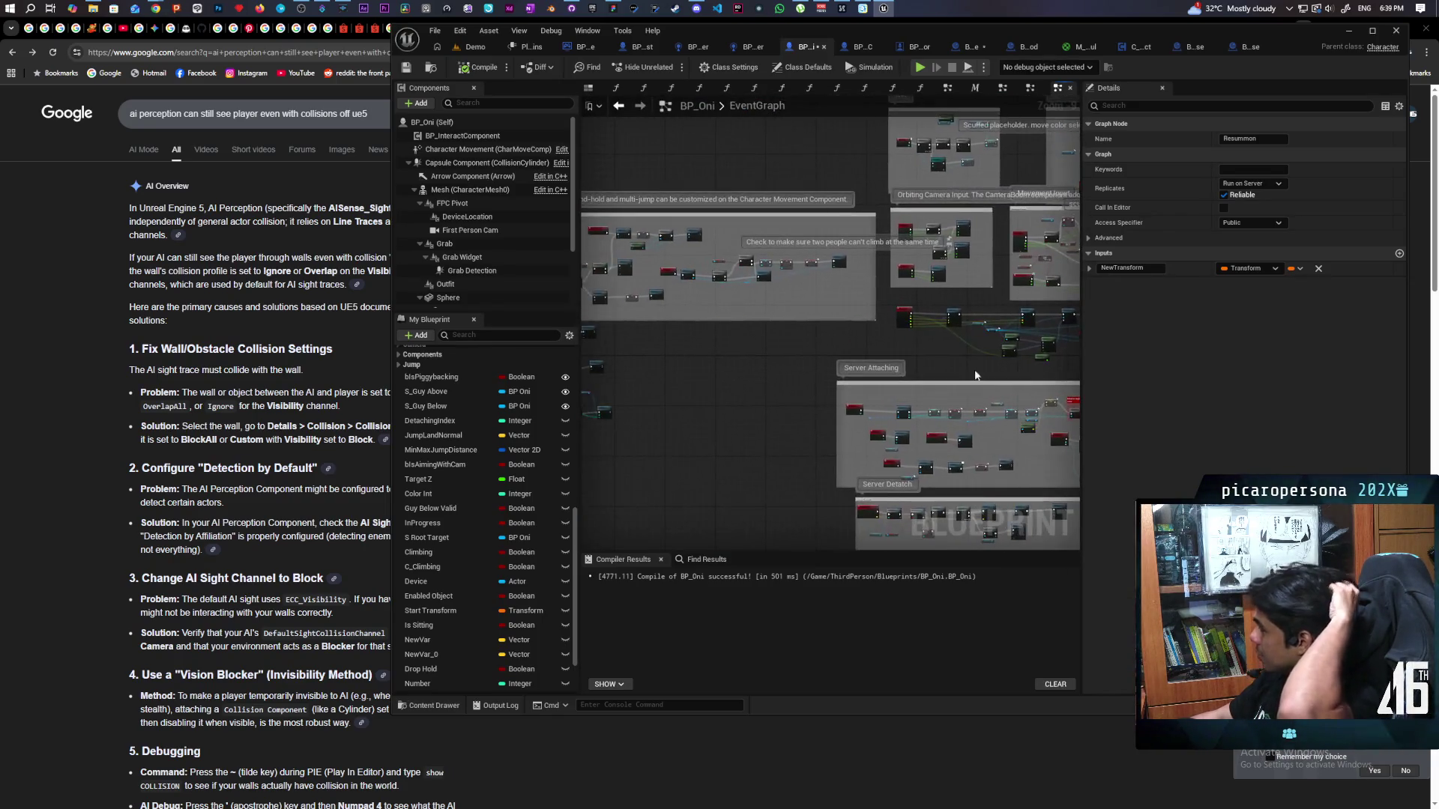
{"action": "scroll", "coordinate": [869, 362], "scroll_direction": "up", "scroll_amount": 3}
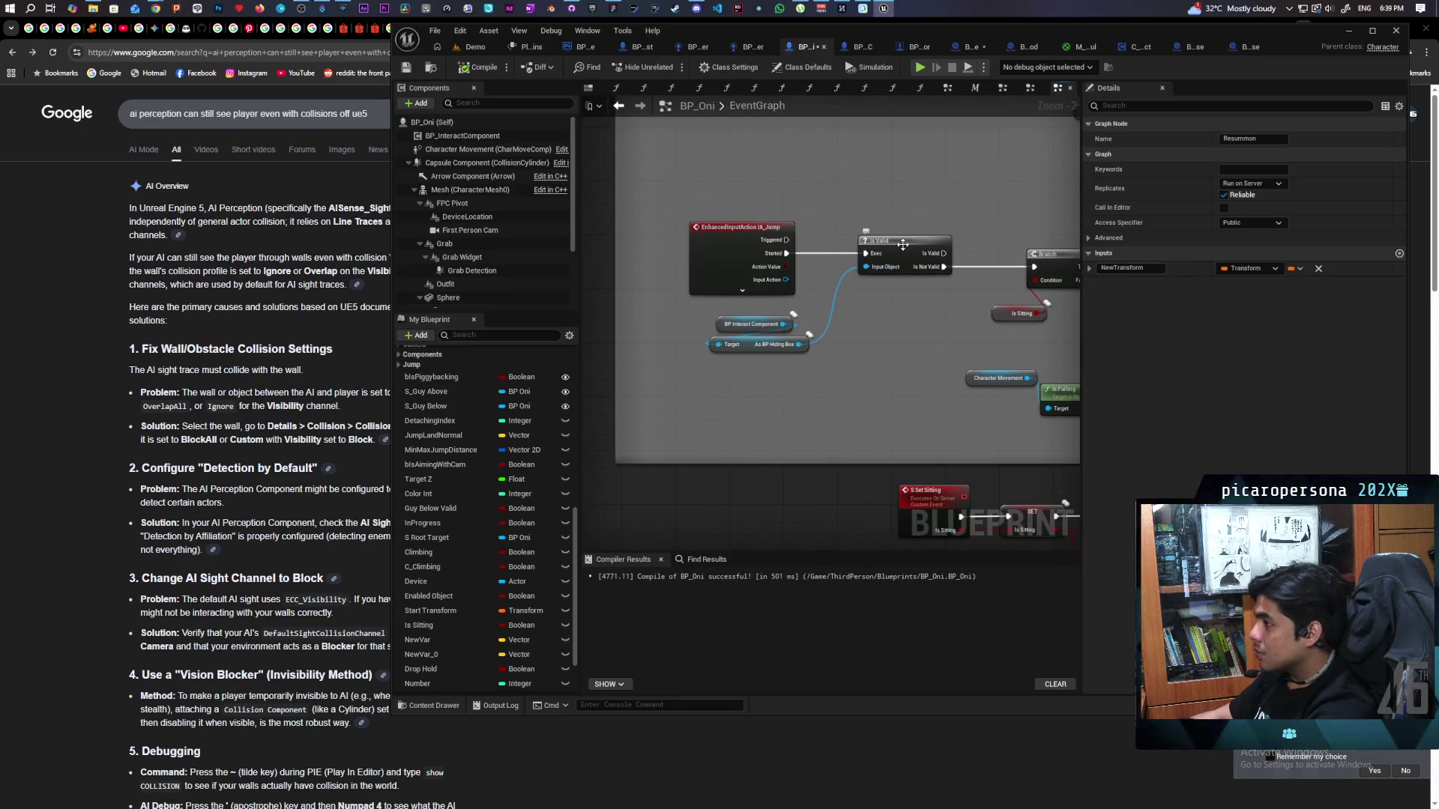
{"action": "left_click", "coordinate": [903, 245]}
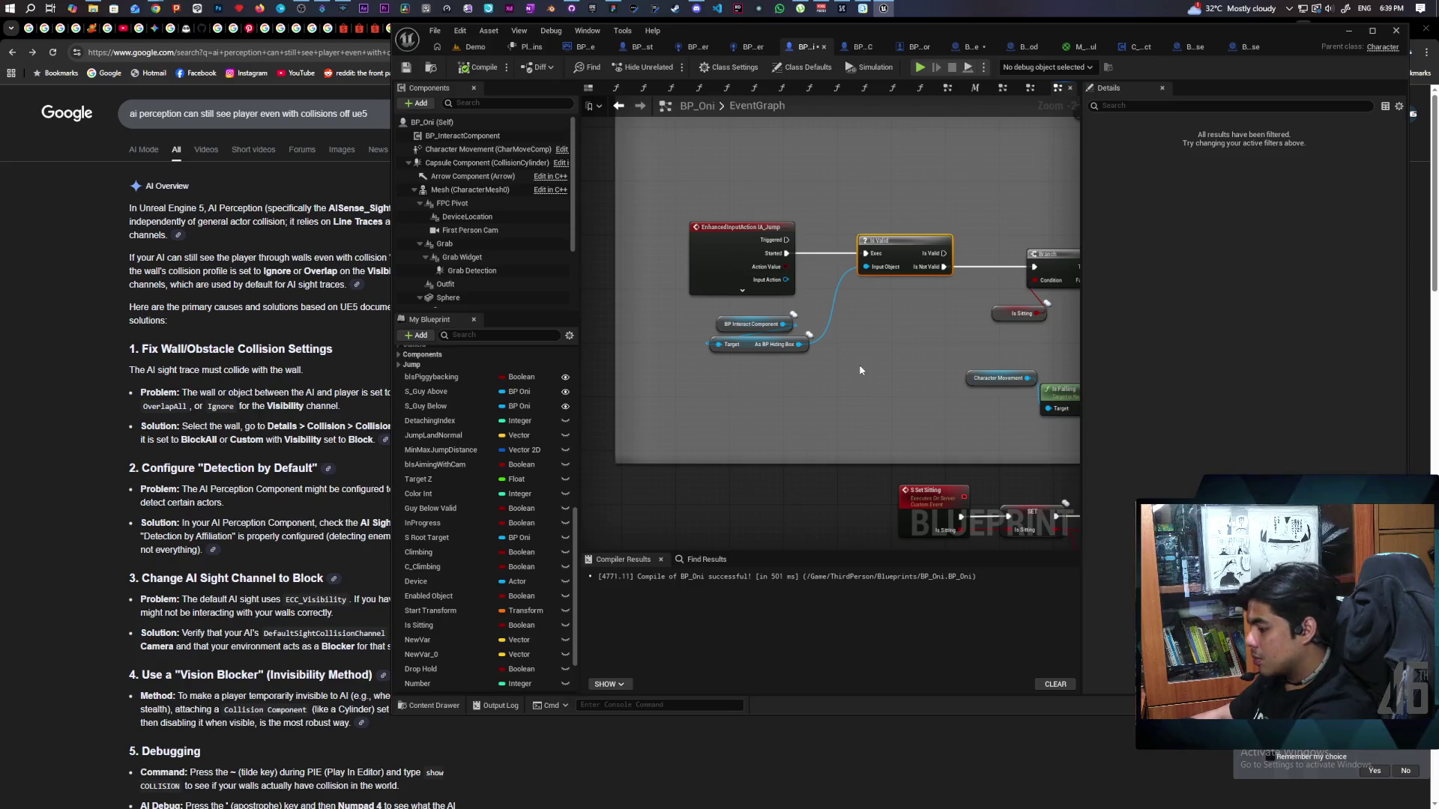
{"action": "left_click", "coordinate": [466, 47]}
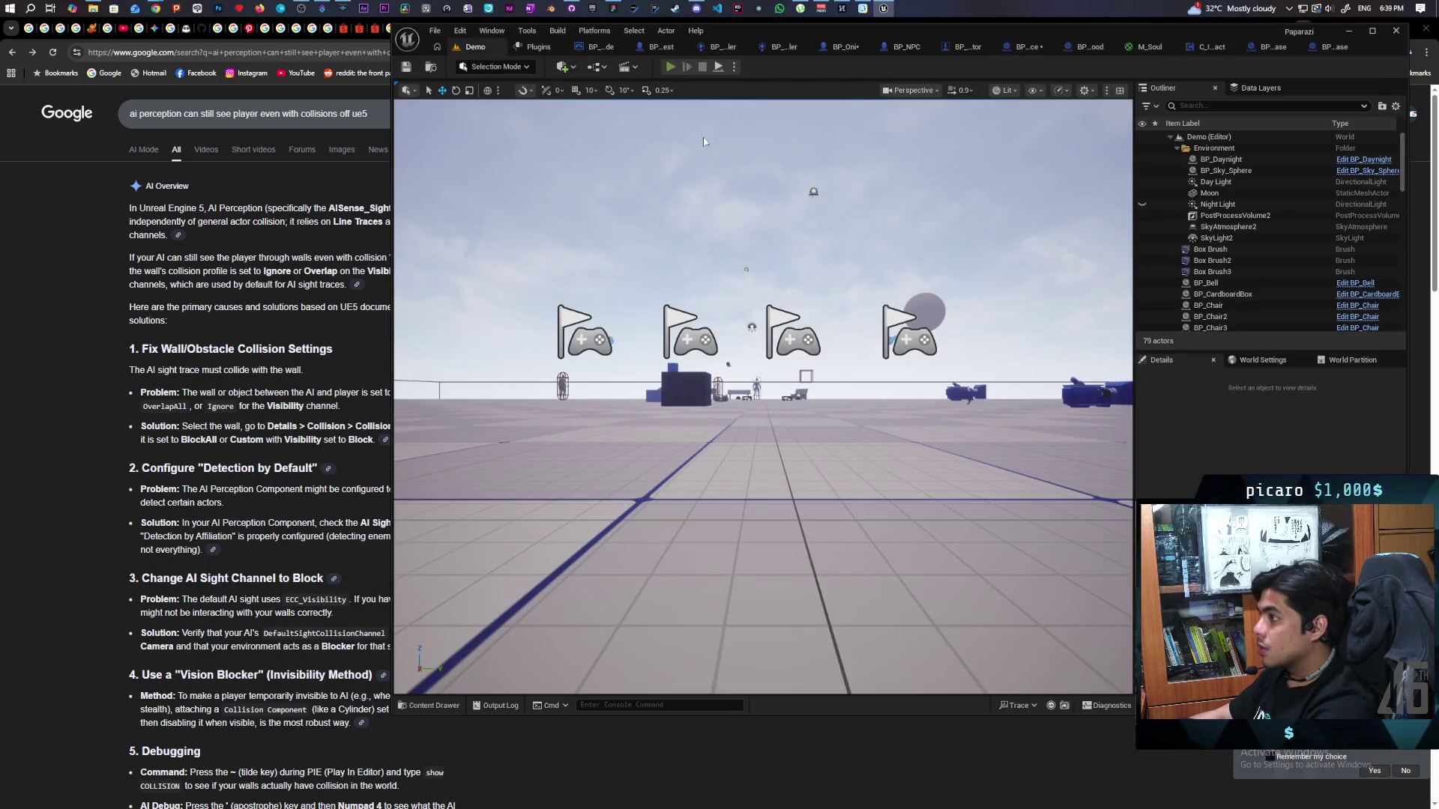
{"action": "key", "text": "alt+p"}
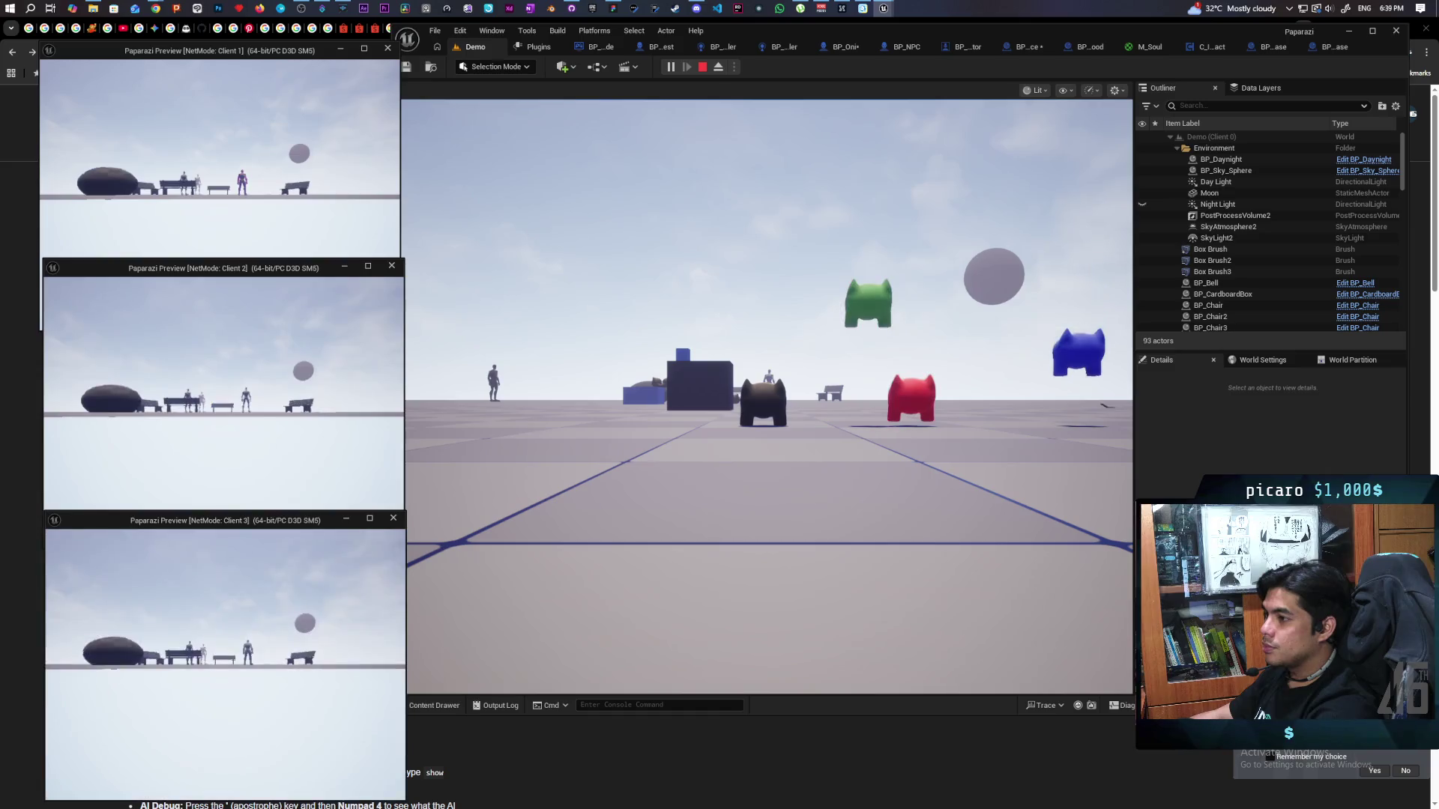
Walk the cat player around the level toward the box and the mannequin.
{"action": "key", "text": "alt+space"}
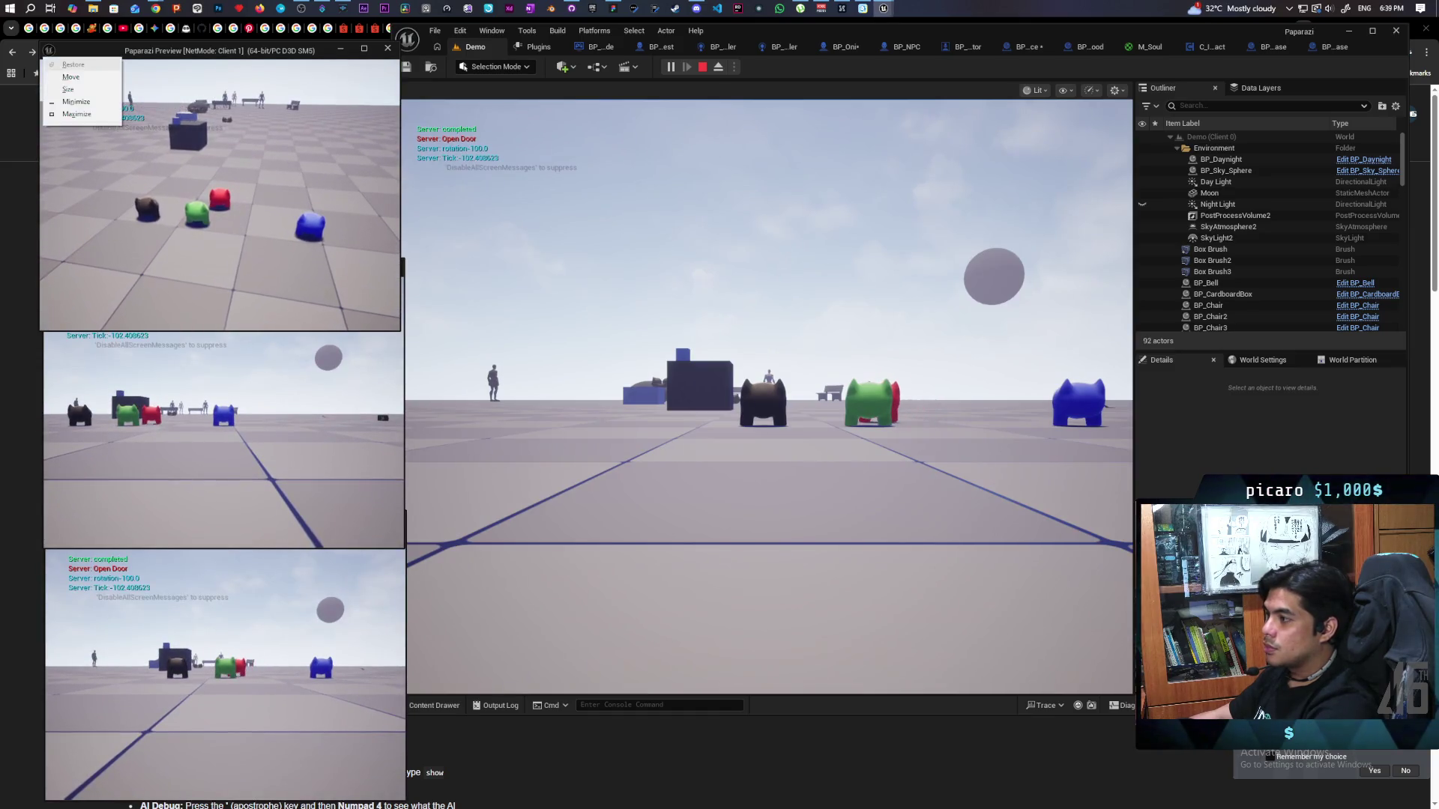
{"action": "key", "text": "super"}
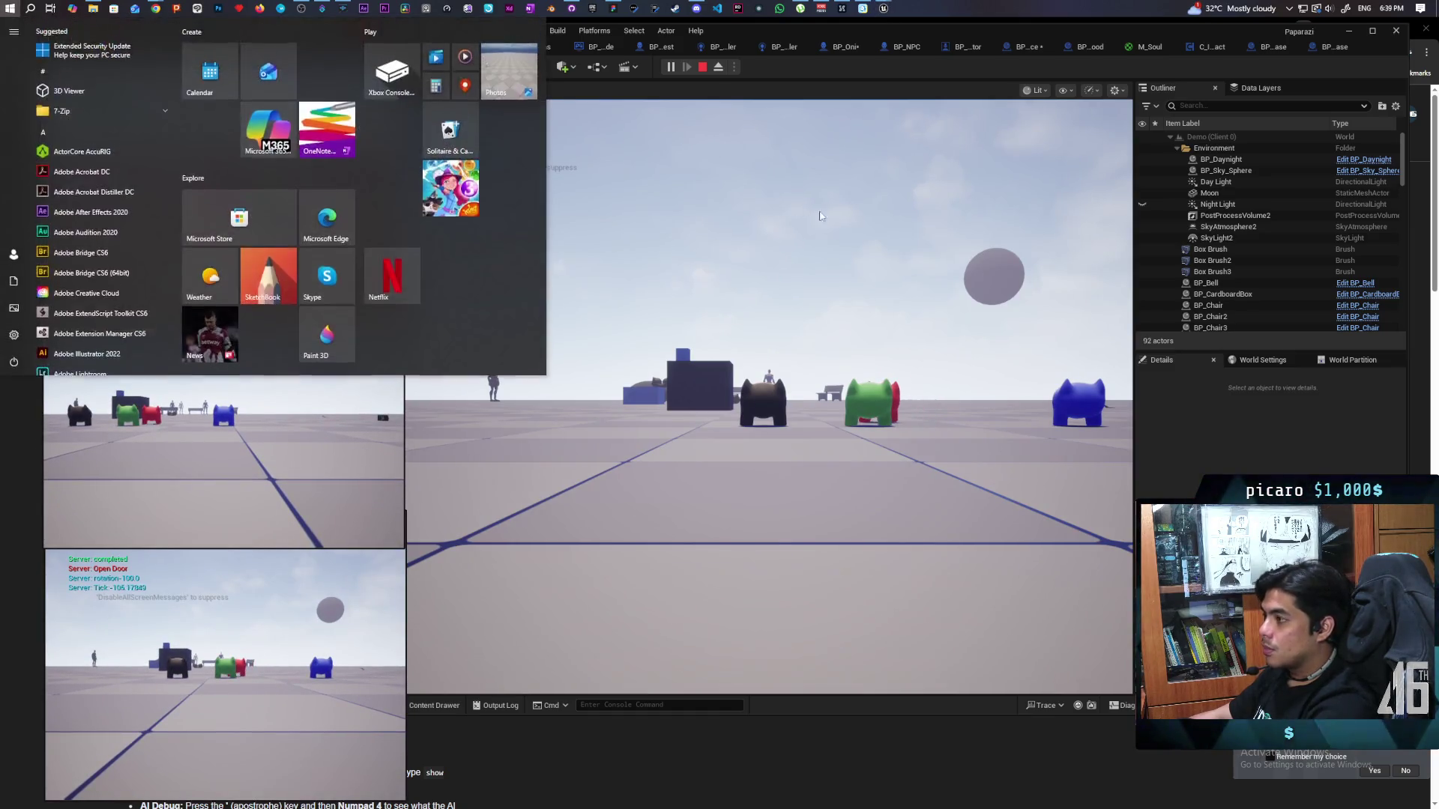
{"action": "key", "text": "super"}
{"action": "key", "text": "w"}
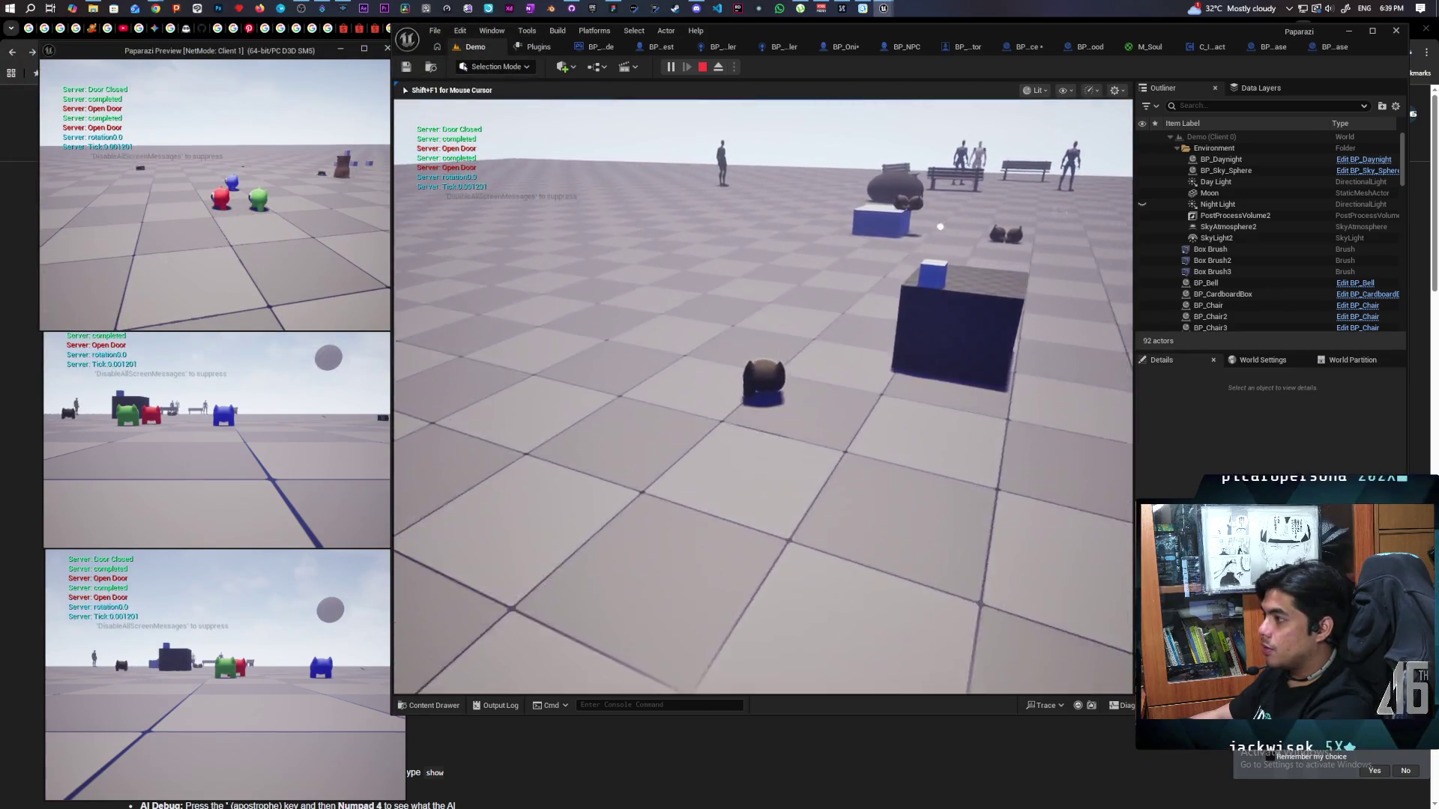
{"action": "key", "text": "a"}
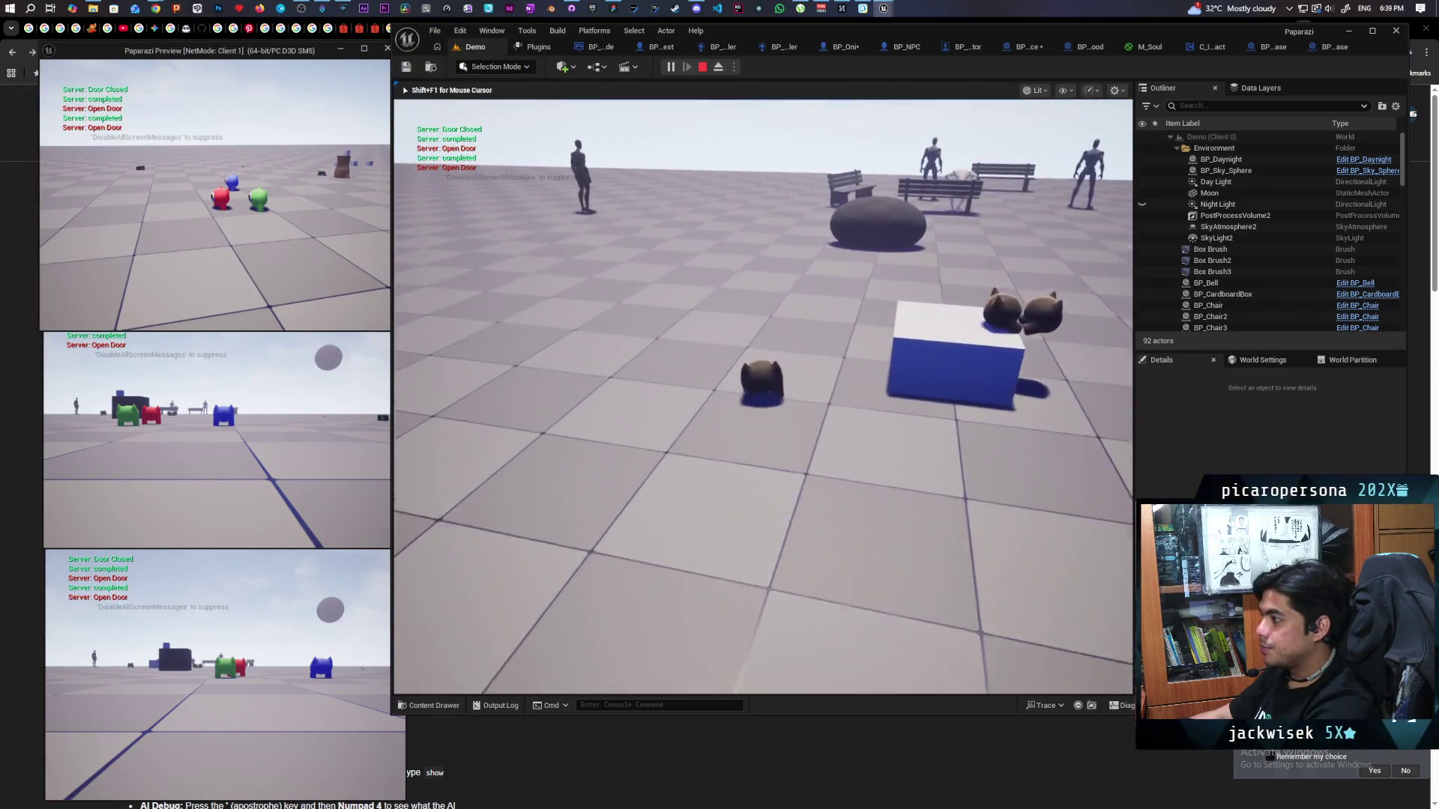
{"action": "key", "text": "w"}
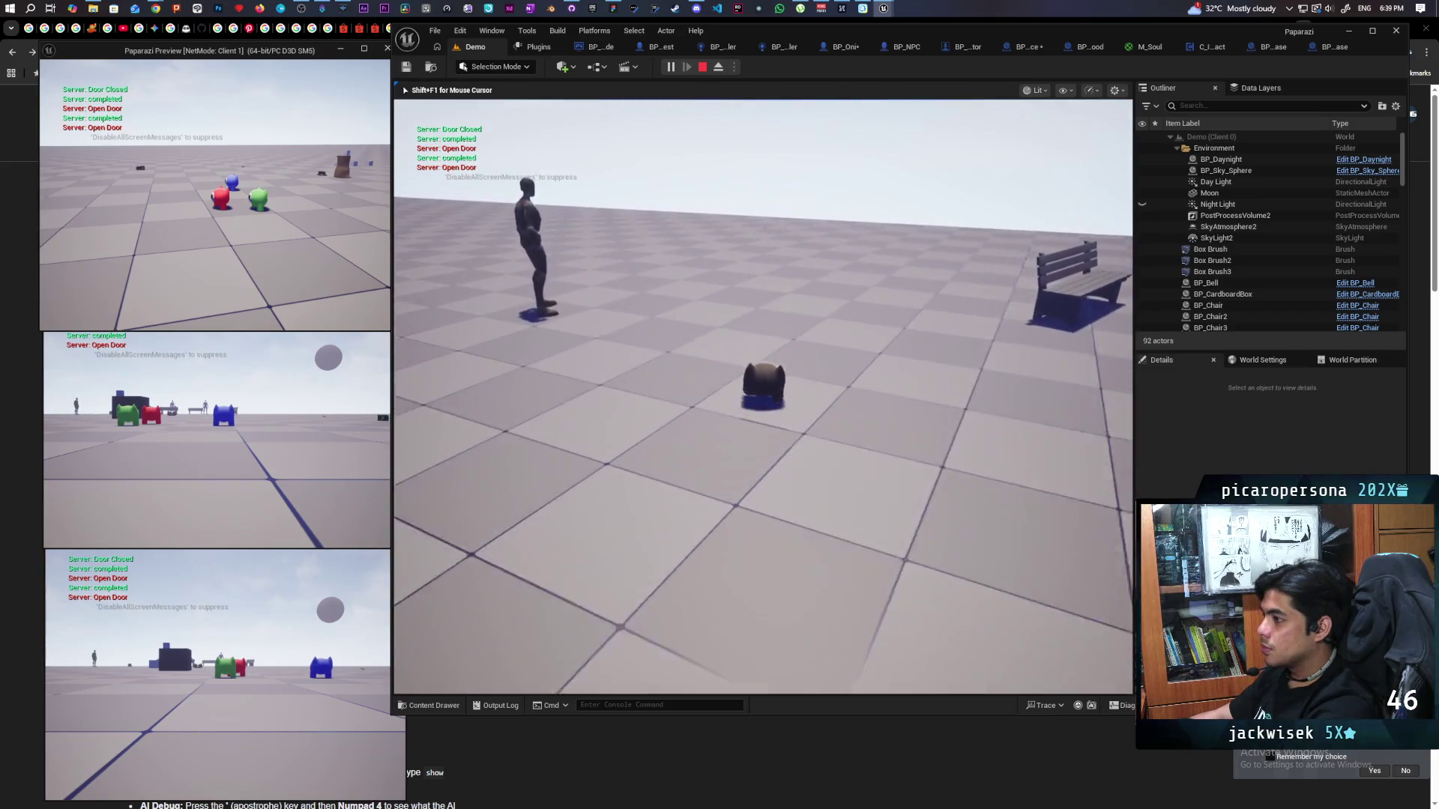
{"action": "key", "text": "s"}
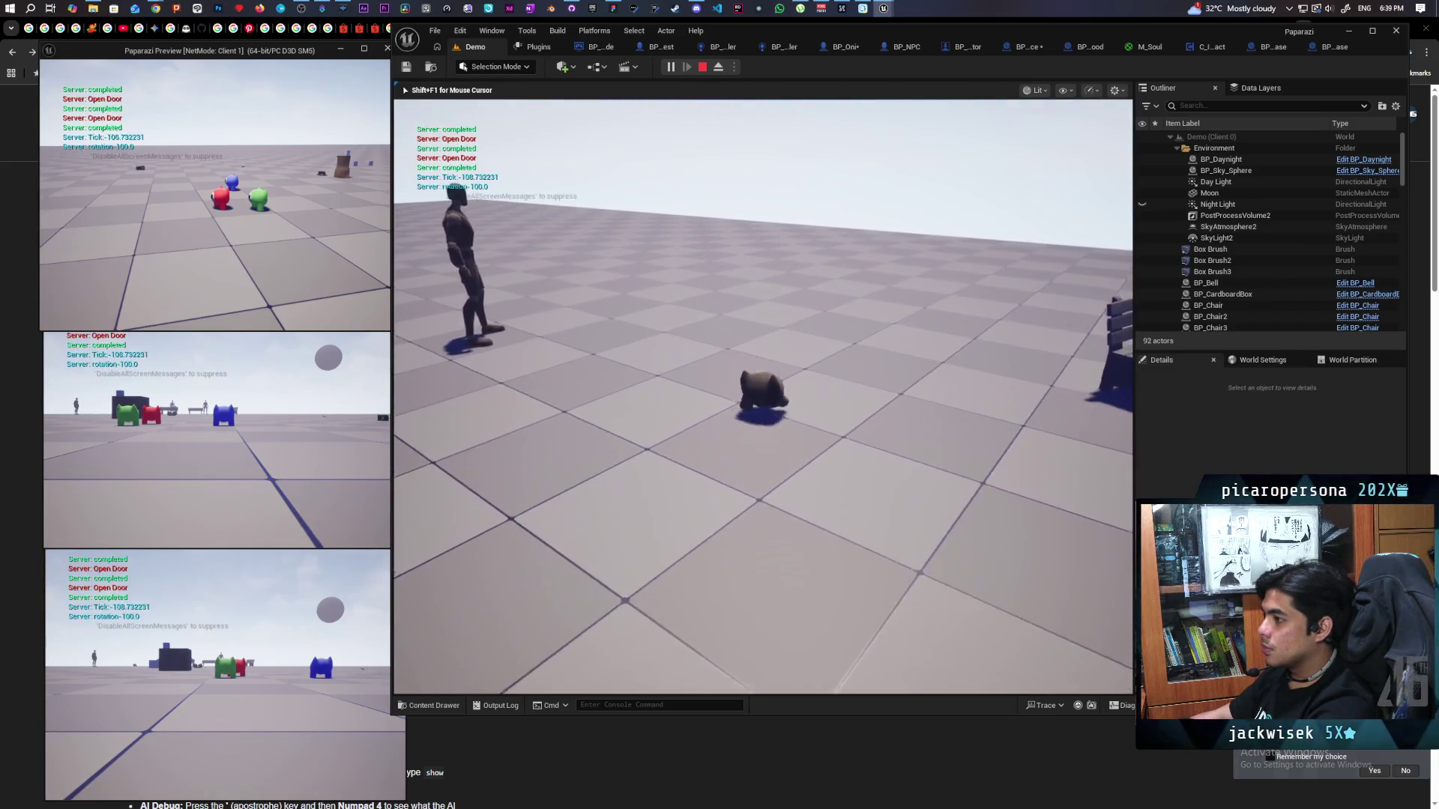
Move back to the box, release game control, and jump to hit the Is Valid breakpoint.
{"action": "key", "text": "w"}
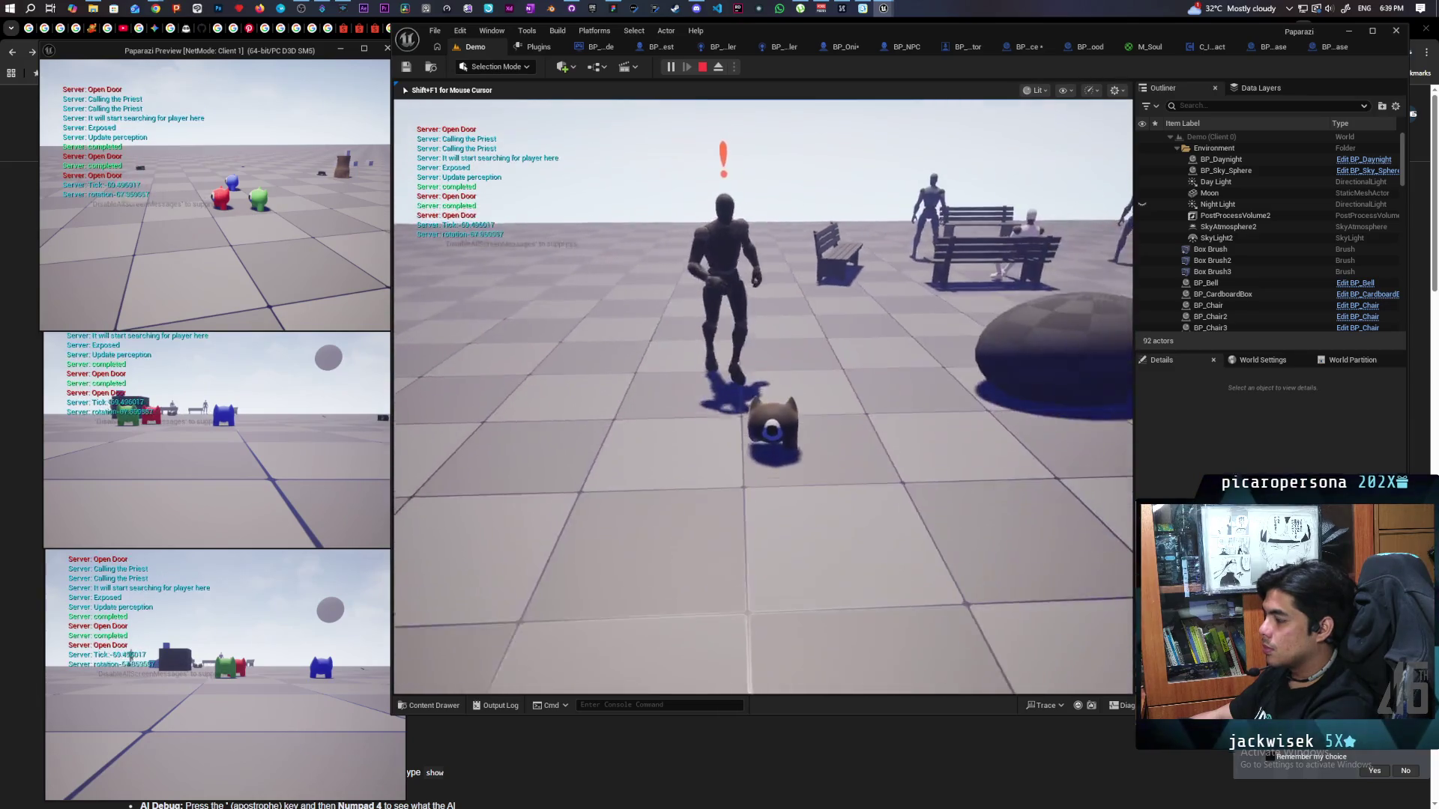
{"action": "key", "text": "w"}
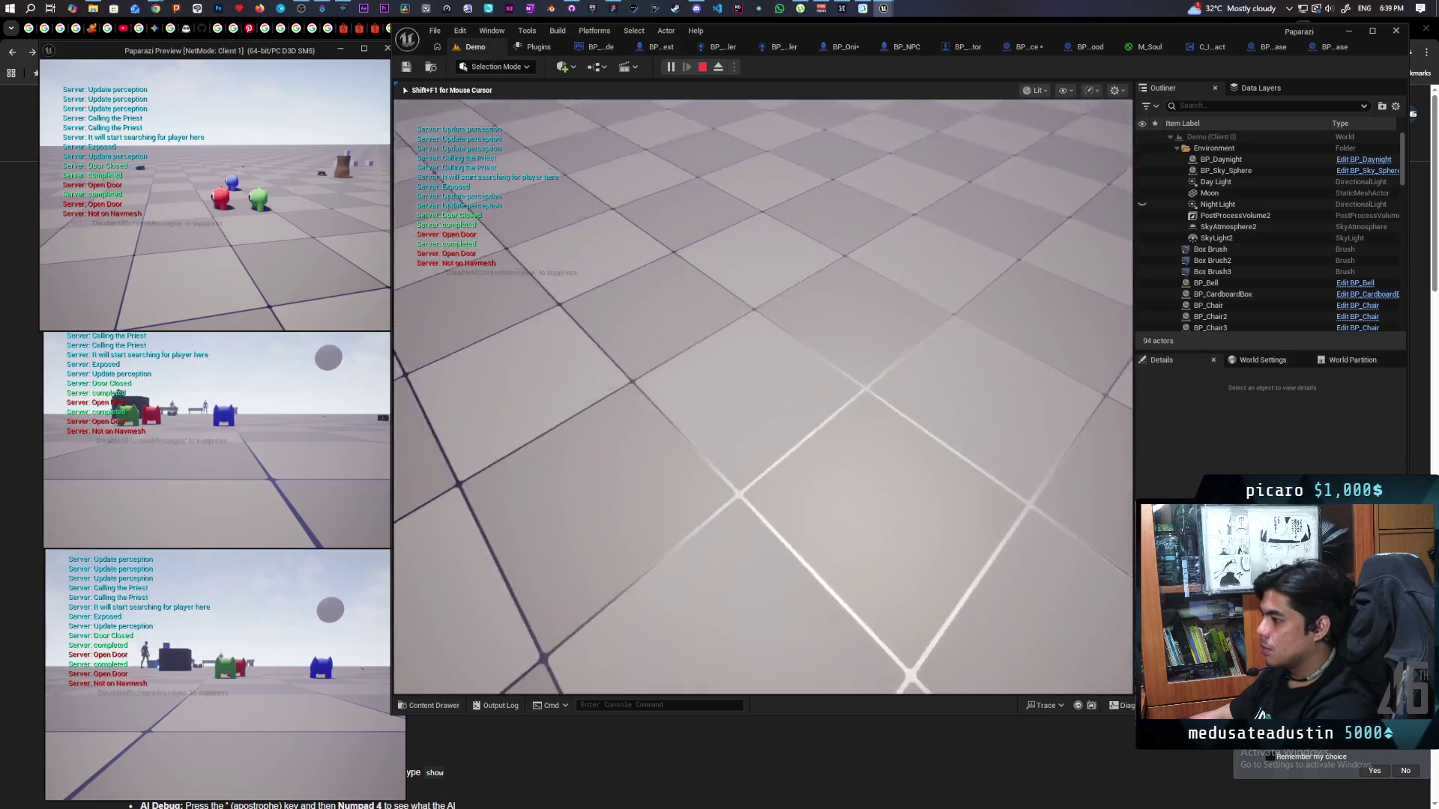
{"action": "key", "text": "shift+F1"}
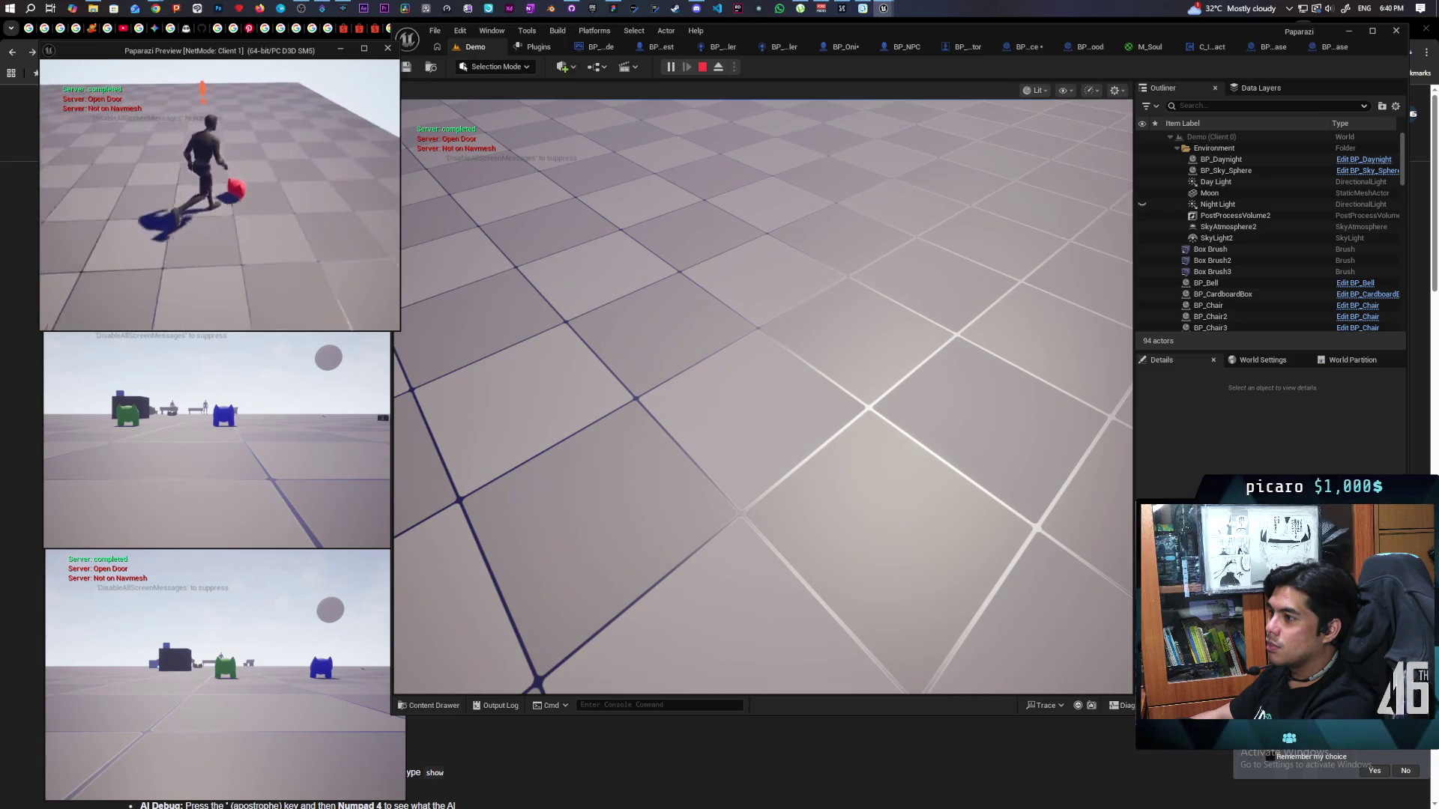
{"action": "key", "text": "space"}
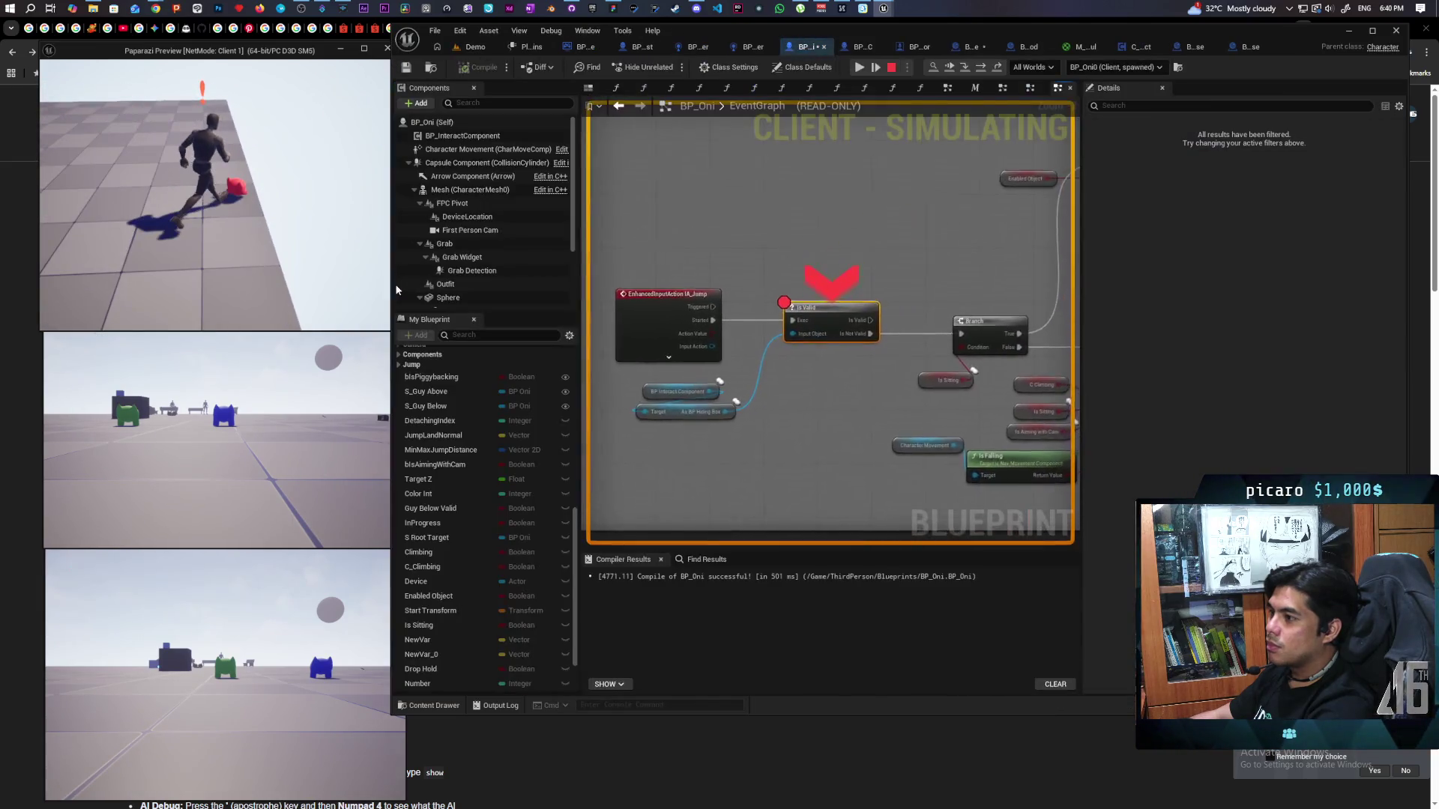
Resume play, walk Client 2's character up to the box, and interact to pause at Is Valid.
{"action": "left_click", "coordinate": [932, 68]}
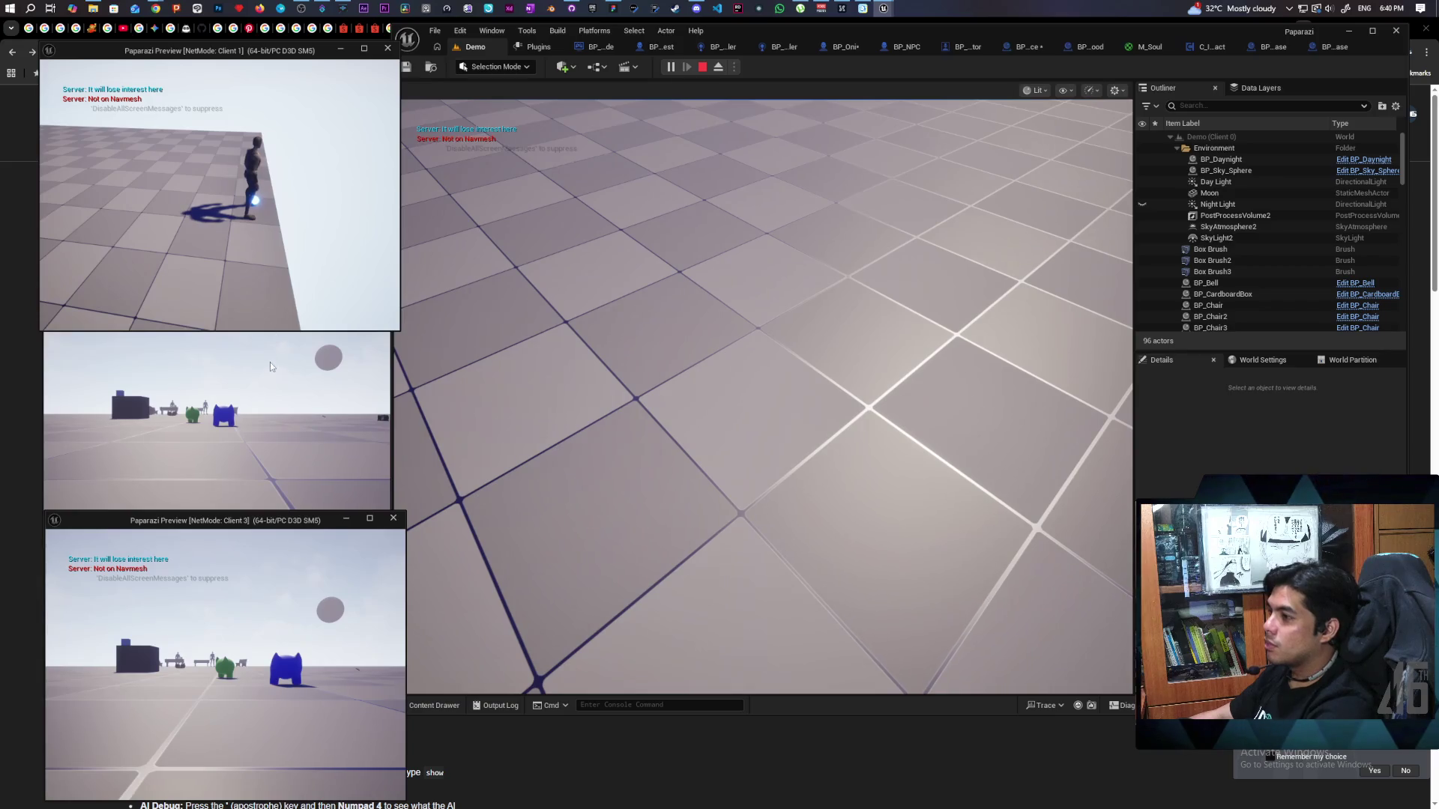
{"action": "left_click", "coordinate": [270, 365]}
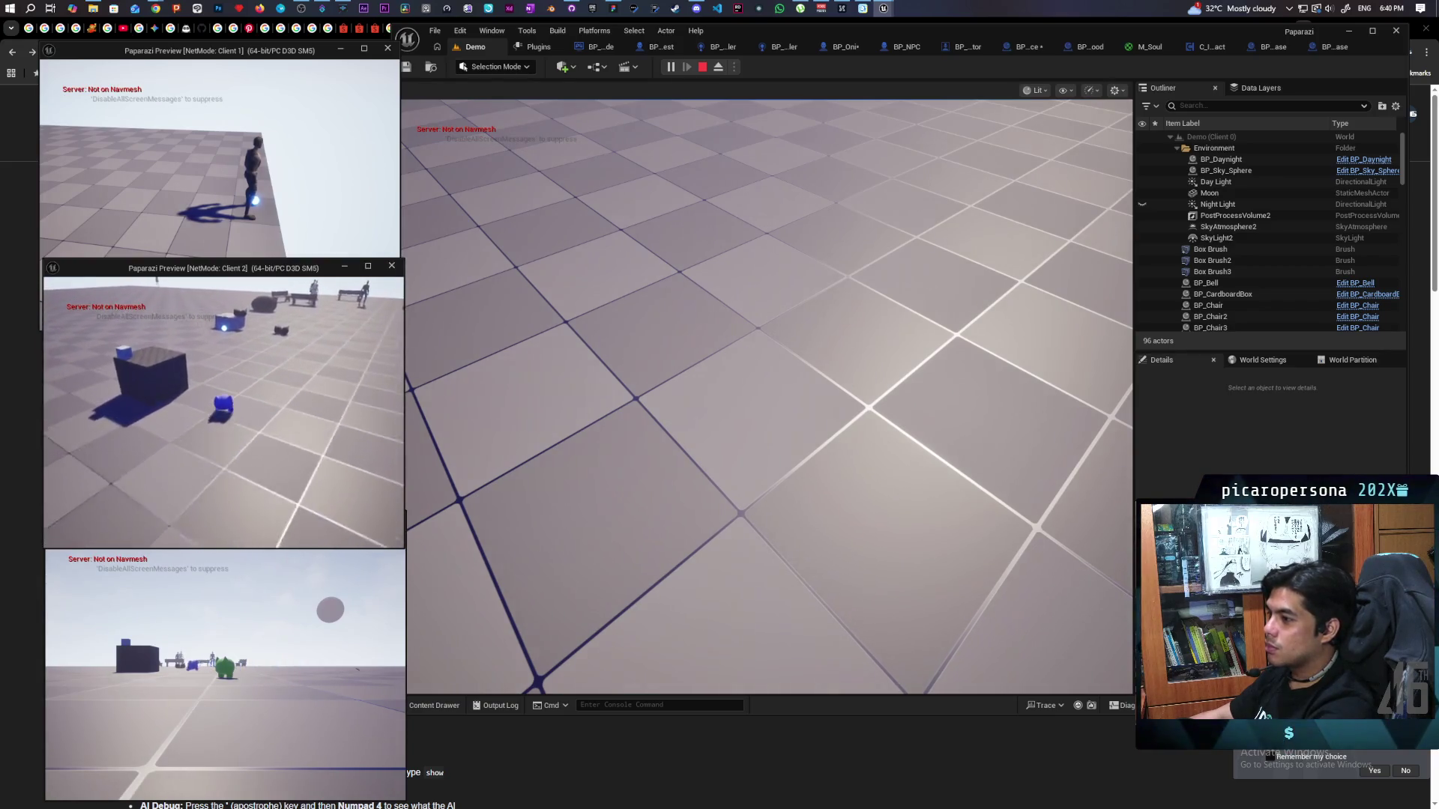
{"action": "key", "text": "w"}
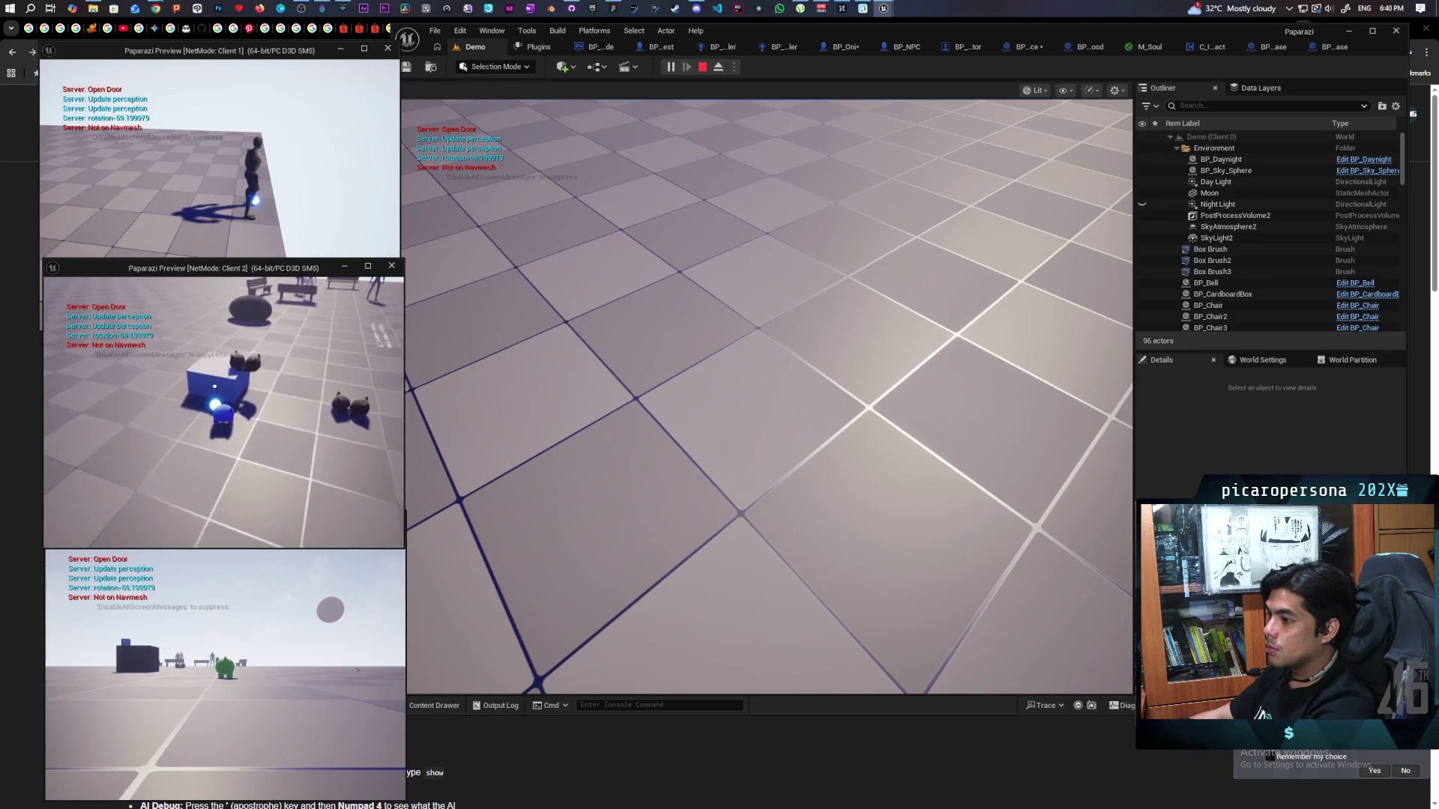
{"action": "key", "text": "w"}
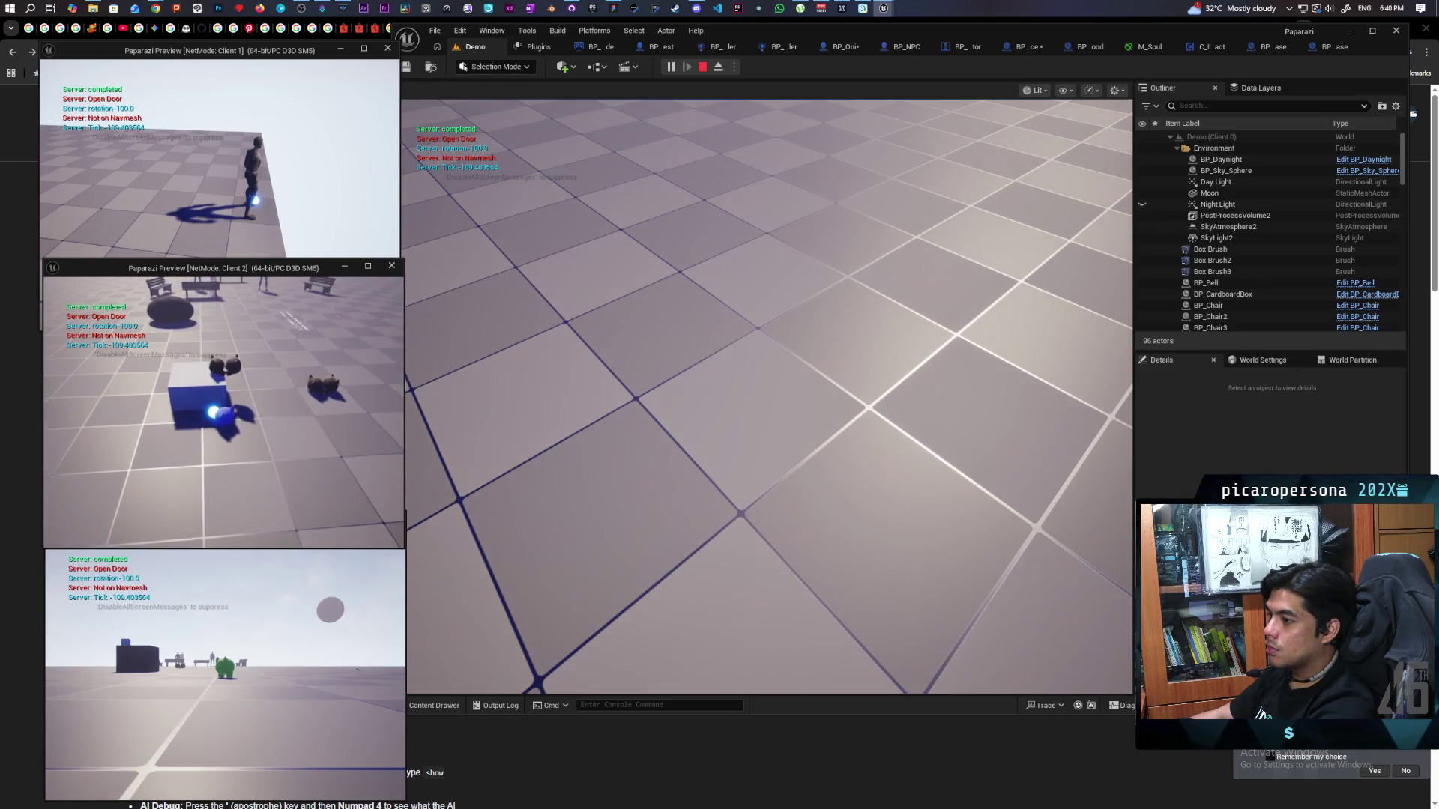
{"action": "key", "text": "space"}
Step with F10/F11 through the Branches, StartUsingDevice and outfit casts into BP_SpiritEssence's Resummon.
{"action": "mouse_move", "coordinate": [636, 411]}
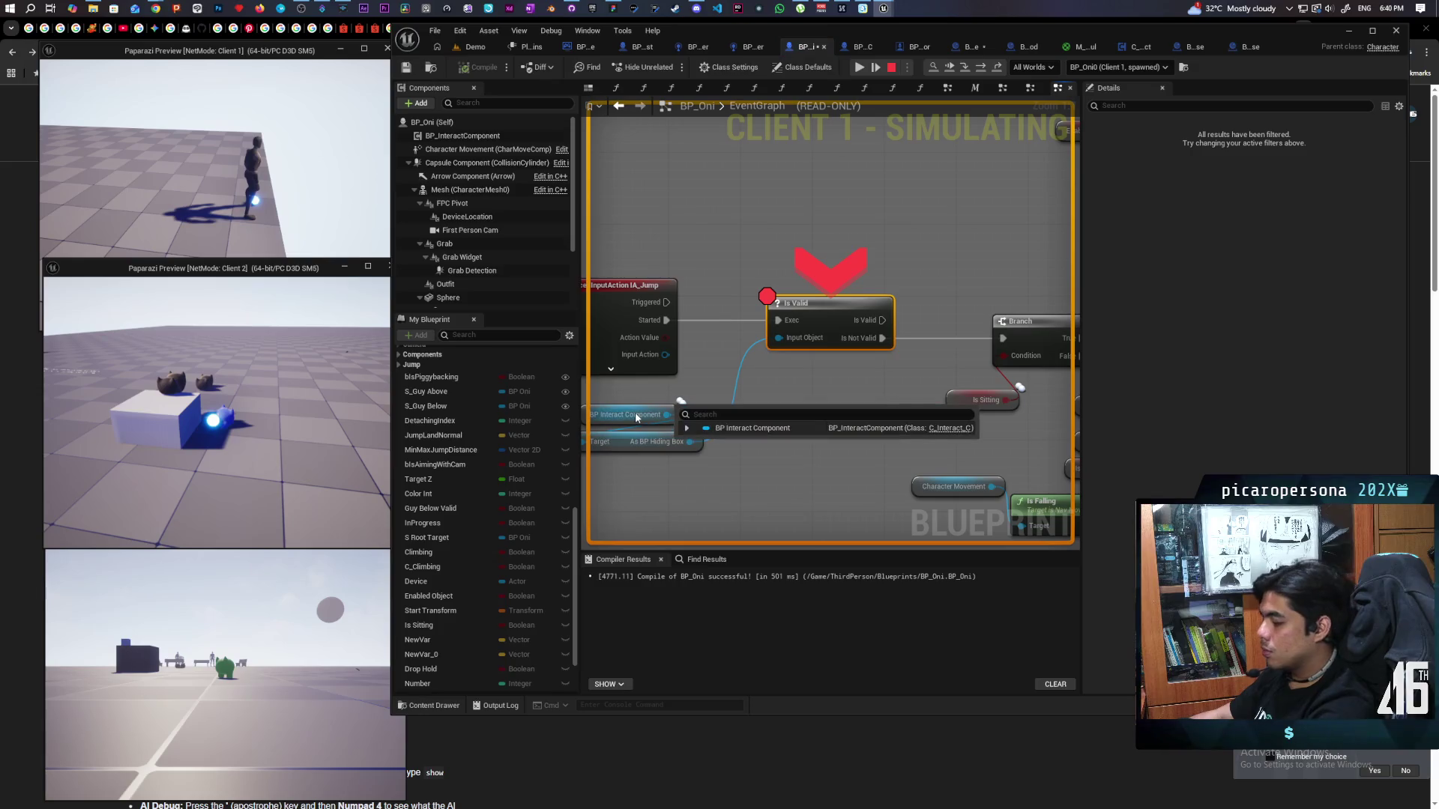
{"action": "key", "text": "F10"}
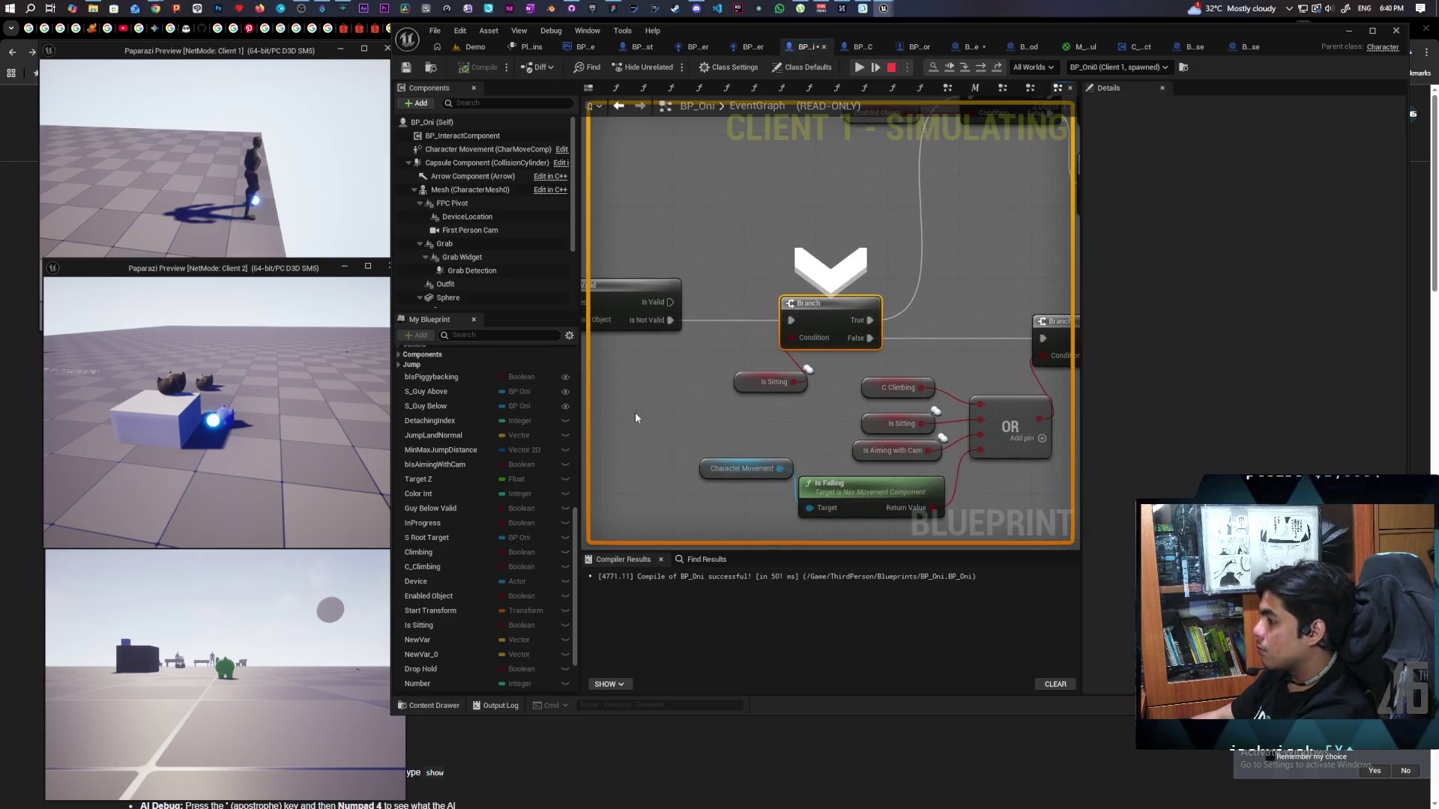
{"action": "key", "text": "F10"}
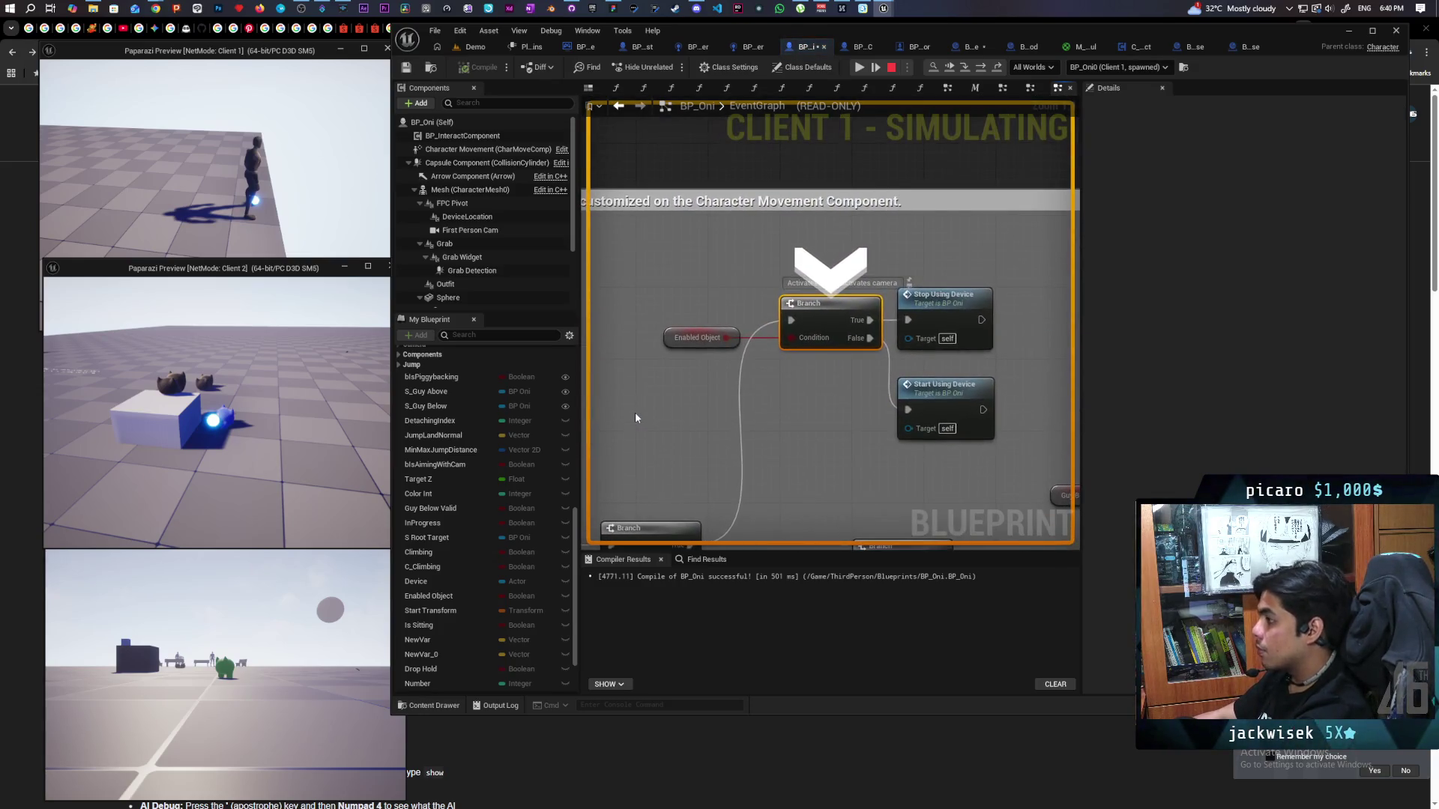
{"action": "key", "text": "F10"}
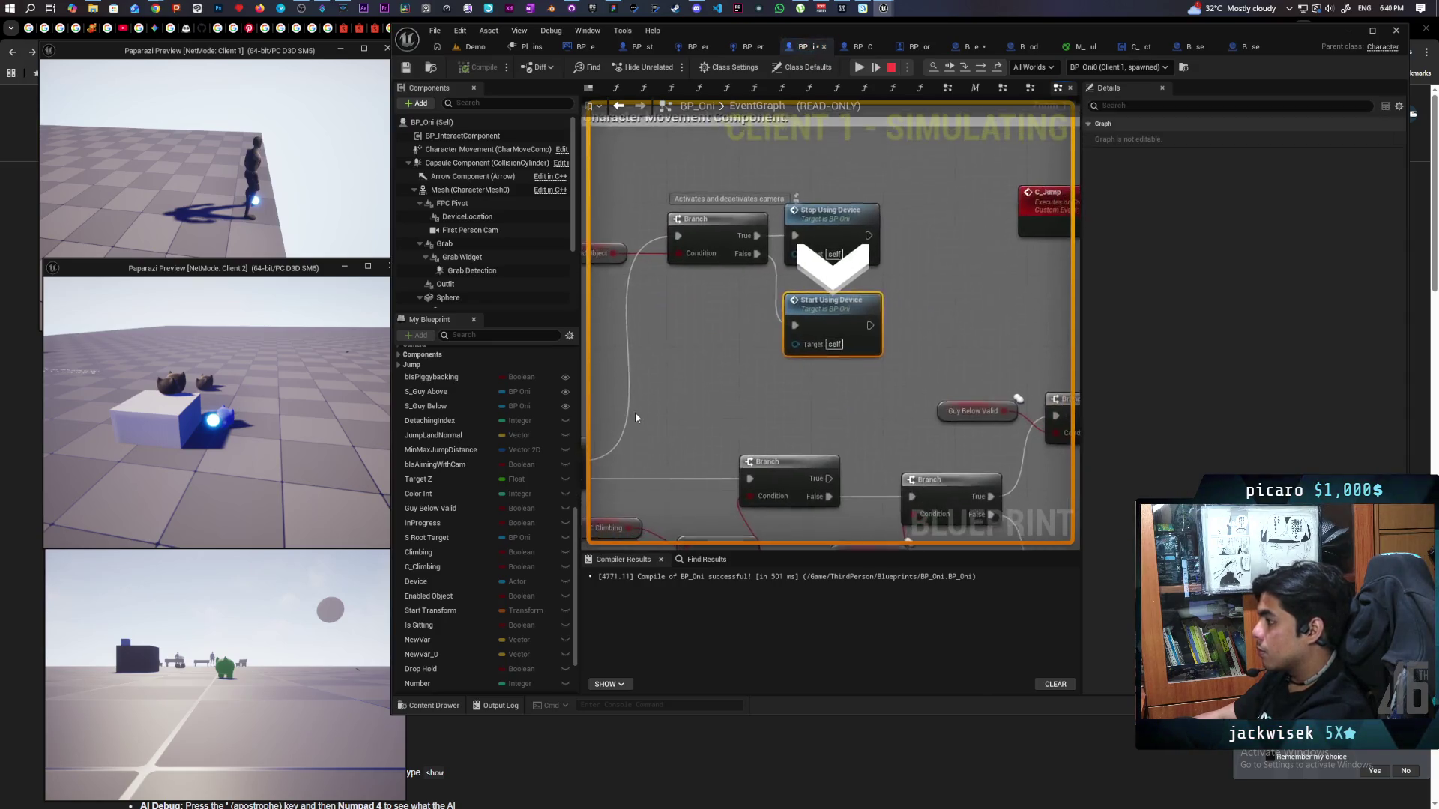
{"action": "key", "text": "F11"}
{"action": "key", "text": "F10"}
{"action": "key", "text": "F10"}
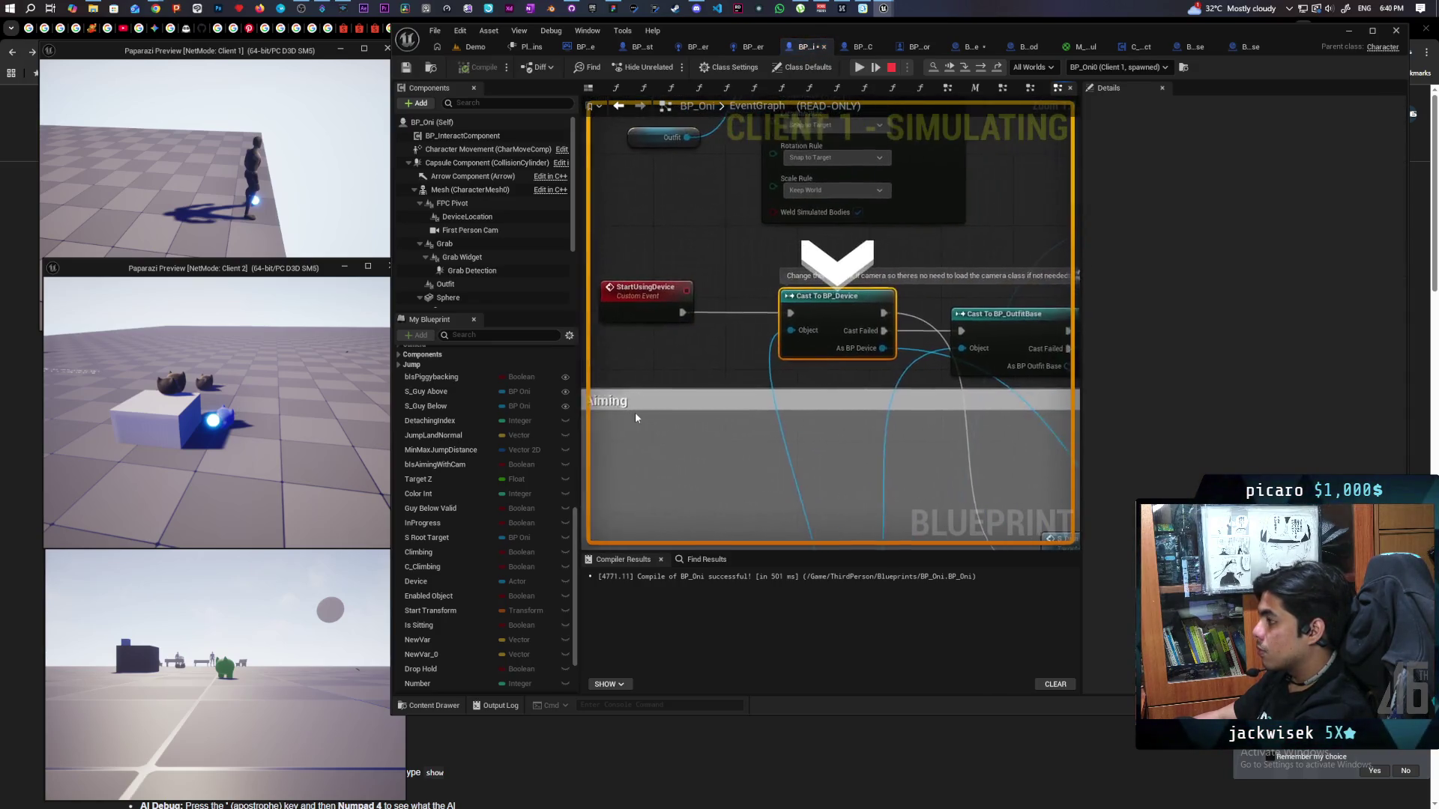
{"action": "key", "text": "F10"}
{"action": "key", "text": "F10"}
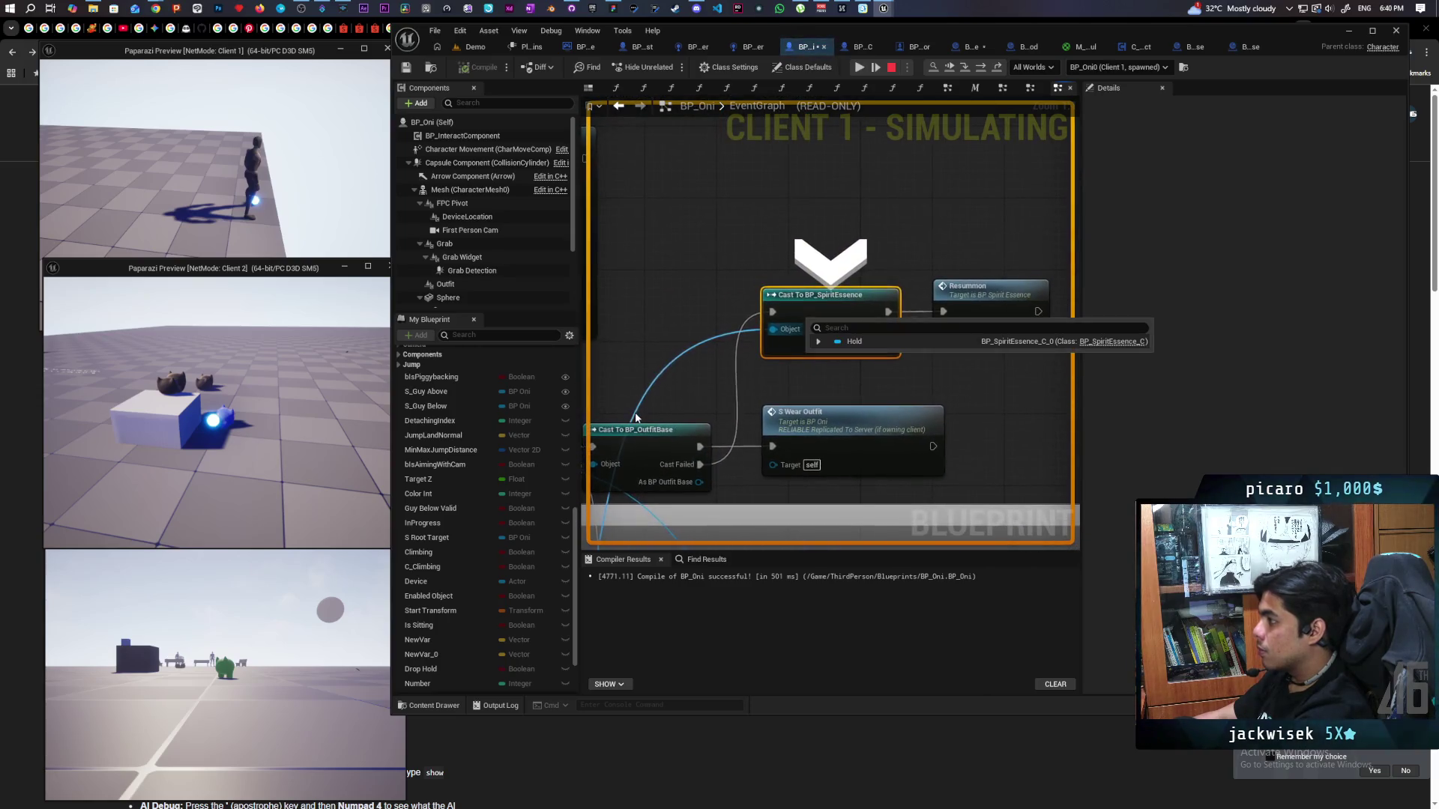
{"action": "key", "text": "F11"}
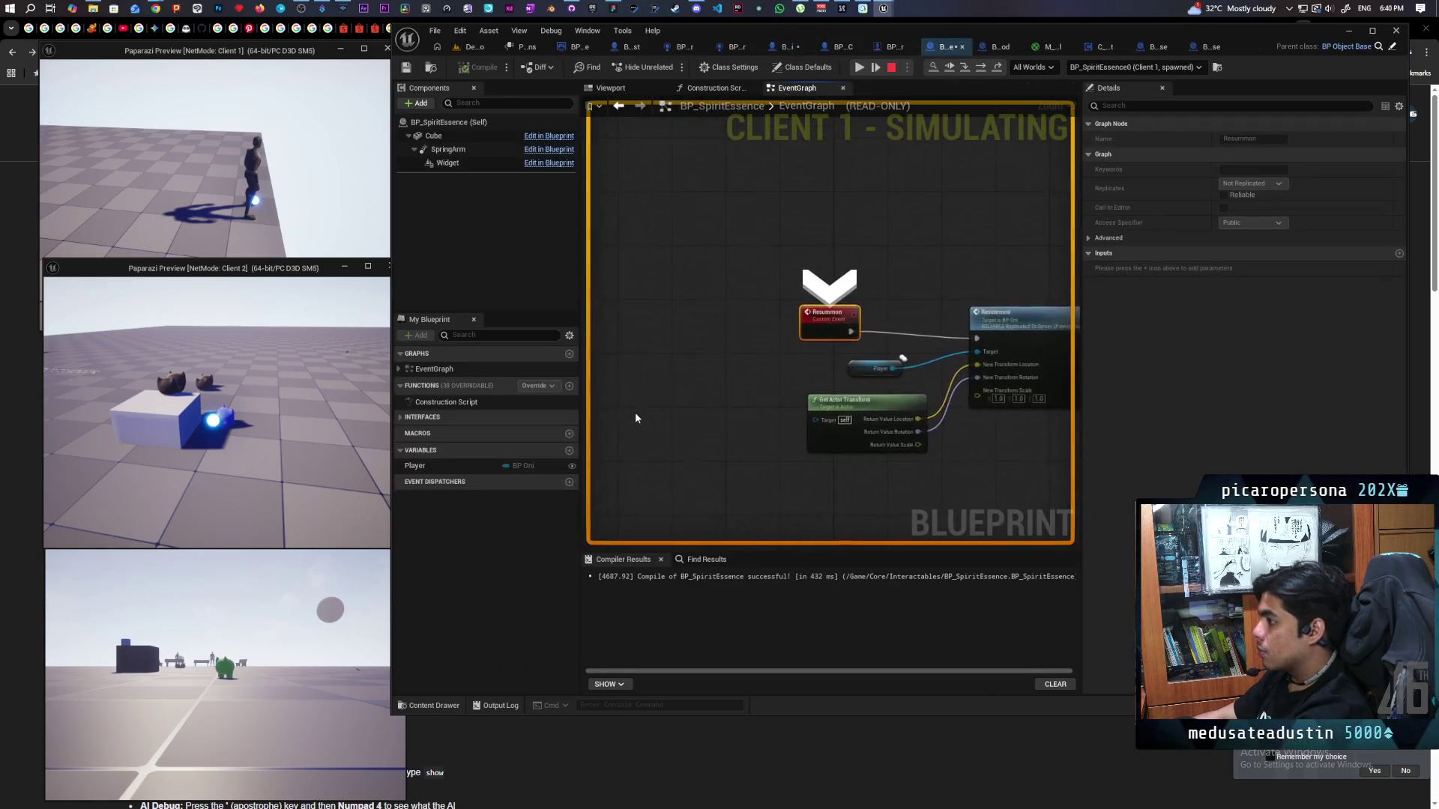
Step through BP_SpiritEssence's Resummon call to Destroy Actor, then resume and interact again to re-hit Is Valid.
{"action": "key", "text": "F10"}
{"action": "mouse_move", "coordinate": [757, 316]}
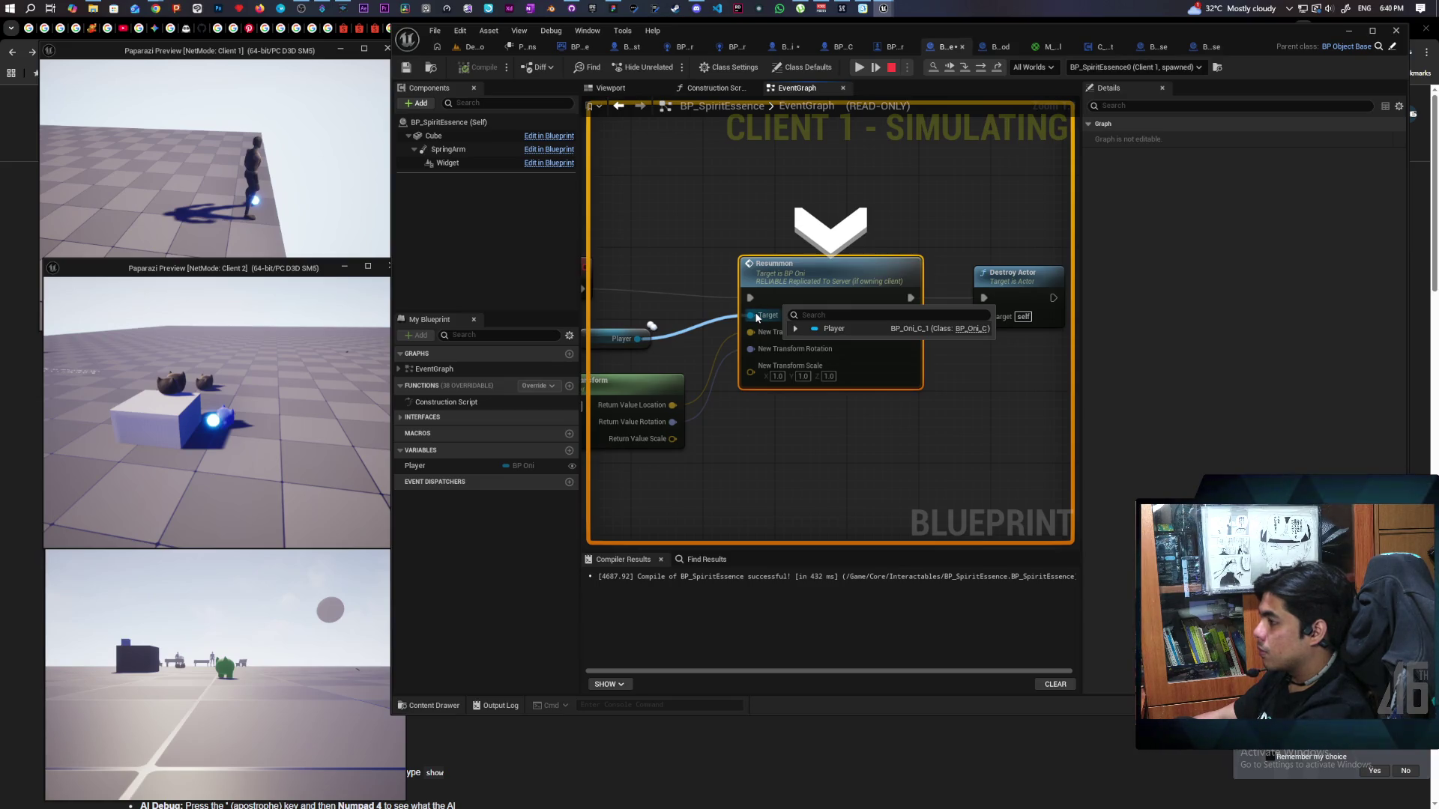
{"action": "key", "text": "F10"}
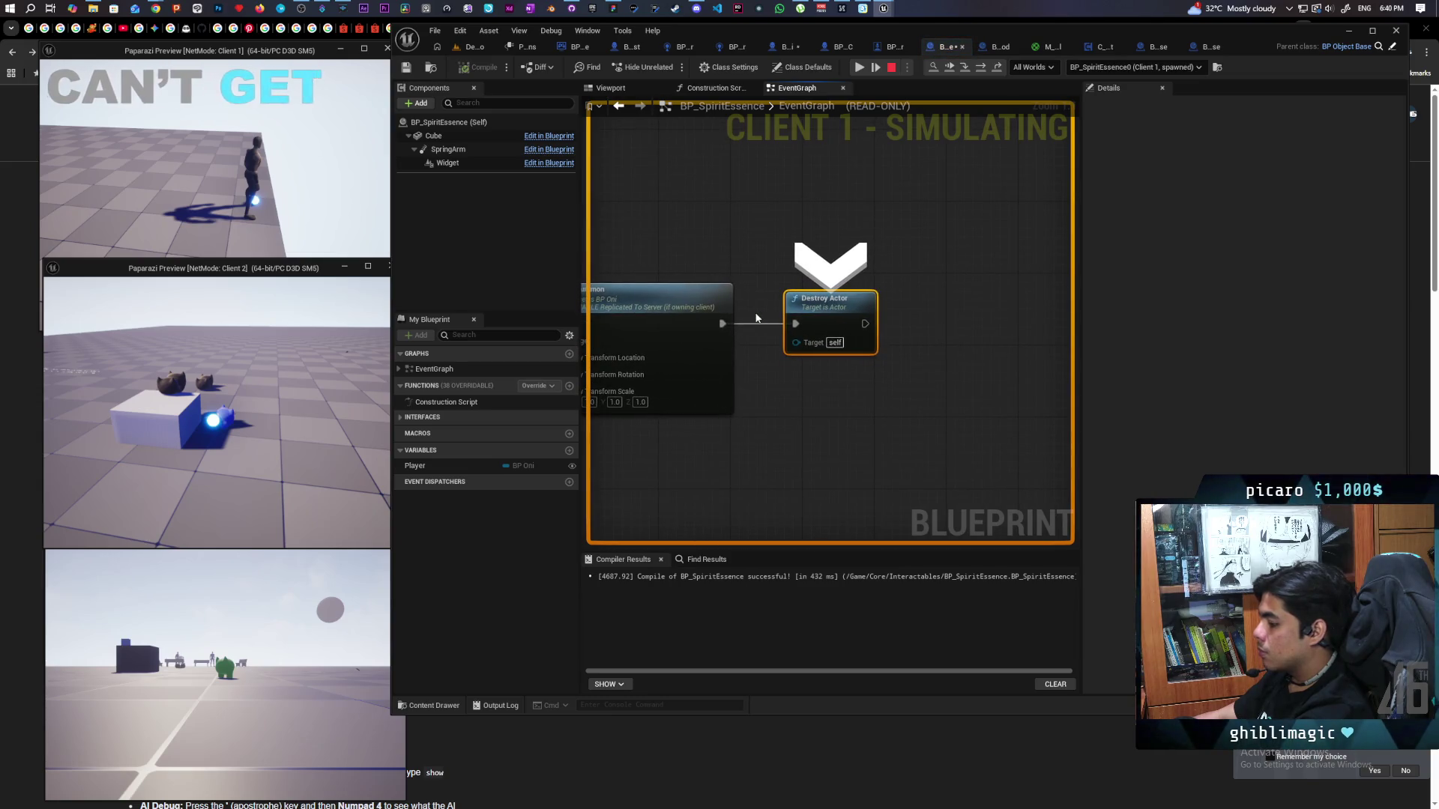
{"action": "left_click_drag", "start_coordinate": [749, 387], "coordinate": [974, 412]}
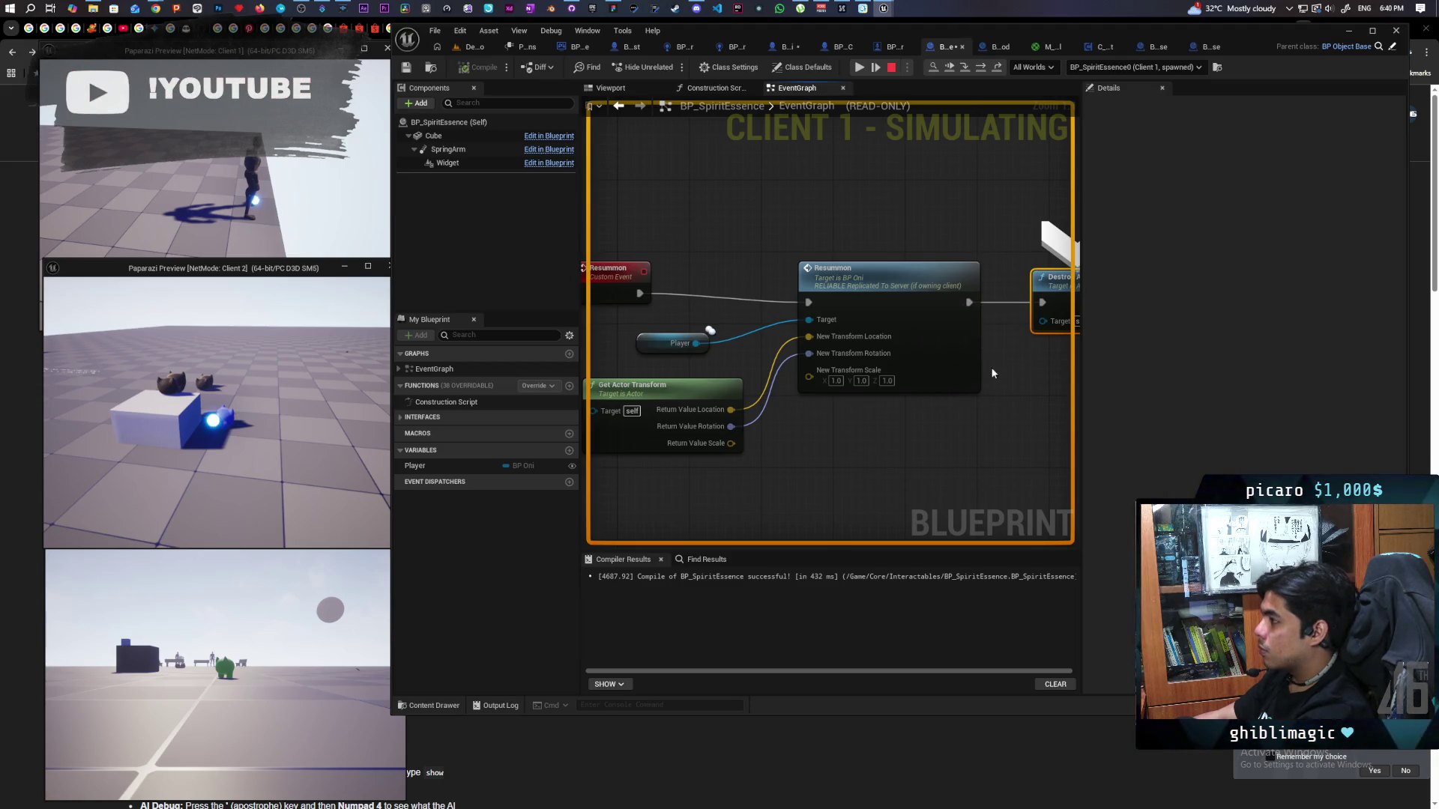
{"action": "left_click_drag", "start_coordinate": [992, 373], "coordinate": [876, 387]}
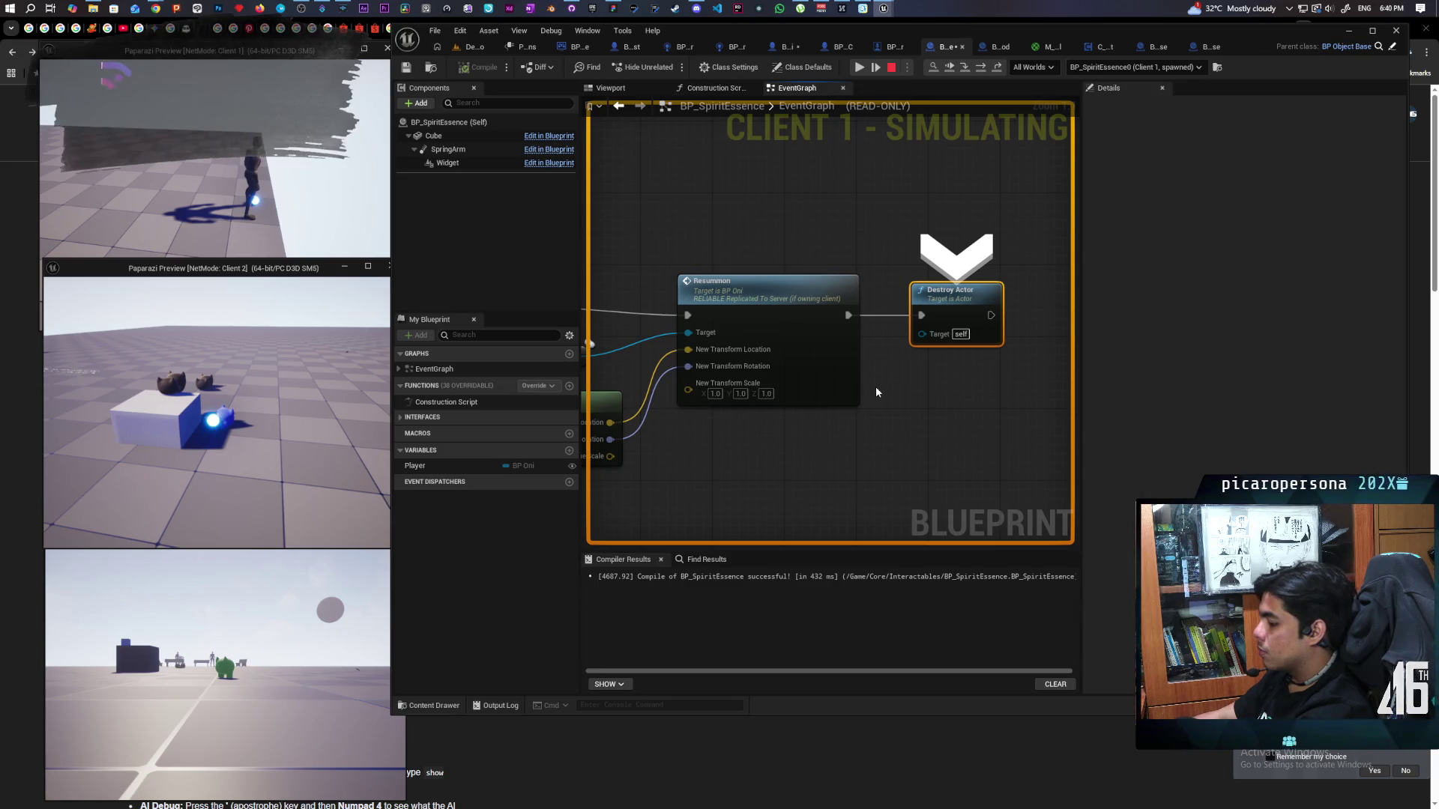
{"action": "key", "text": "F8"}
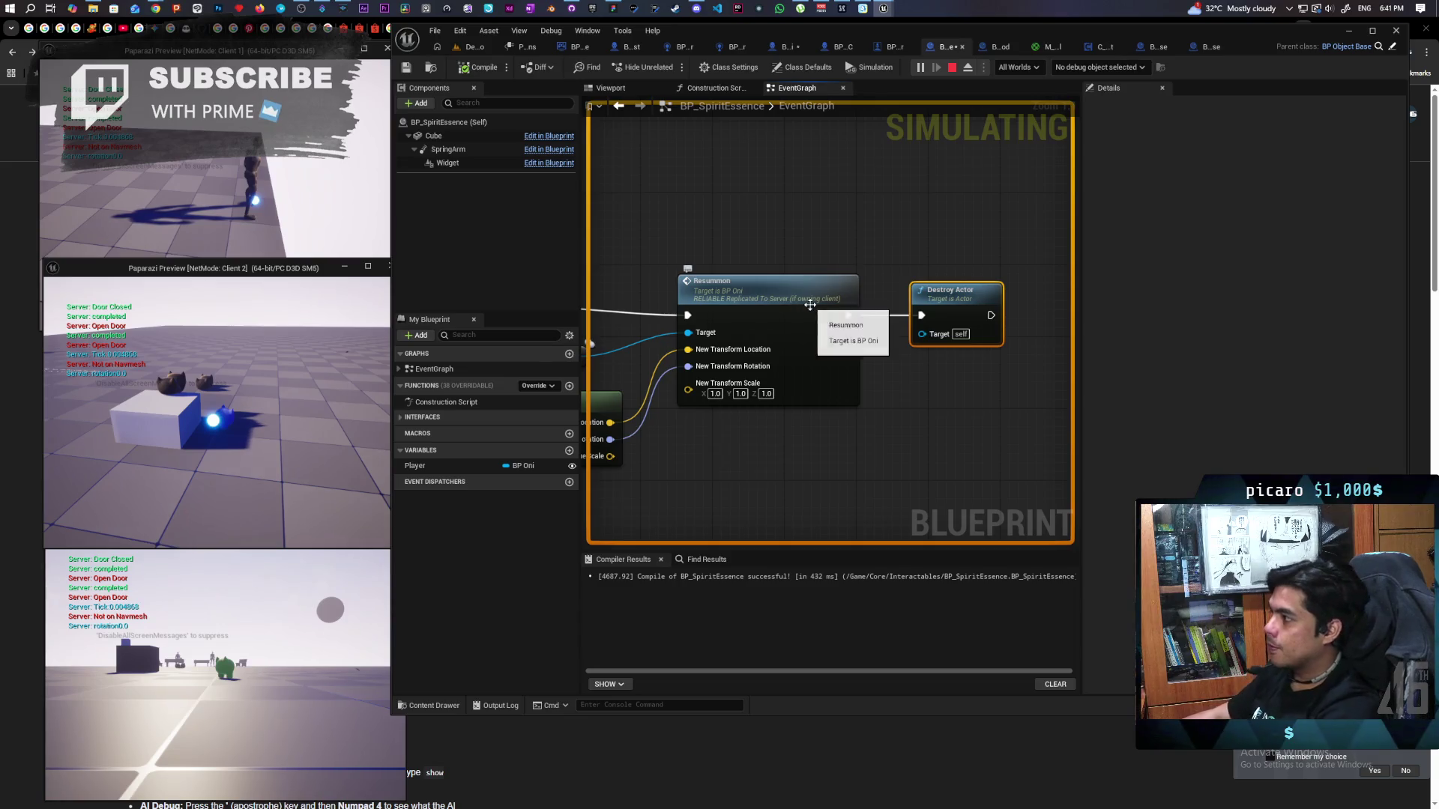
{"action": "key", "text": "space"}
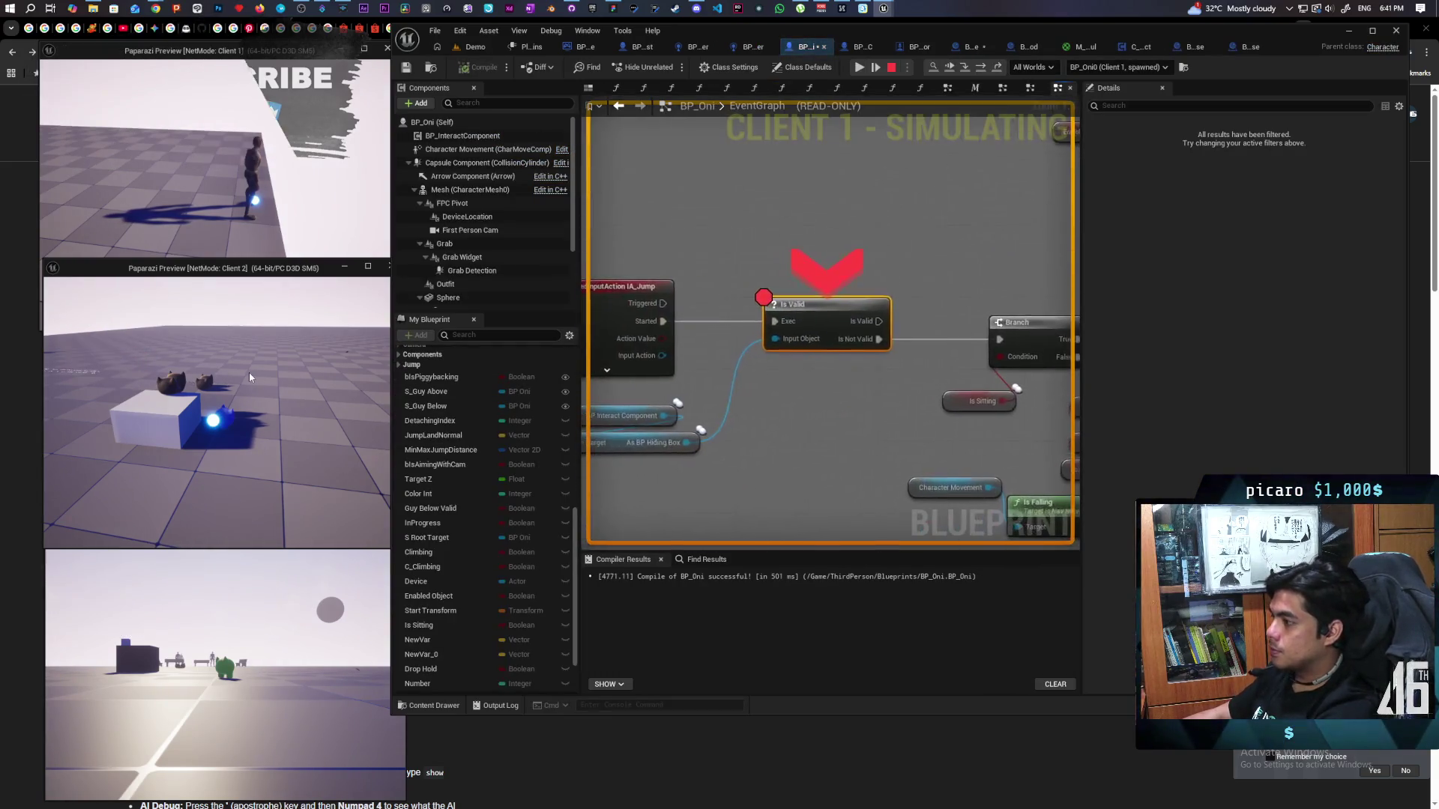
Resume, jump again, and step from the Enabled Object branch through StartUsingDevice into Resummon and Destroy Actor.
{"action": "key", "text": "F5"}
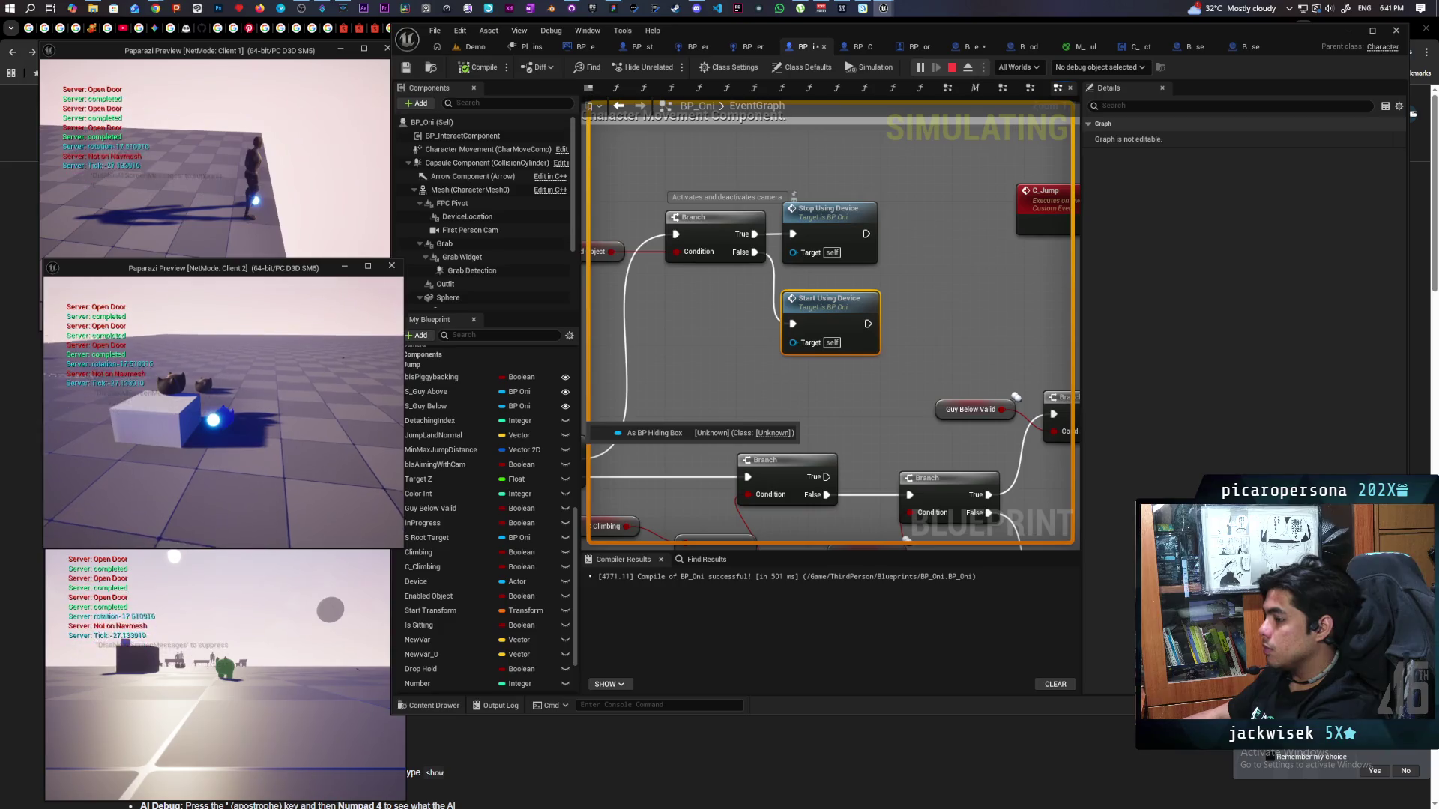
{"action": "key", "text": "space"}
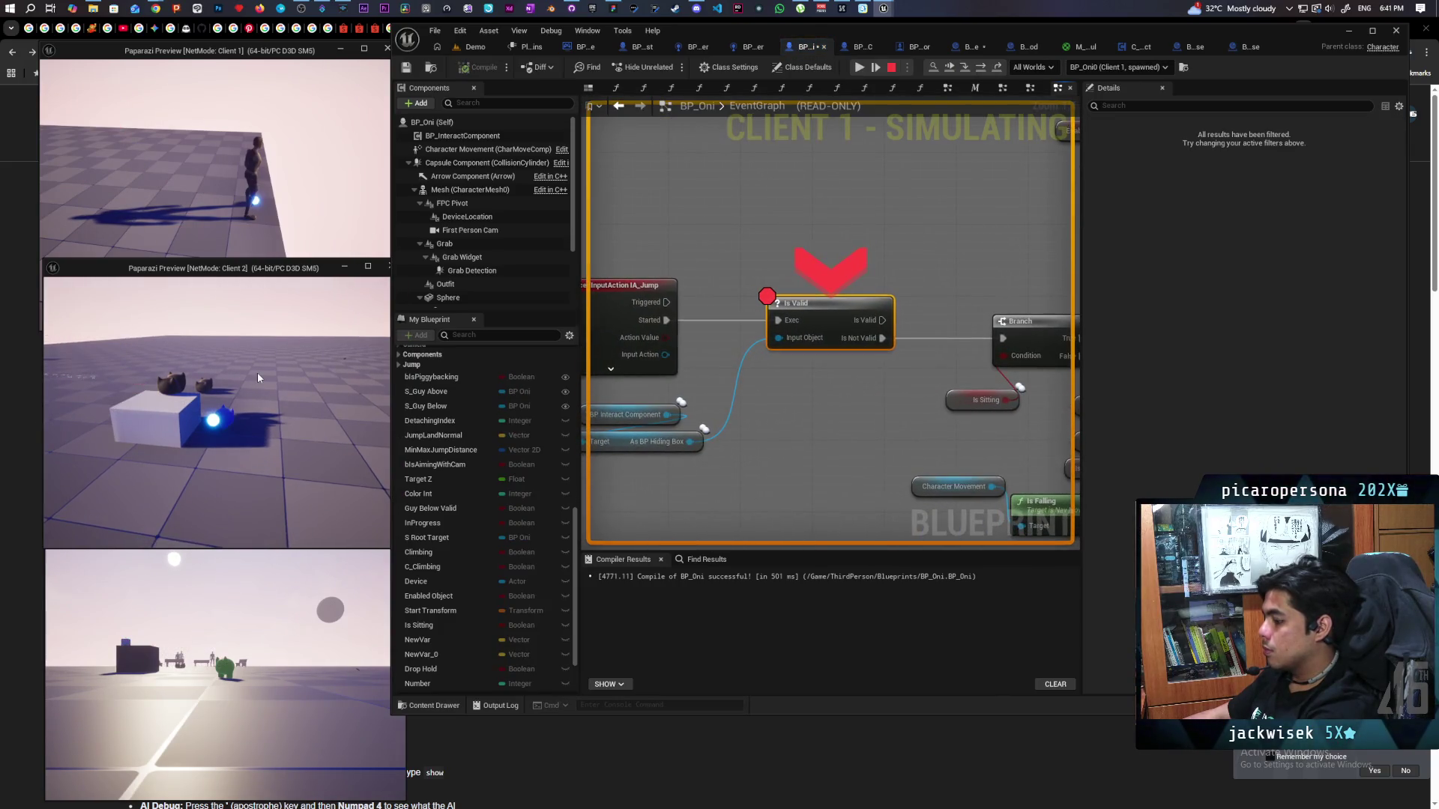
{"action": "key", "text": "F10"}
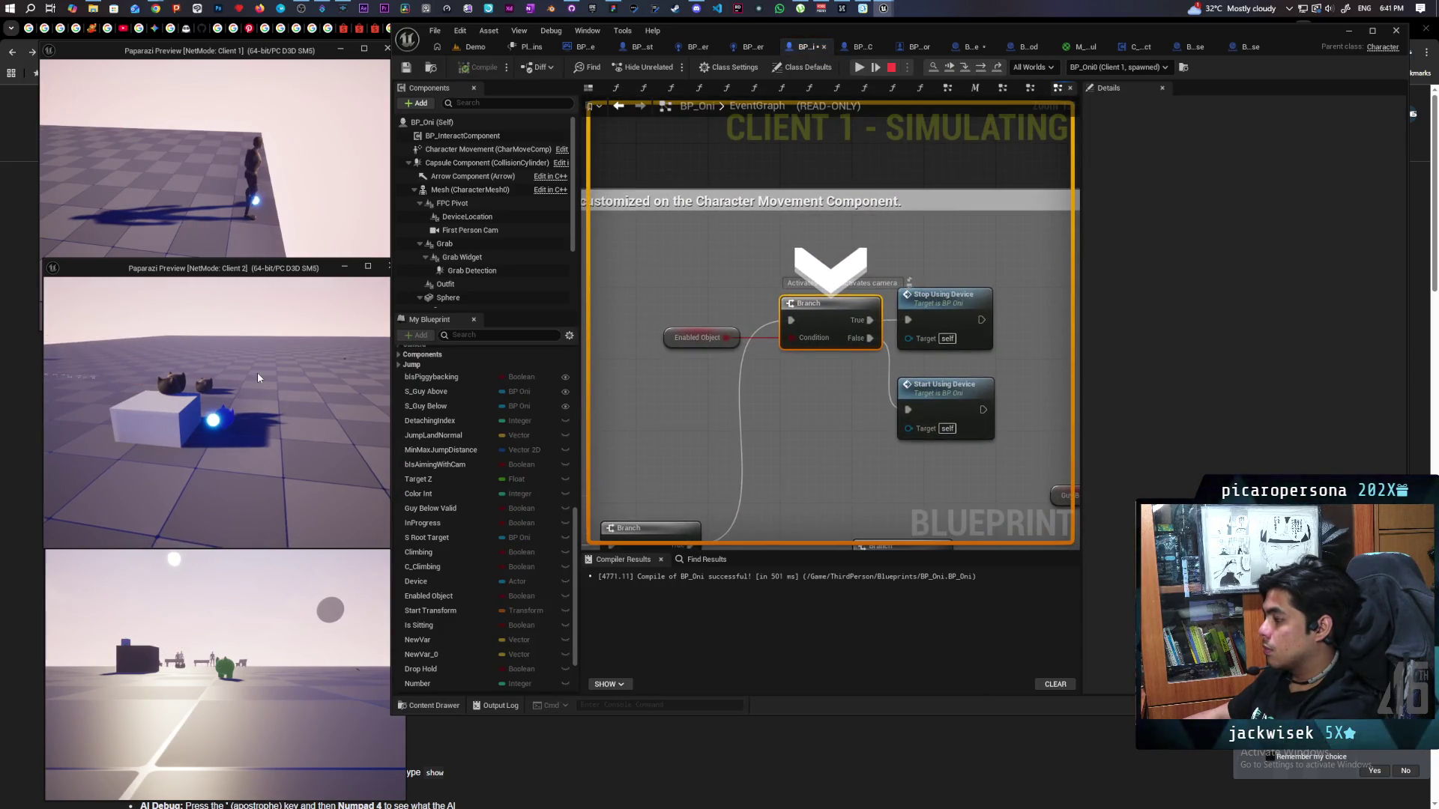
{"action": "key", "text": "F11"}
{"action": "key", "text": "F11"}
{"action": "key", "text": "F11"}
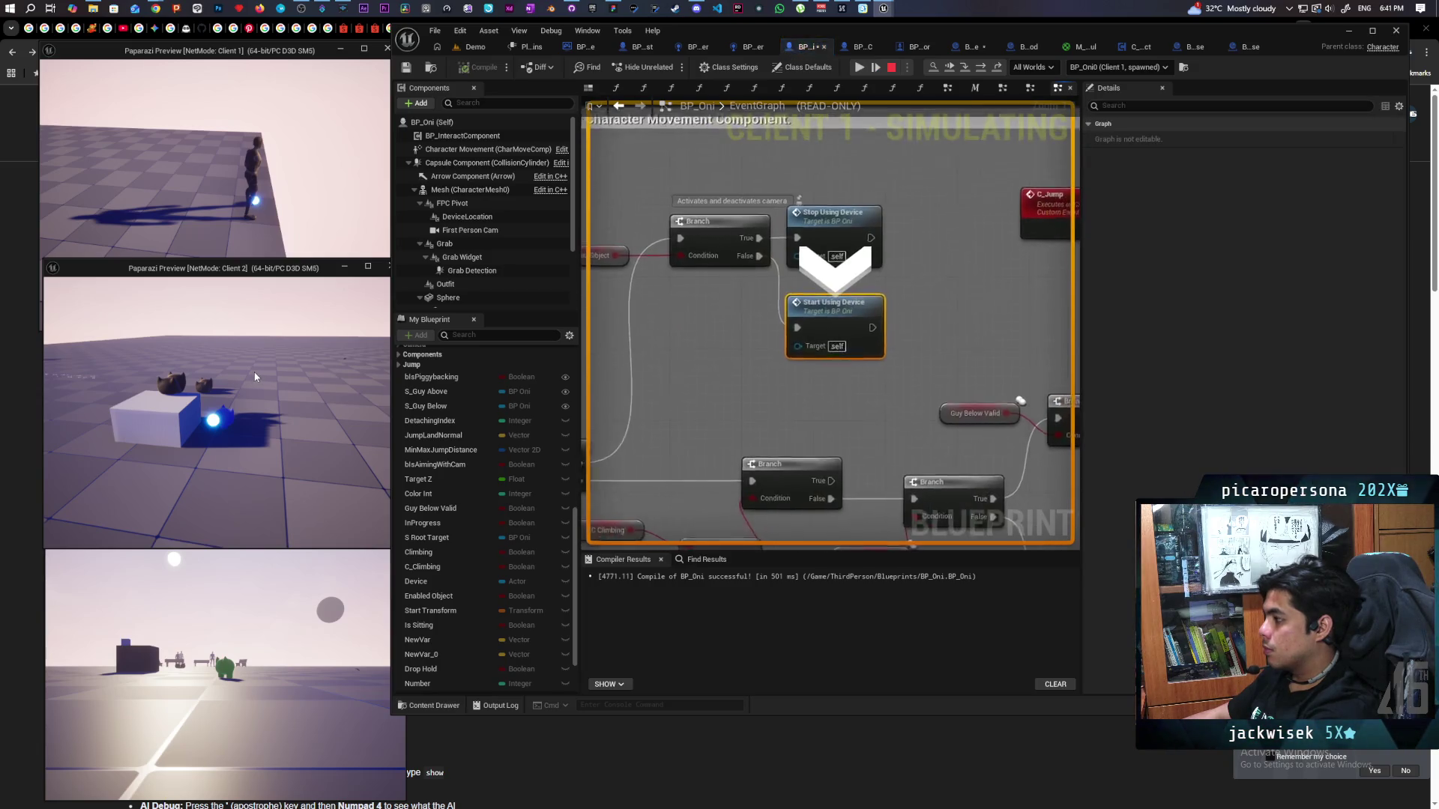
{"action": "key", "text": "F11"}
{"action": "key", "text": "F11"}
{"action": "key", "text": "F11"}
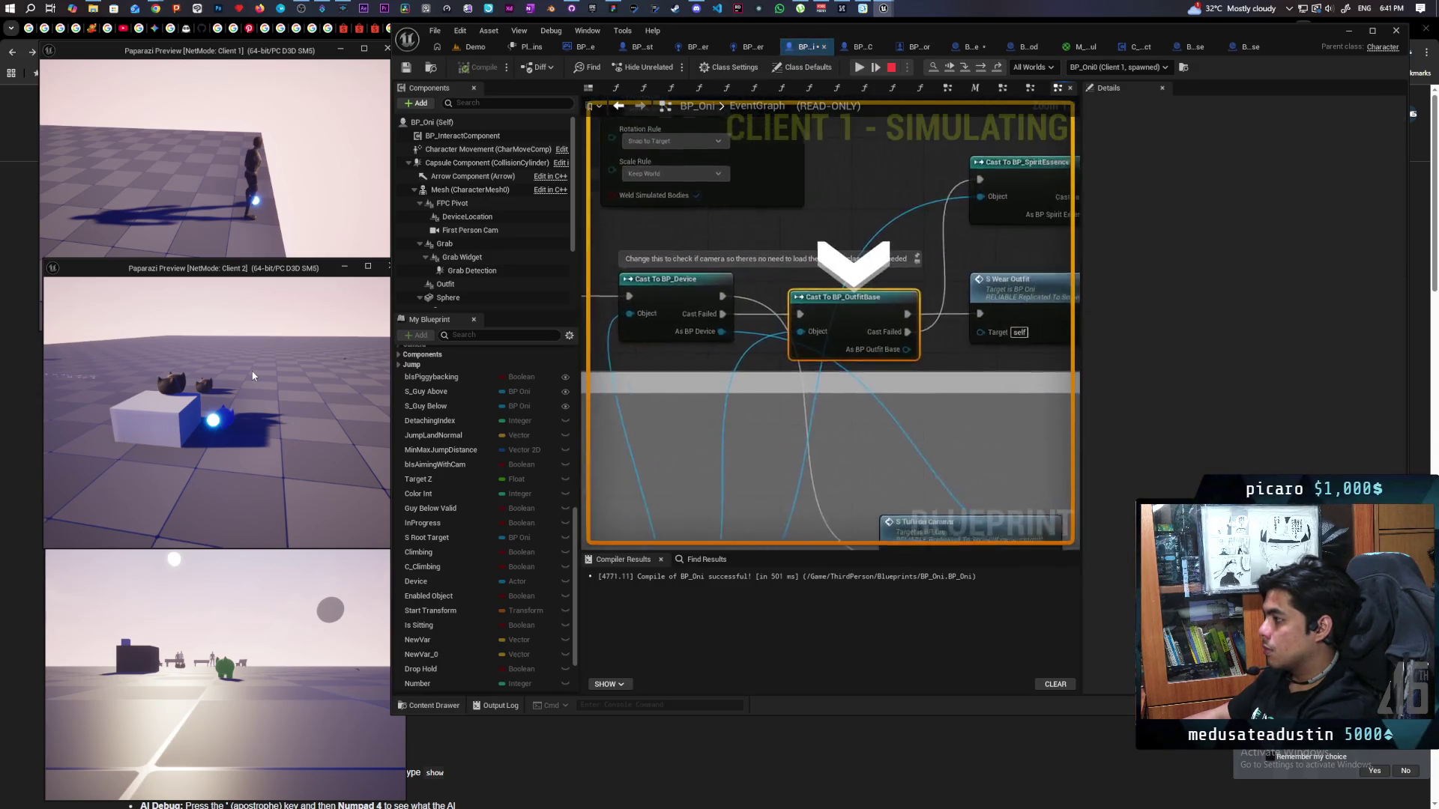
{"action": "key", "text": "F11"}
{"action": "key", "text": "F11"}
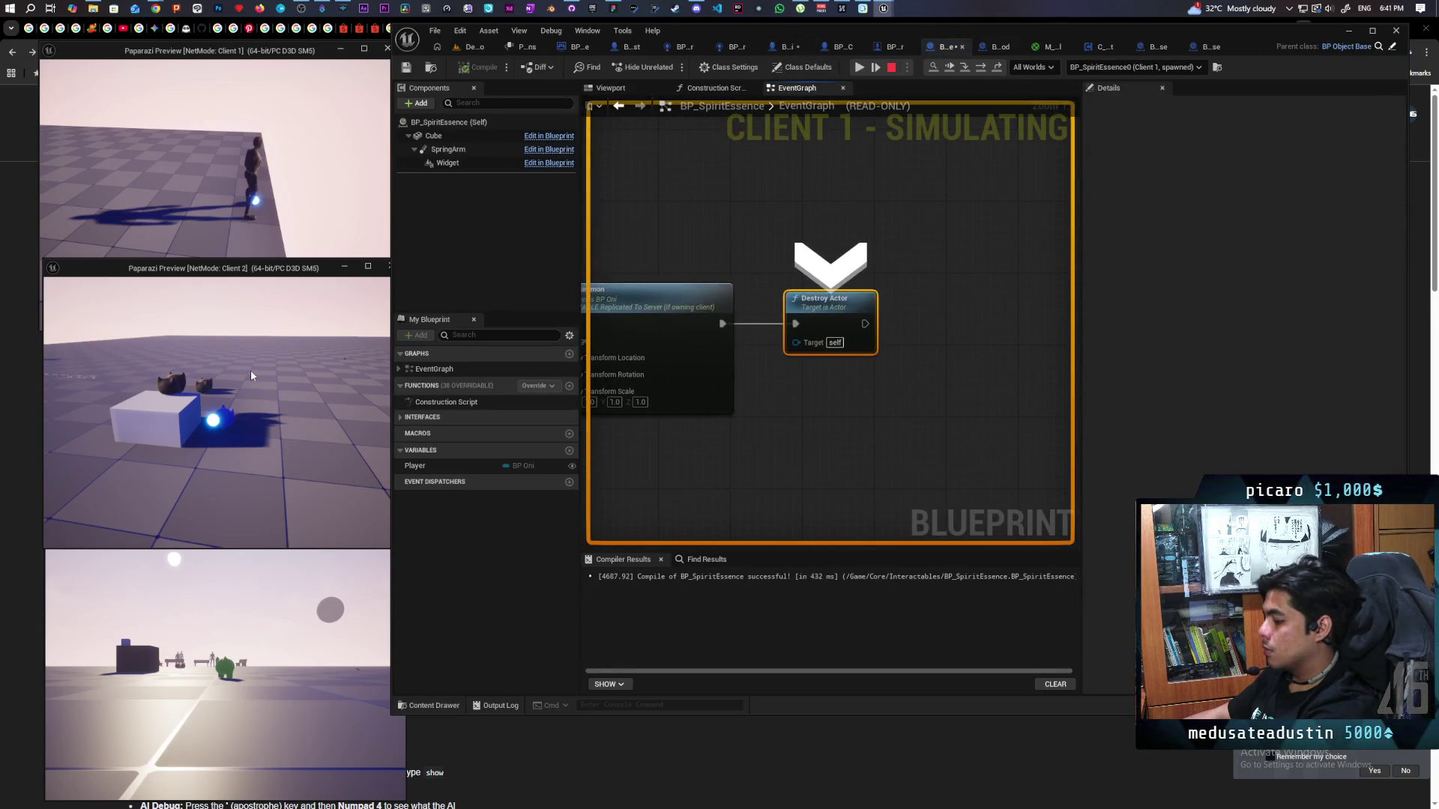
Resume play and open the Resummon event's definition in BP_Oni.
{"action": "key", "text": "F11"}
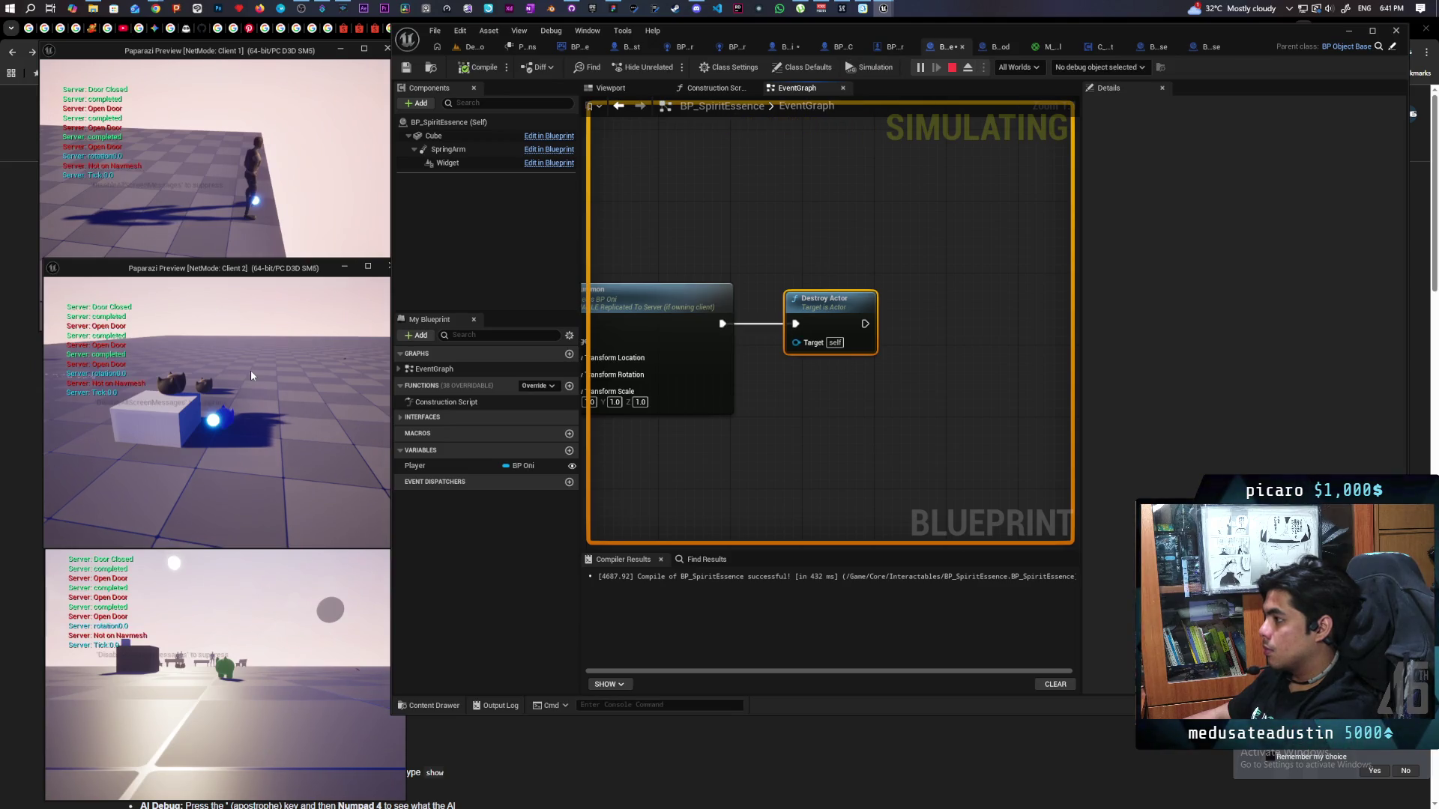
{"action": "left_click_drag", "start_coordinate": [716, 409], "coordinate": [900, 407]}
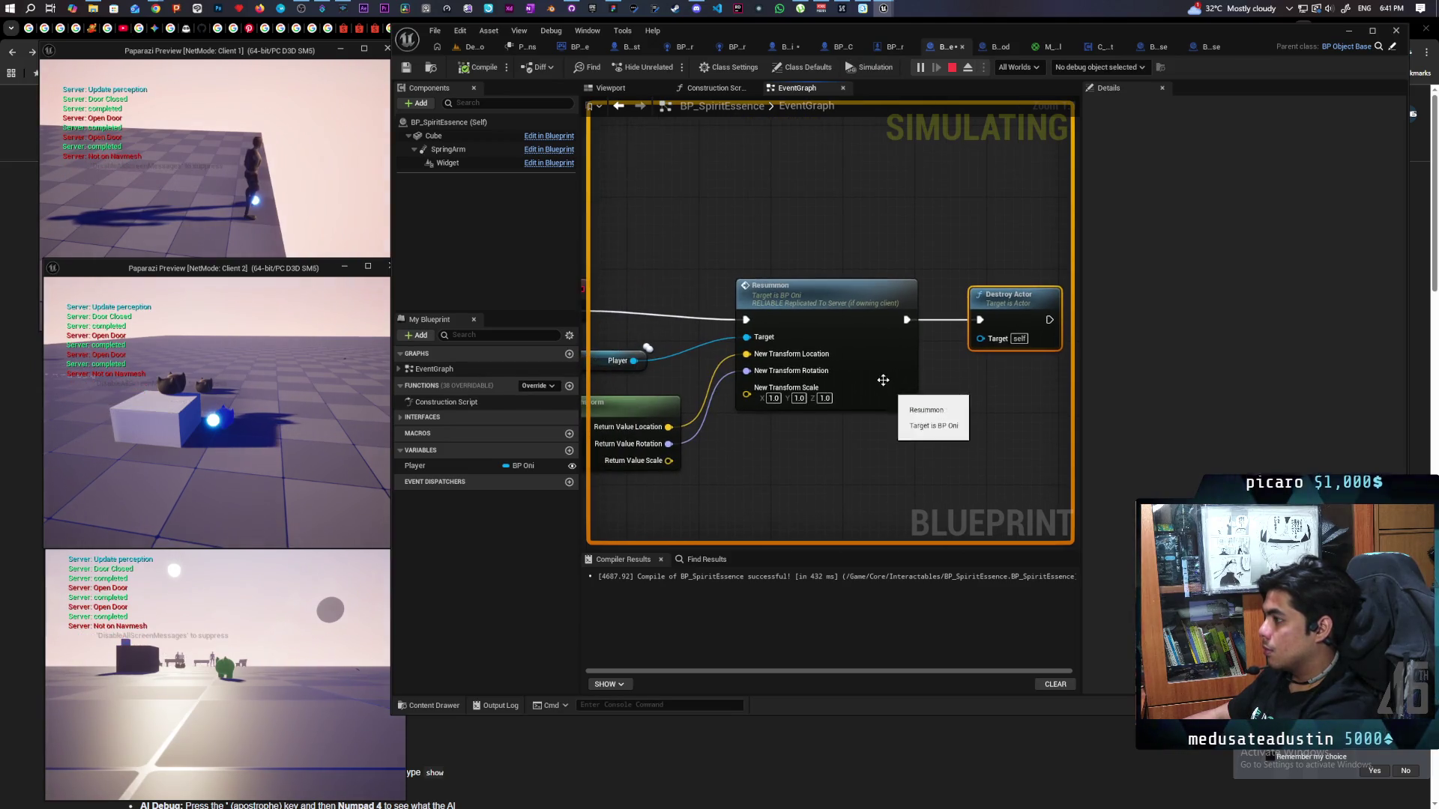
{"action": "double_click", "coordinate": [828, 310]}
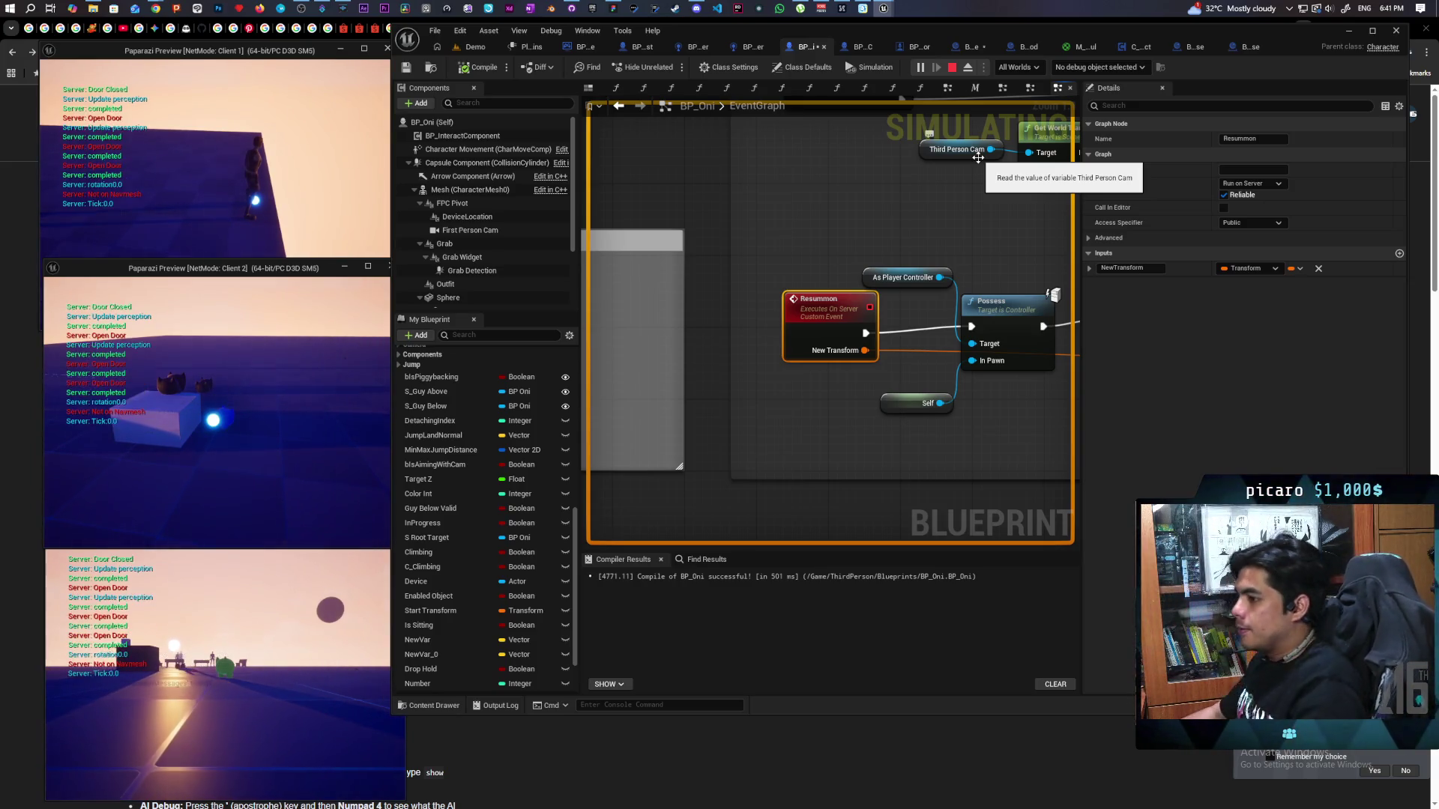
Stop the play session and set BP_Oni's Resummon event to Not Replicated.
{"action": "left_click", "coordinate": [951, 68]}
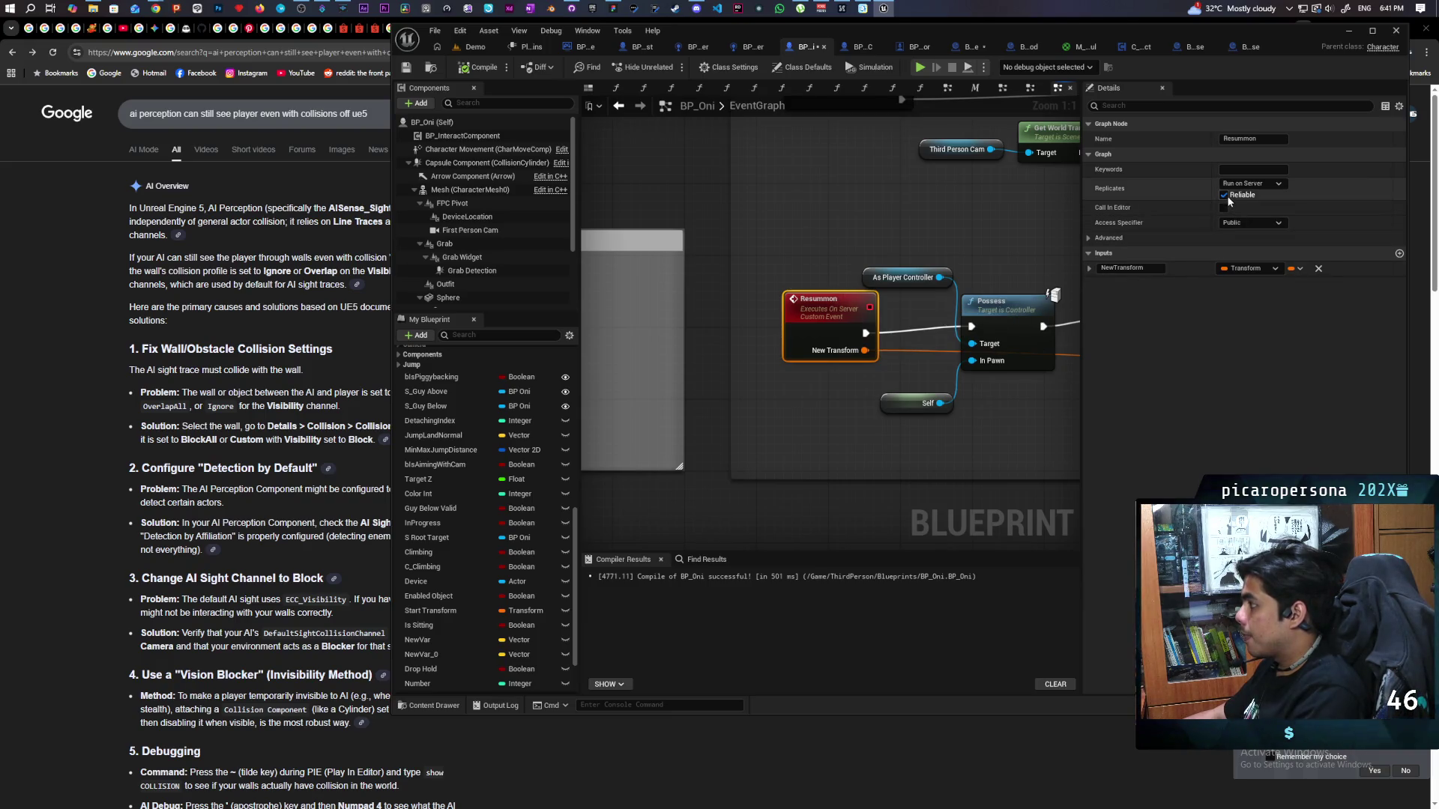
{"action": "left_click", "coordinate": [1251, 183]}
{"action": "left_click", "coordinate": [1247, 194]}
{"action": "left_click", "coordinate": [828, 348]}
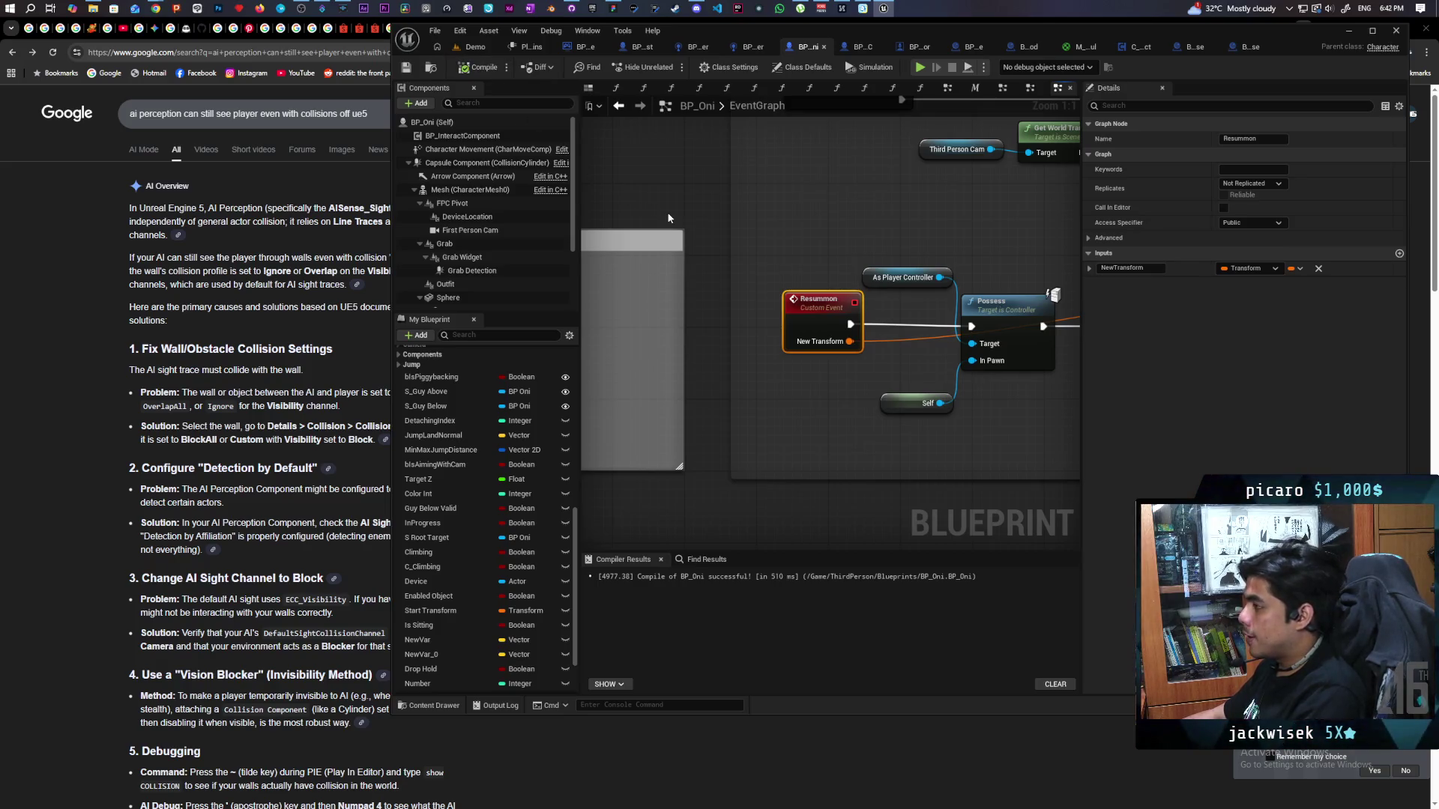
Return to BP_Oni's EventGraph and maximize the editor window.
{"action": "left_click", "coordinate": [746, 48]}
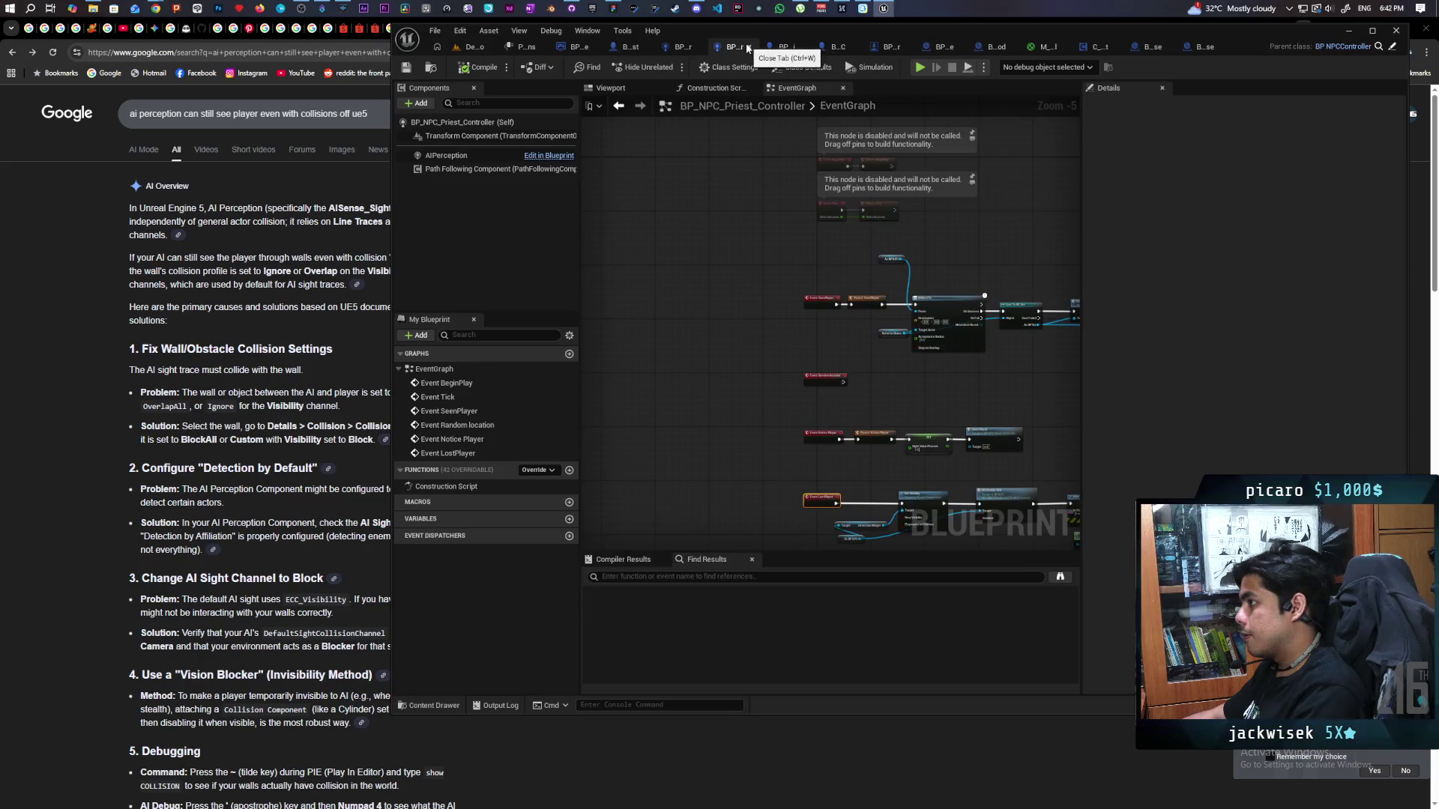
{"action": "left_click", "coordinate": [796, 47]}
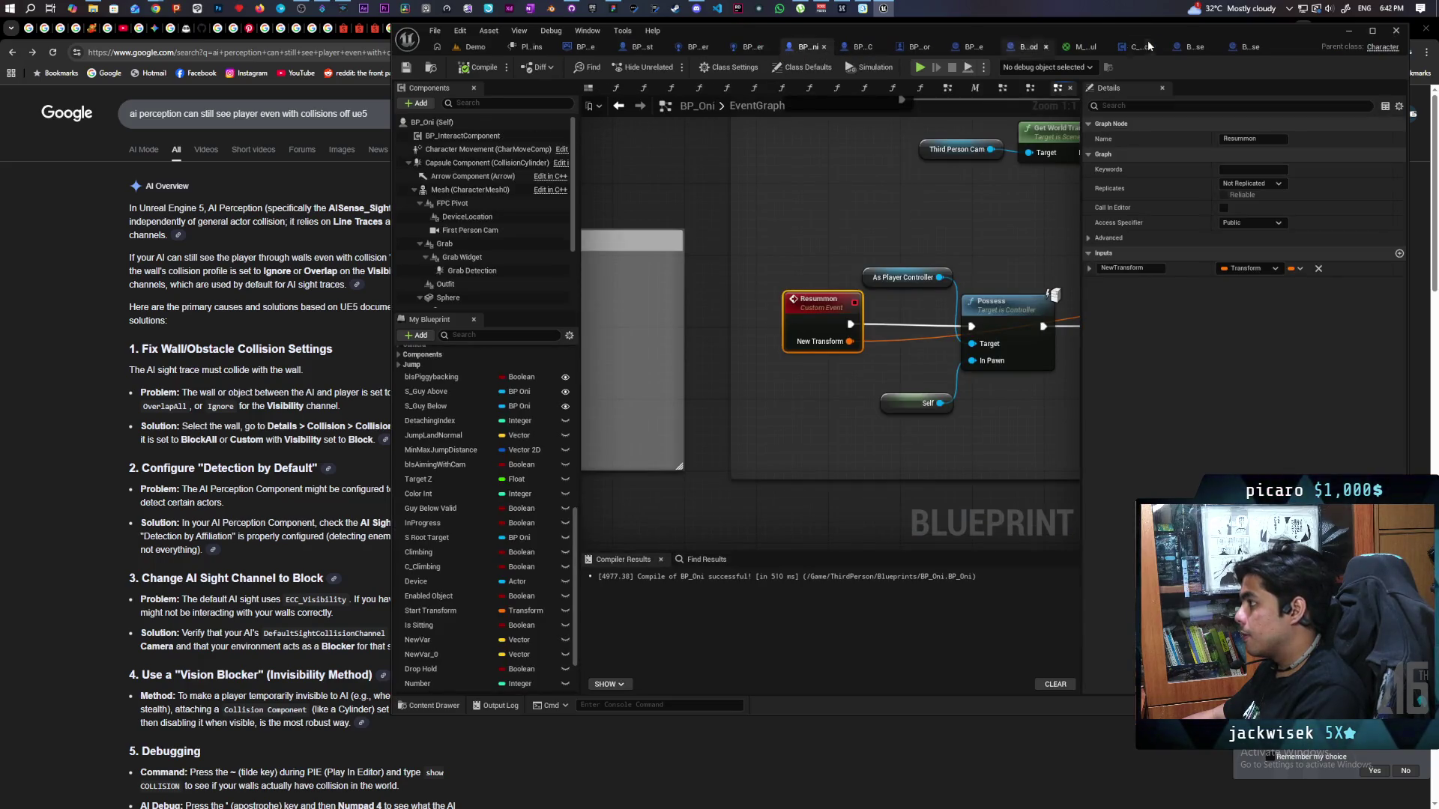
{"action": "double_click", "coordinate": [1312, 30]}
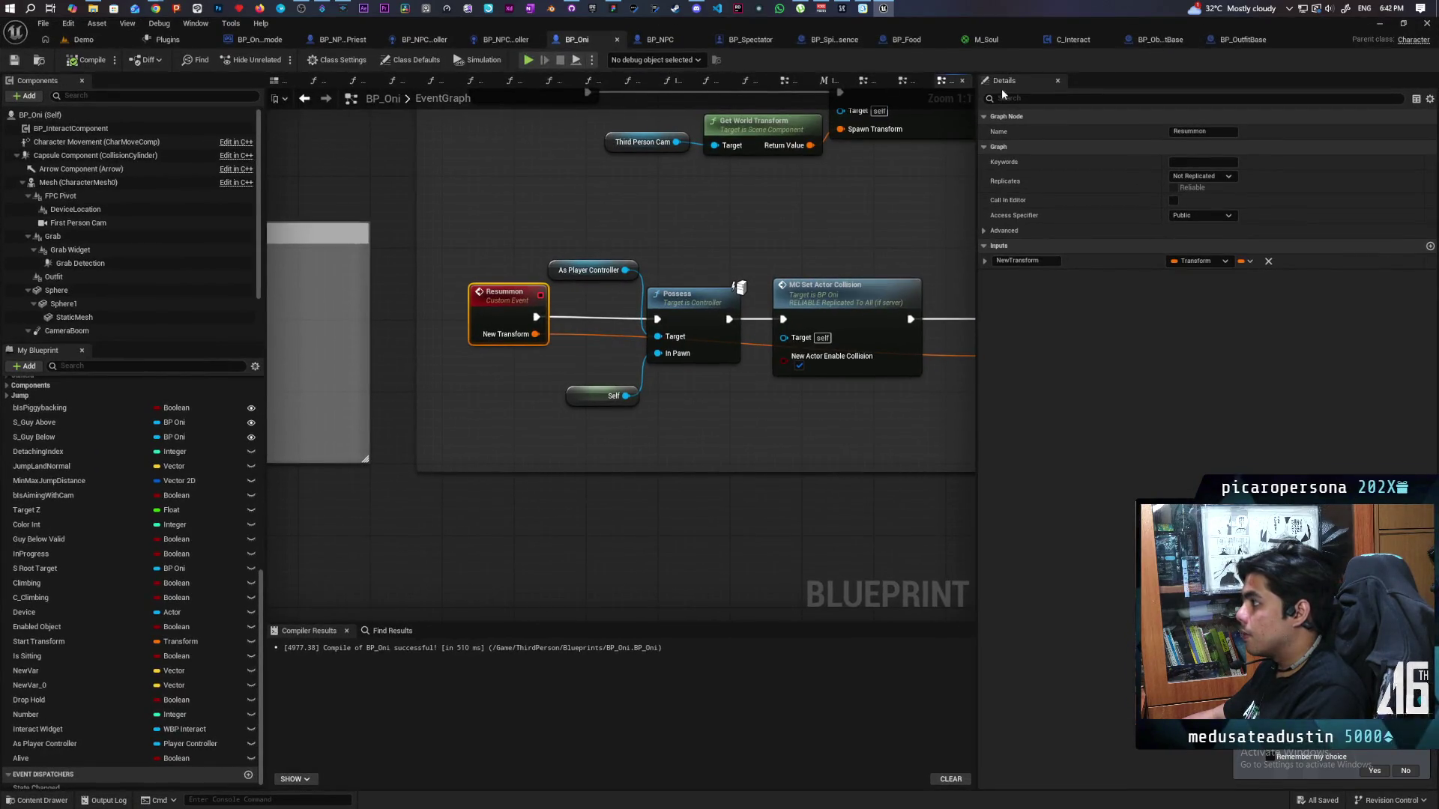
In BP_SpiritEssence, set the Player variable's Replication to None, then return to BP_Oni's EventGraph.
{"action": "left_click", "coordinate": [829, 41]}
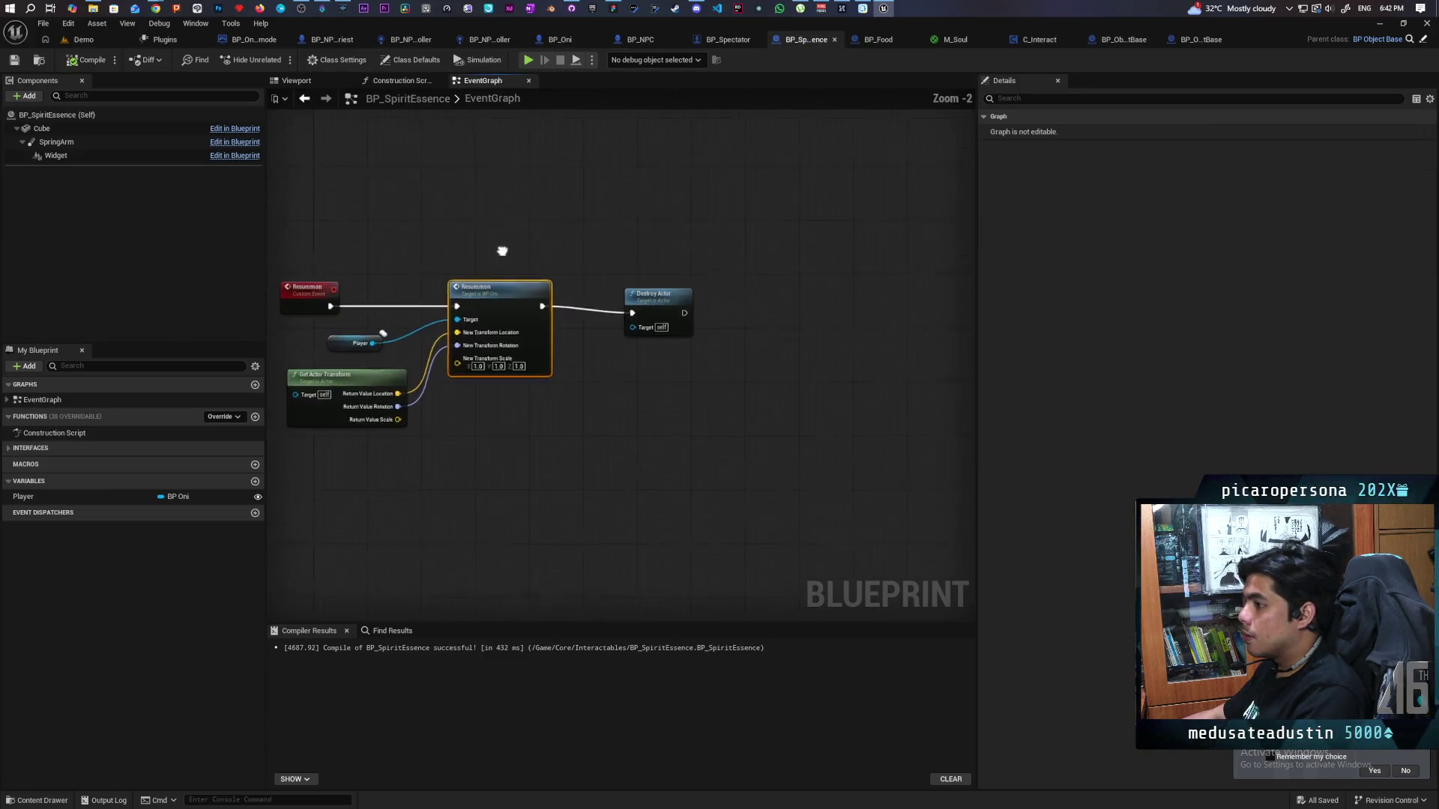
{"action": "left_click", "coordinate": [562, 381]}
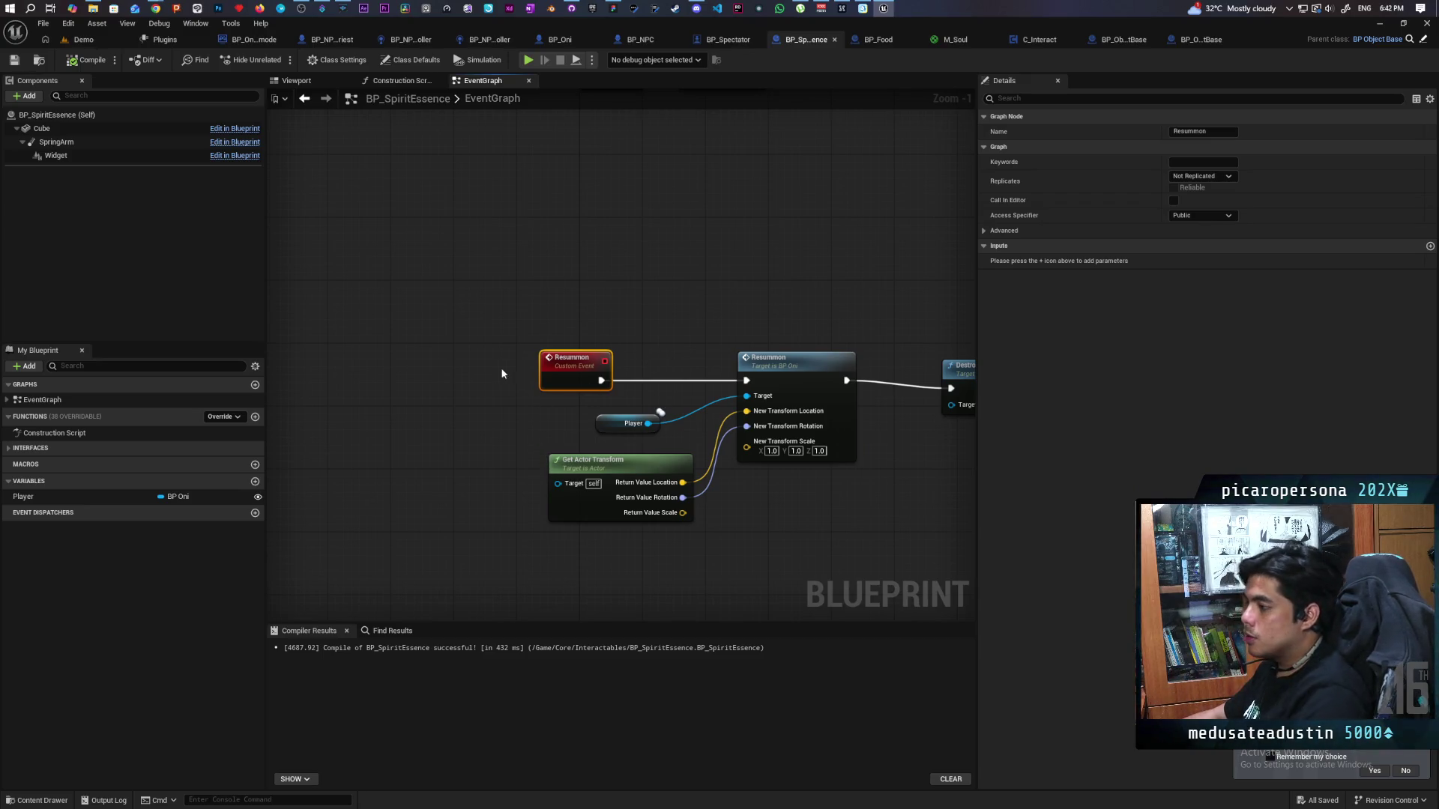
{"action": "left_click_drag", "start_coordinate": [569, 411], "coordinate": [513, 415]}
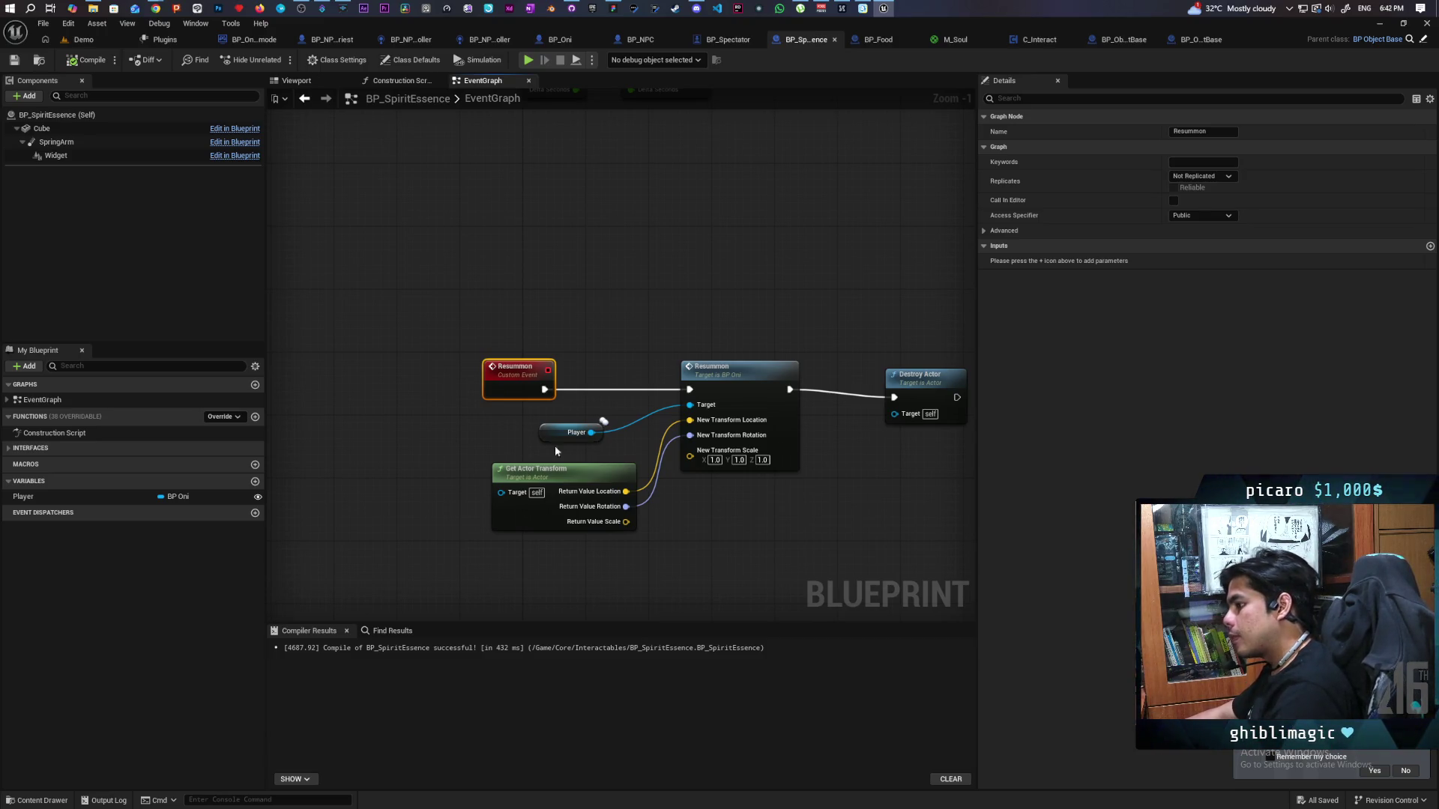
{"action": "left_click", "coordinate": [573, 427]}
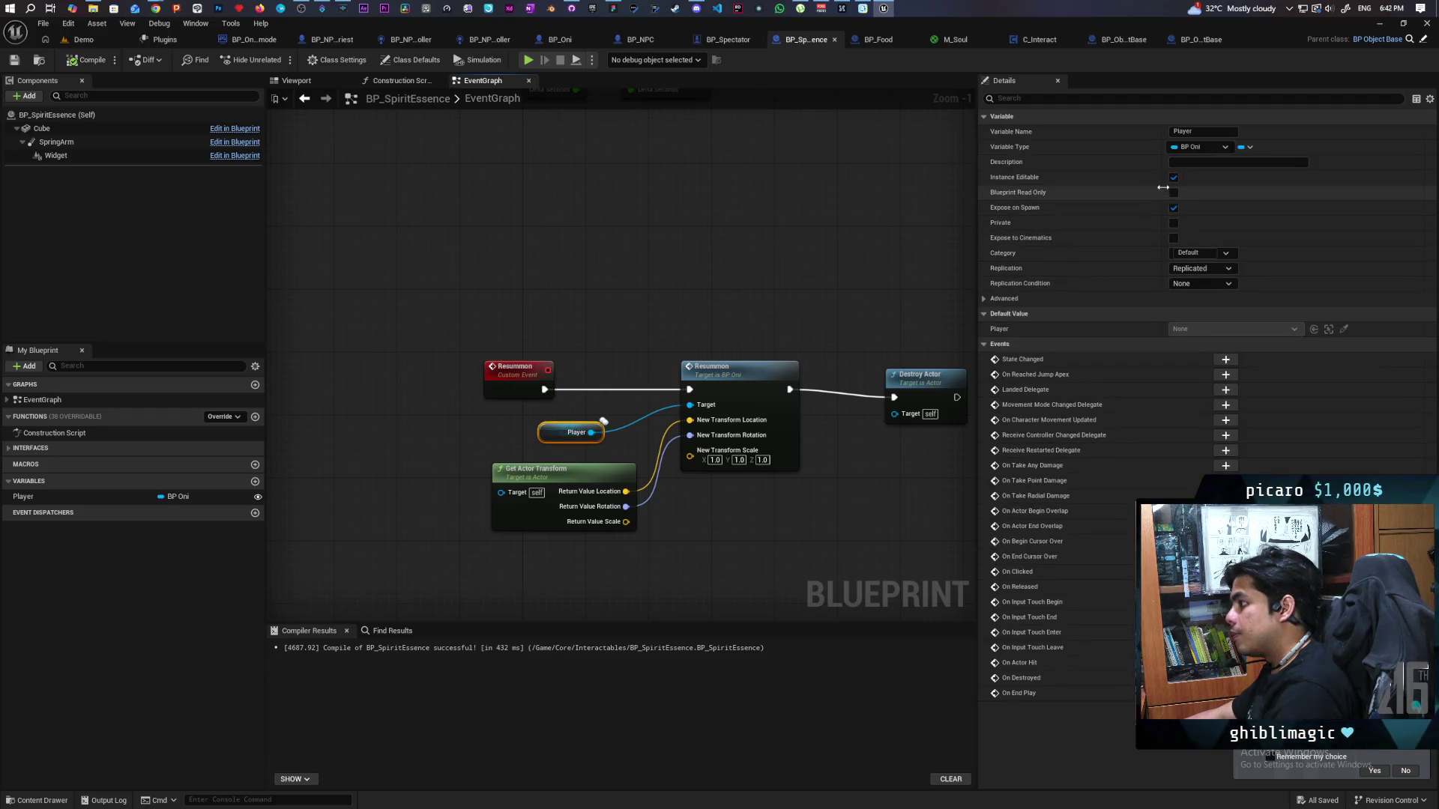
{"action": "left_click", "coordinate": [1199, 268]}
{"action": "left_click", "coordinate": [1184, 277]}
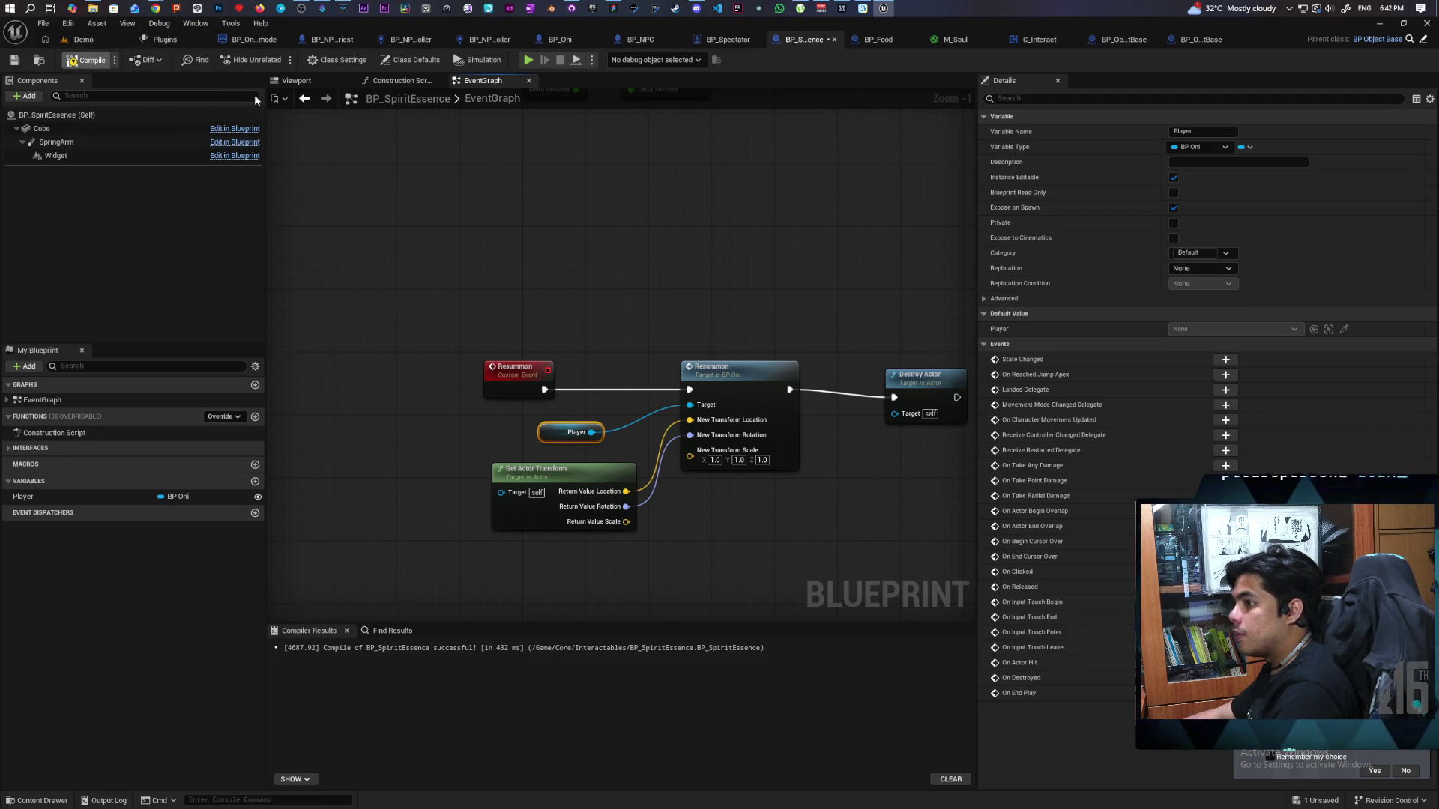
{"action": "scroll", "coordinate": [365, 209], "scroll_direction": "up", "scroll_amount": 1}
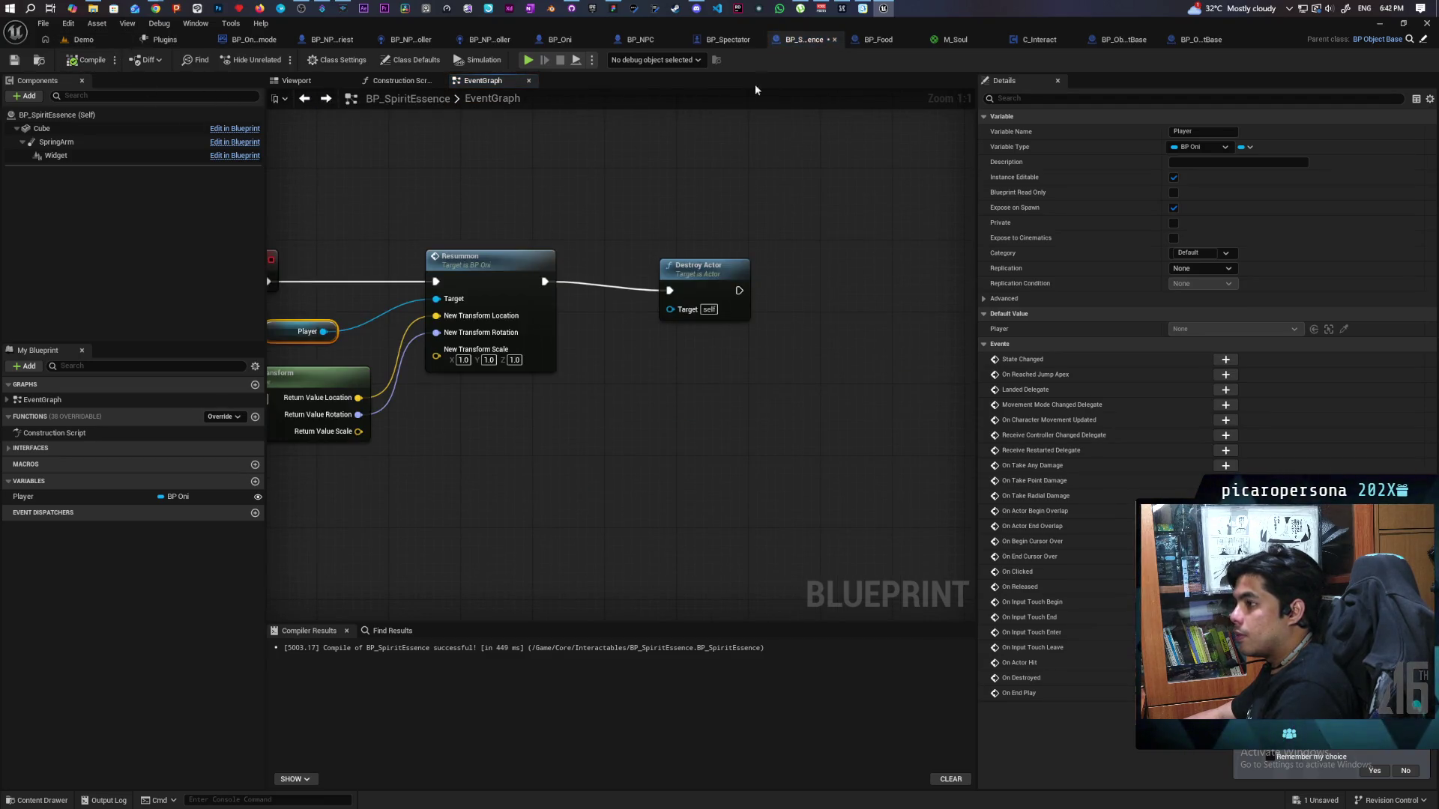
{"action": "left_click", "coordinate": [486, 42]}
{"action": "left_click", "coordinate": [575, 39]}
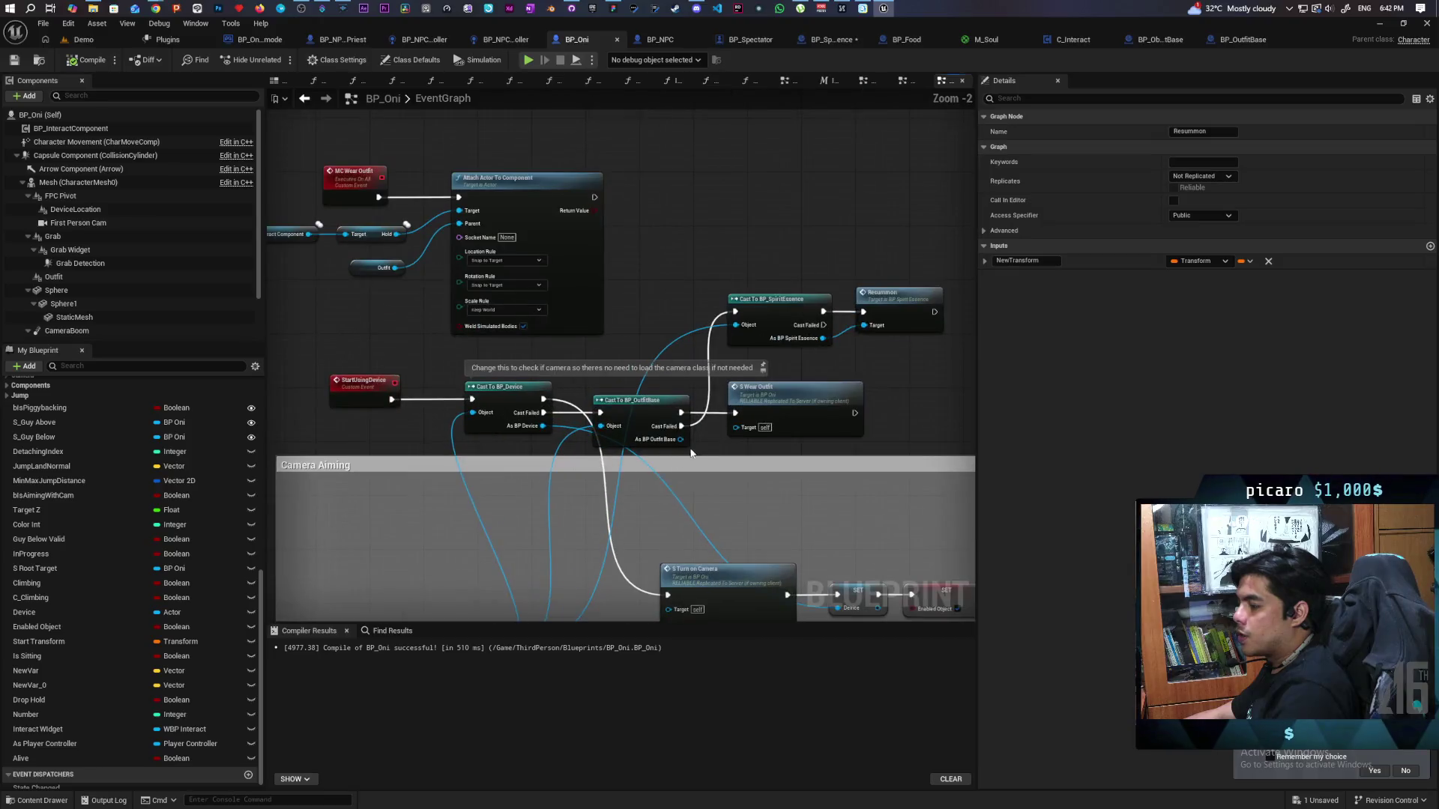
Add a custom event named S Resummon Friend and wire it into the Resummon call.
{"action": "left_click", "coordinate": [790, 412]}
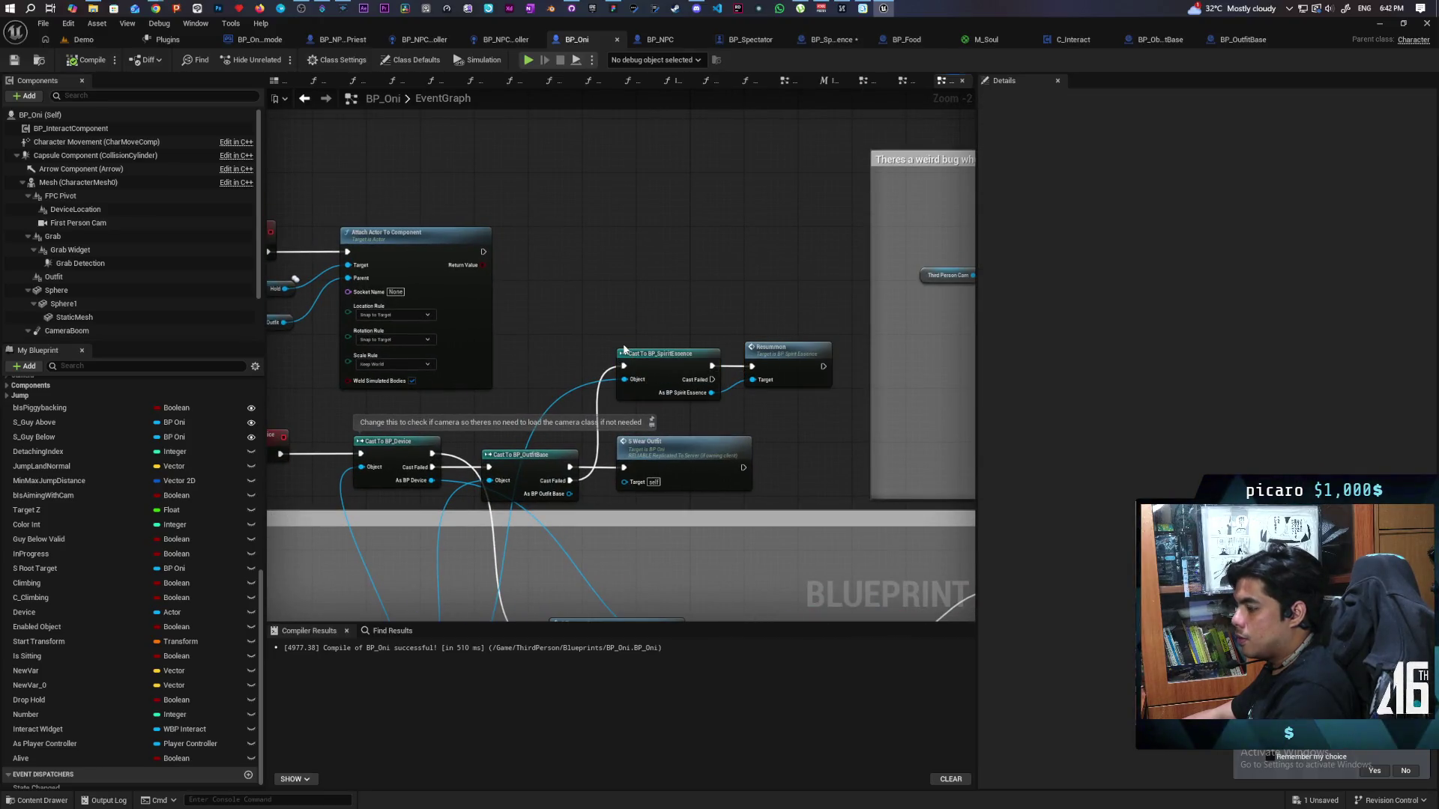
{"action": "left_click_drag", "start_coordinate": [653, 355], "coordinate": [591, 350]}
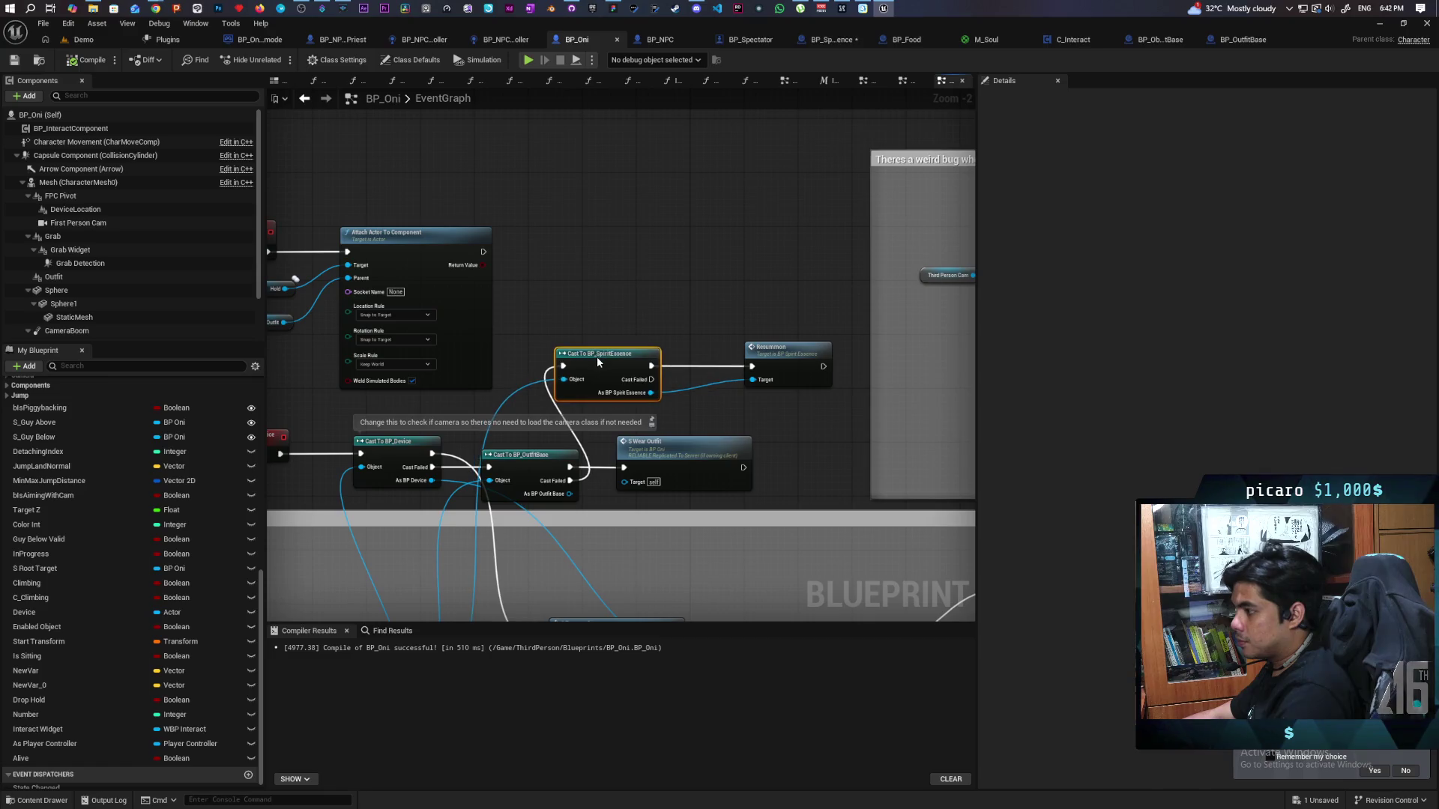
{"action": "scroll", "coordinate": [682, 361], "scroll_direction": "up", "scroll_amount": 2}
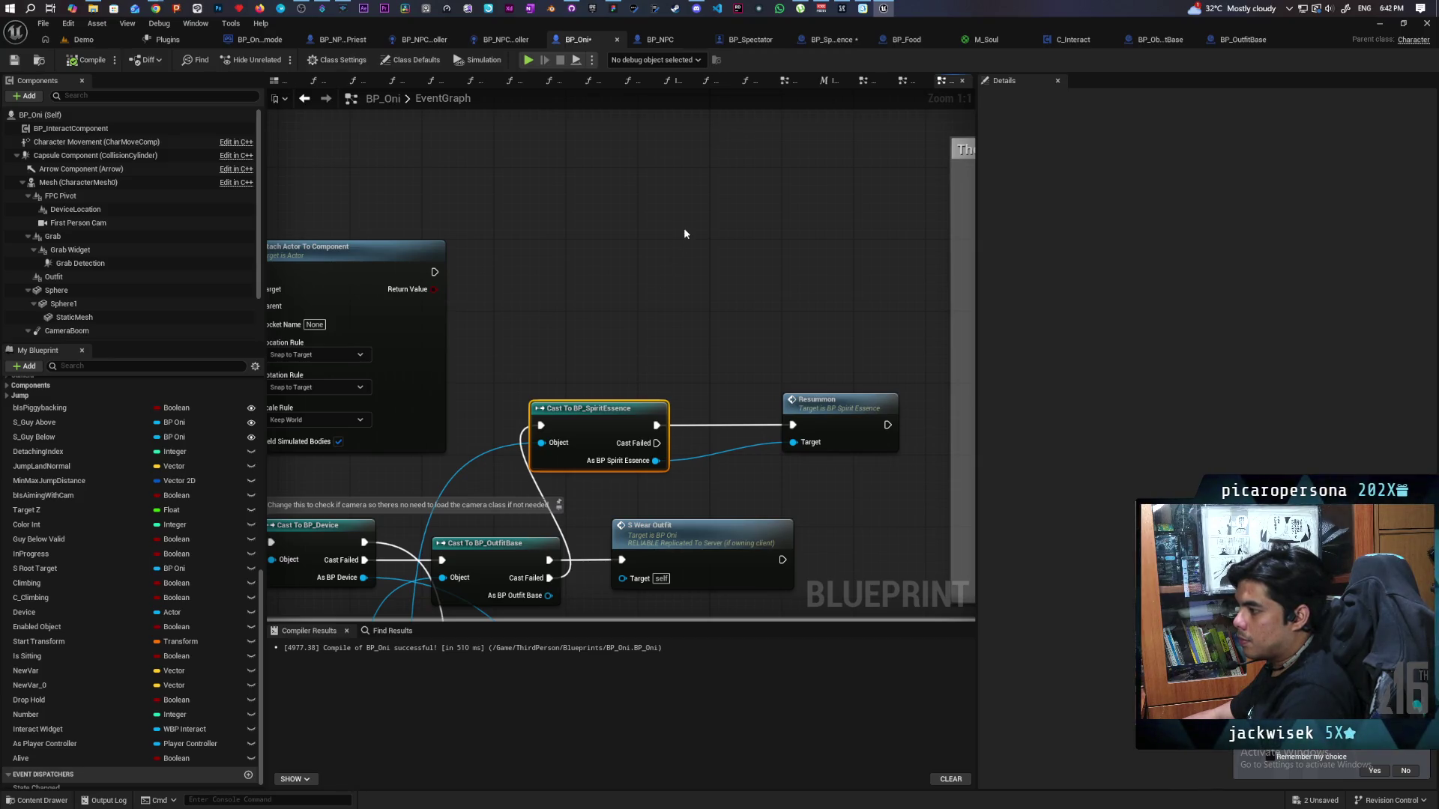
{"action": "left_click", "coordinate": [581, 196]}
{"action": "type", "text": "Resummon Friend"}
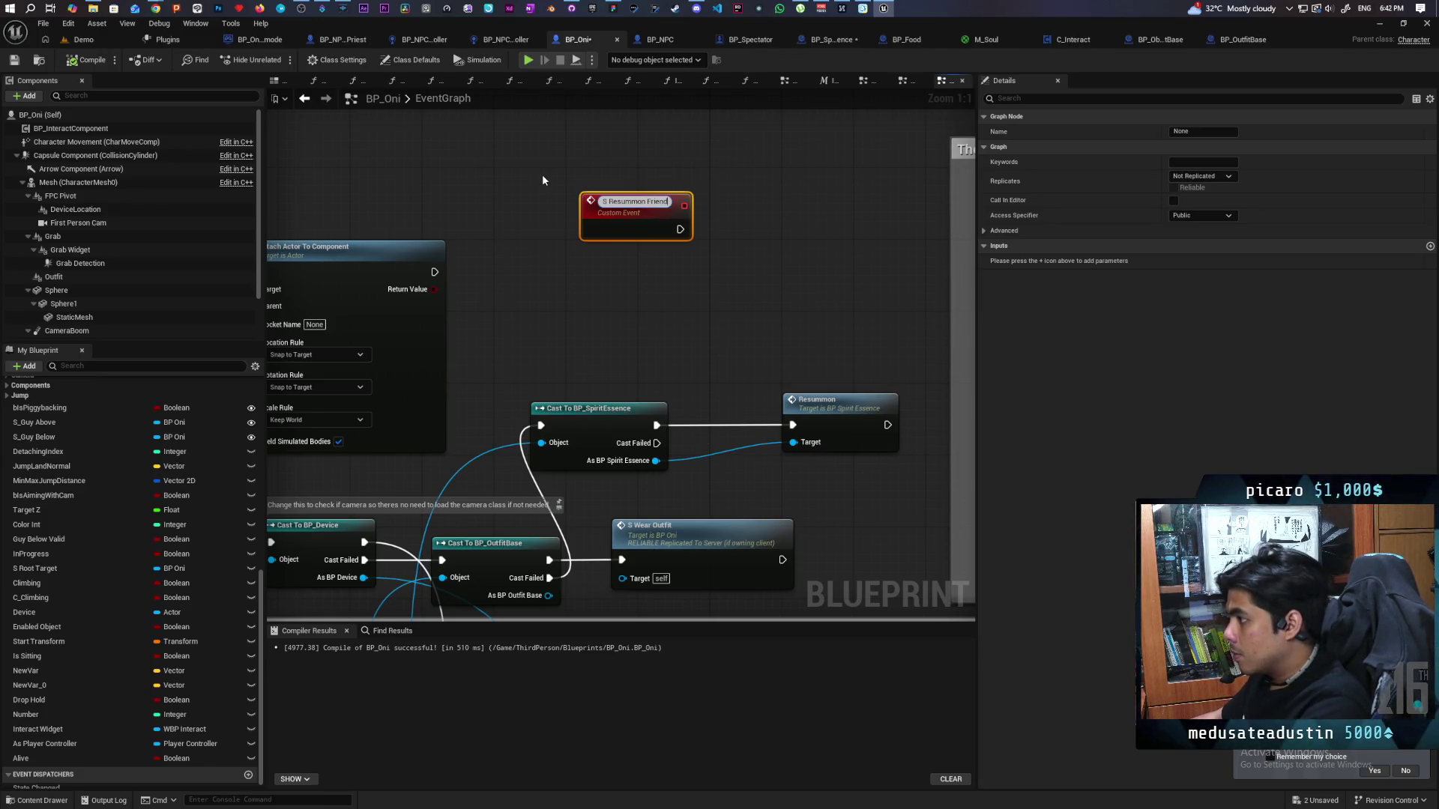
{"action": "left_click", "coordinate": [544, 181]}
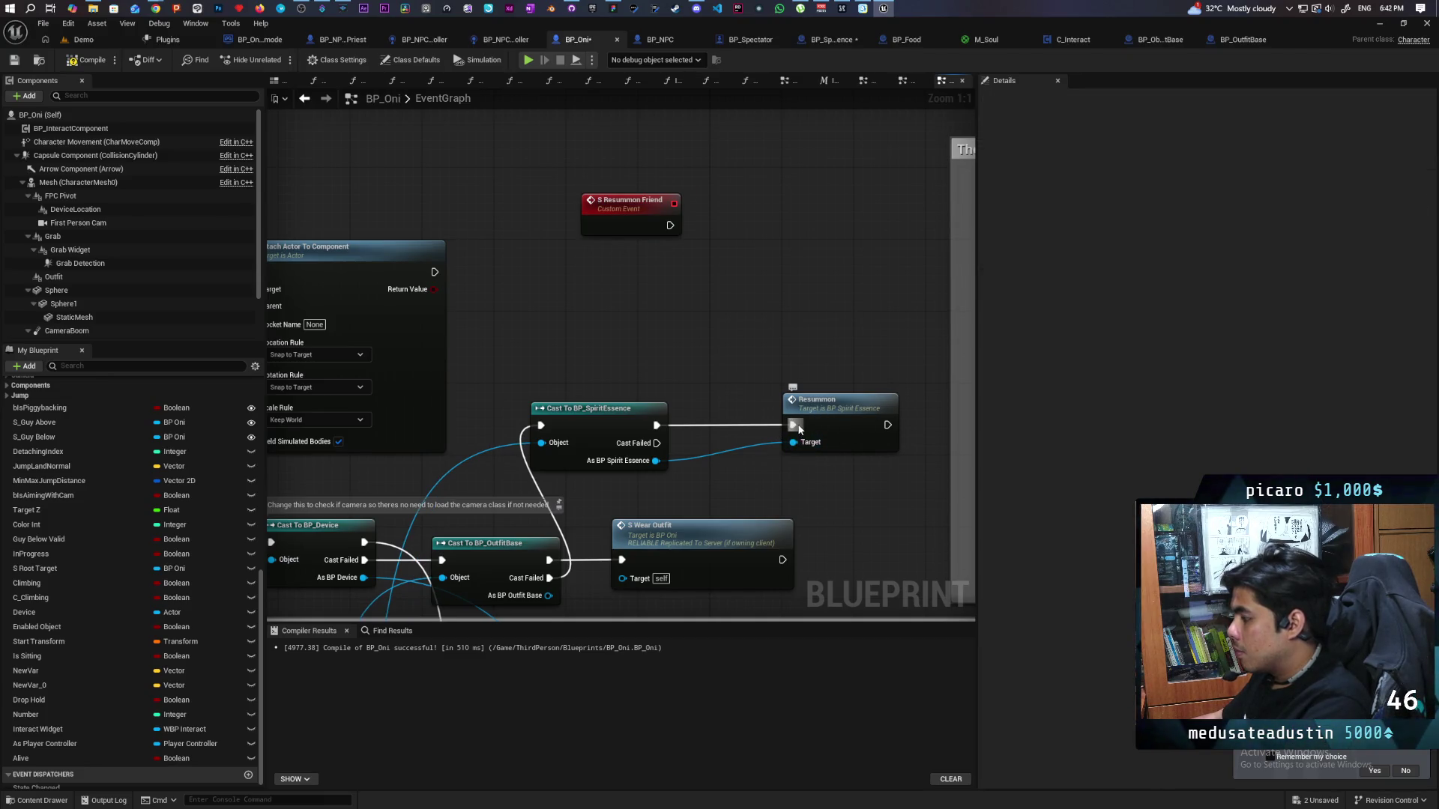
{"action": "mouse_move", "coordinate": [670, 225]}
{"action": "left_mouse_down"}
{"action": "mouse_move", "coordinate": [792, 425]}
{"action": "mouse_move", "coordinate": [653, 237]}
{"action": "left_mouse_up"}
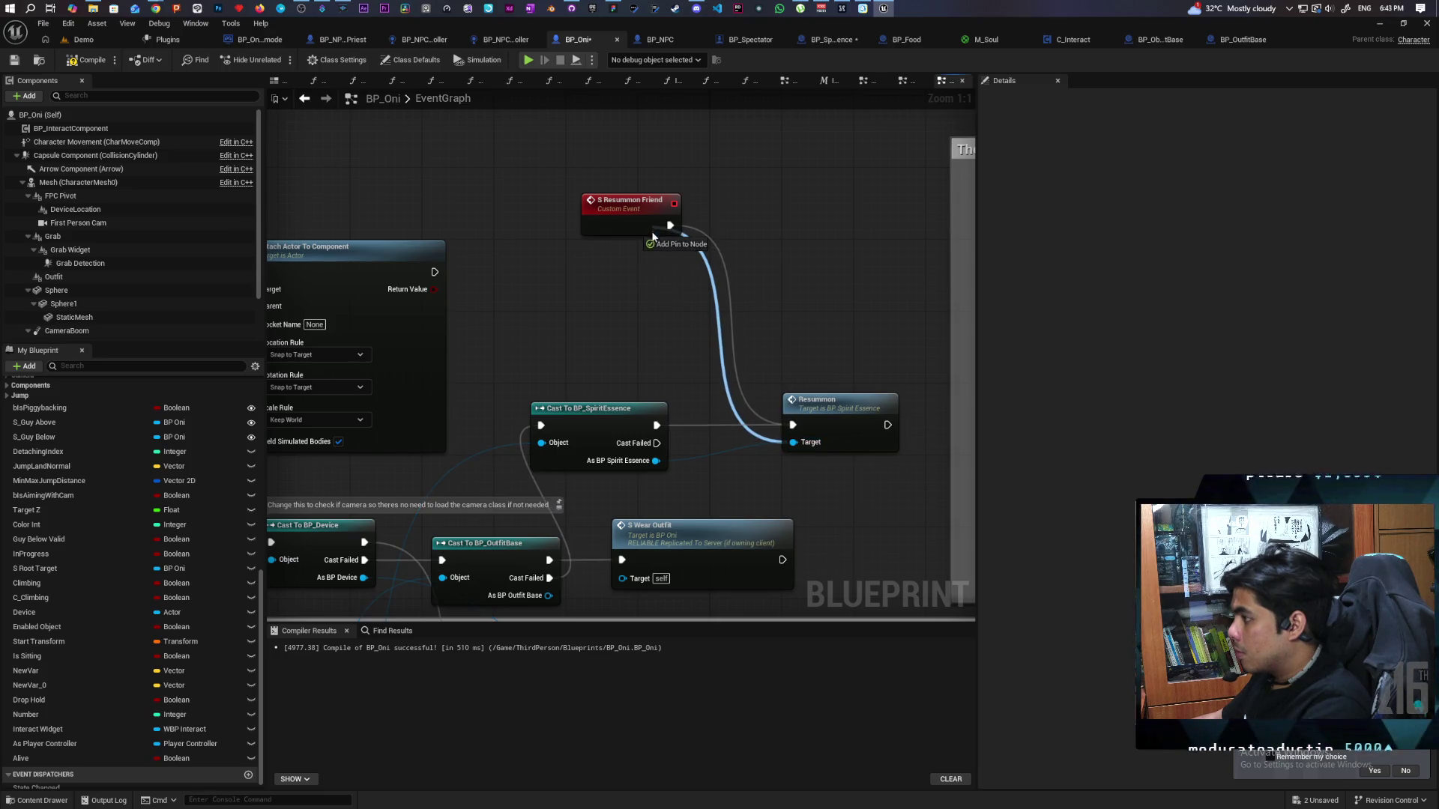
{"action": "left_click_drag", "start_coordinate": [826, 404], "coordinate": [805, 212]}
Call S Resummon Friend after the Spirit Essence cast with As BP Spirit Essence as Target, then save.
{"action": "left_click_drag", "start_coordinate": [663, 426], "coordinate": [745, 420]}
{"action": "type", "text": "Resummo"}
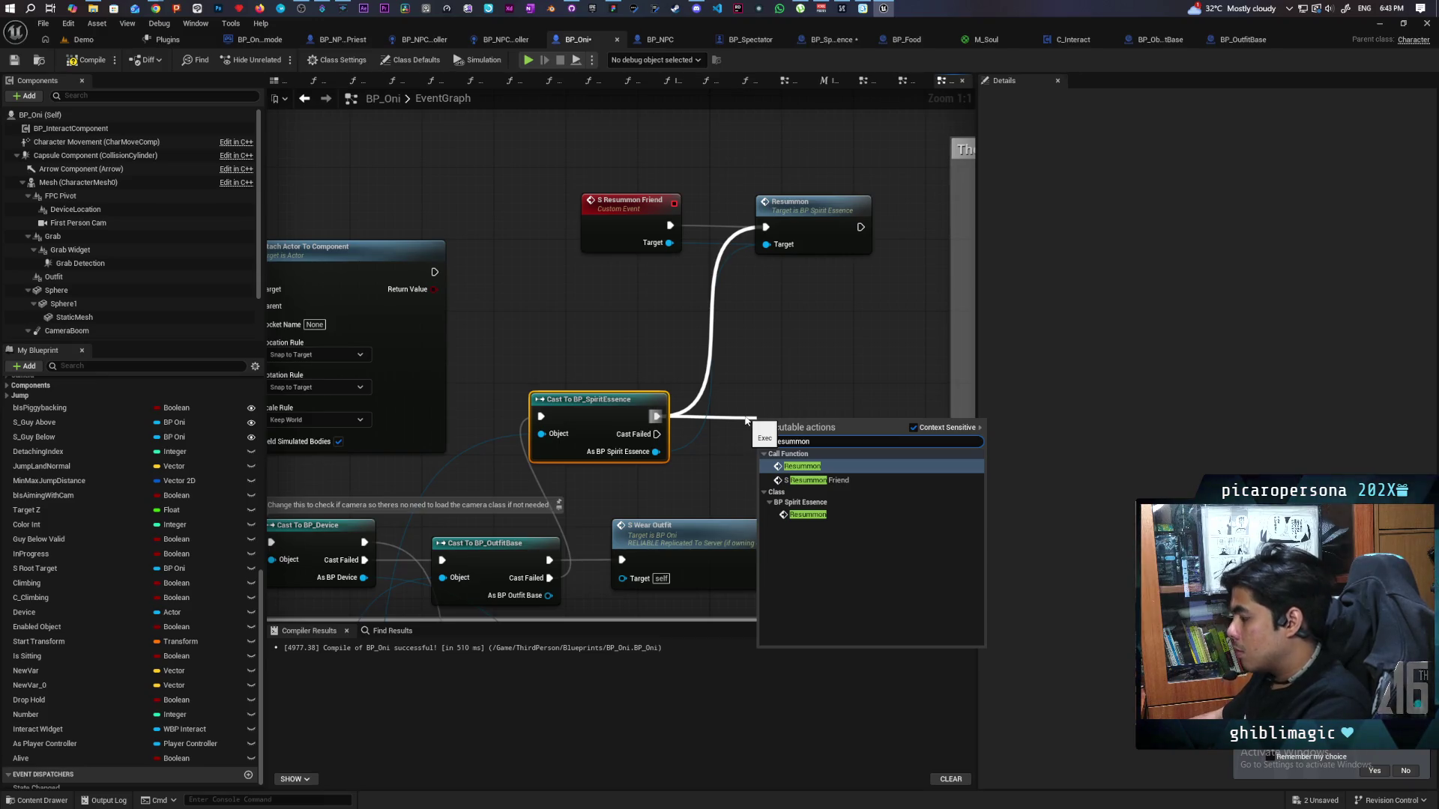
{"action": "left_click", "coordinate": [817, 480]}
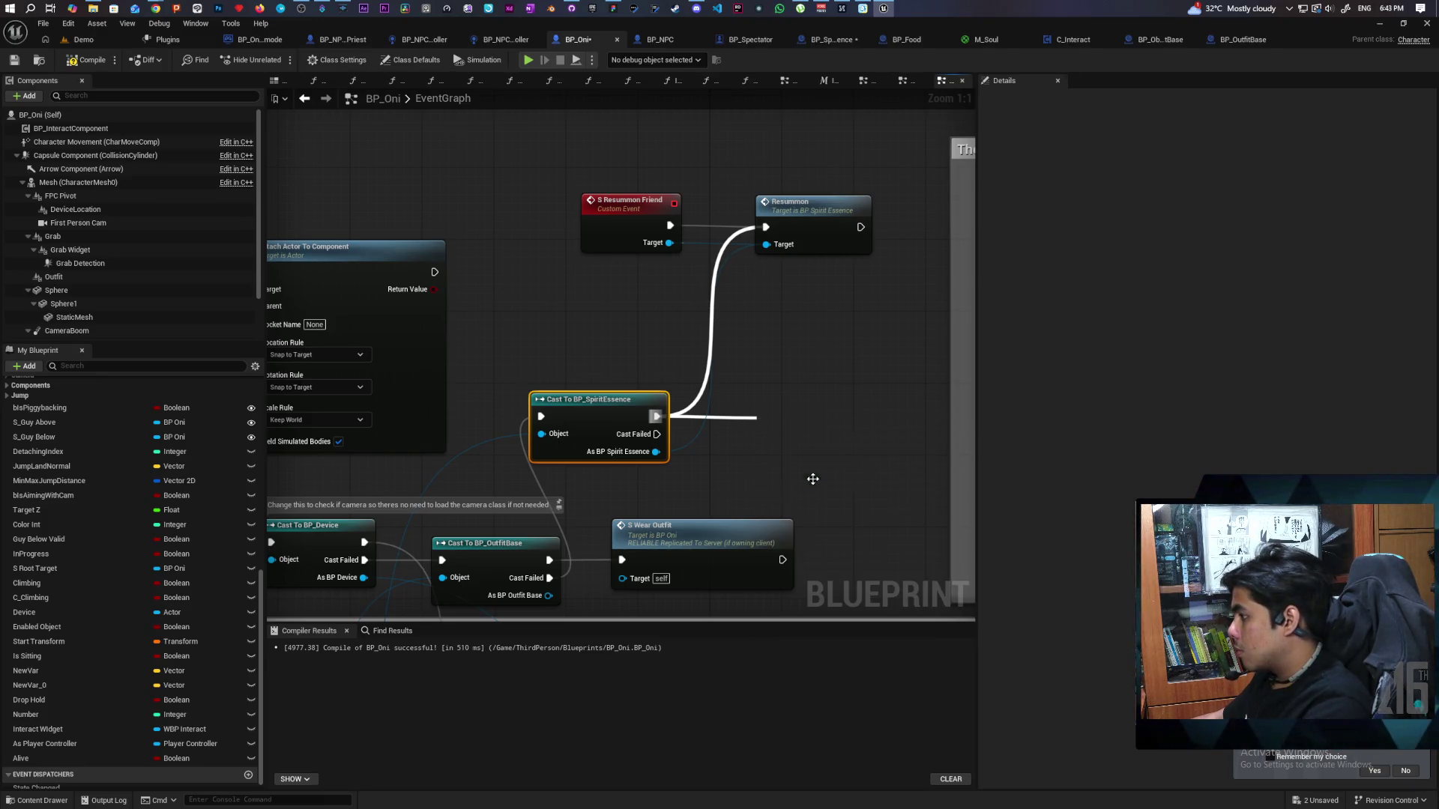
{"action": "left_click_drag", "start_coordinate": [816, 442], "coordinate": [798, 407]}
{"action": "left_click_drag", "start_coordinate": [656, 452], "coordinate": [748, 444]}
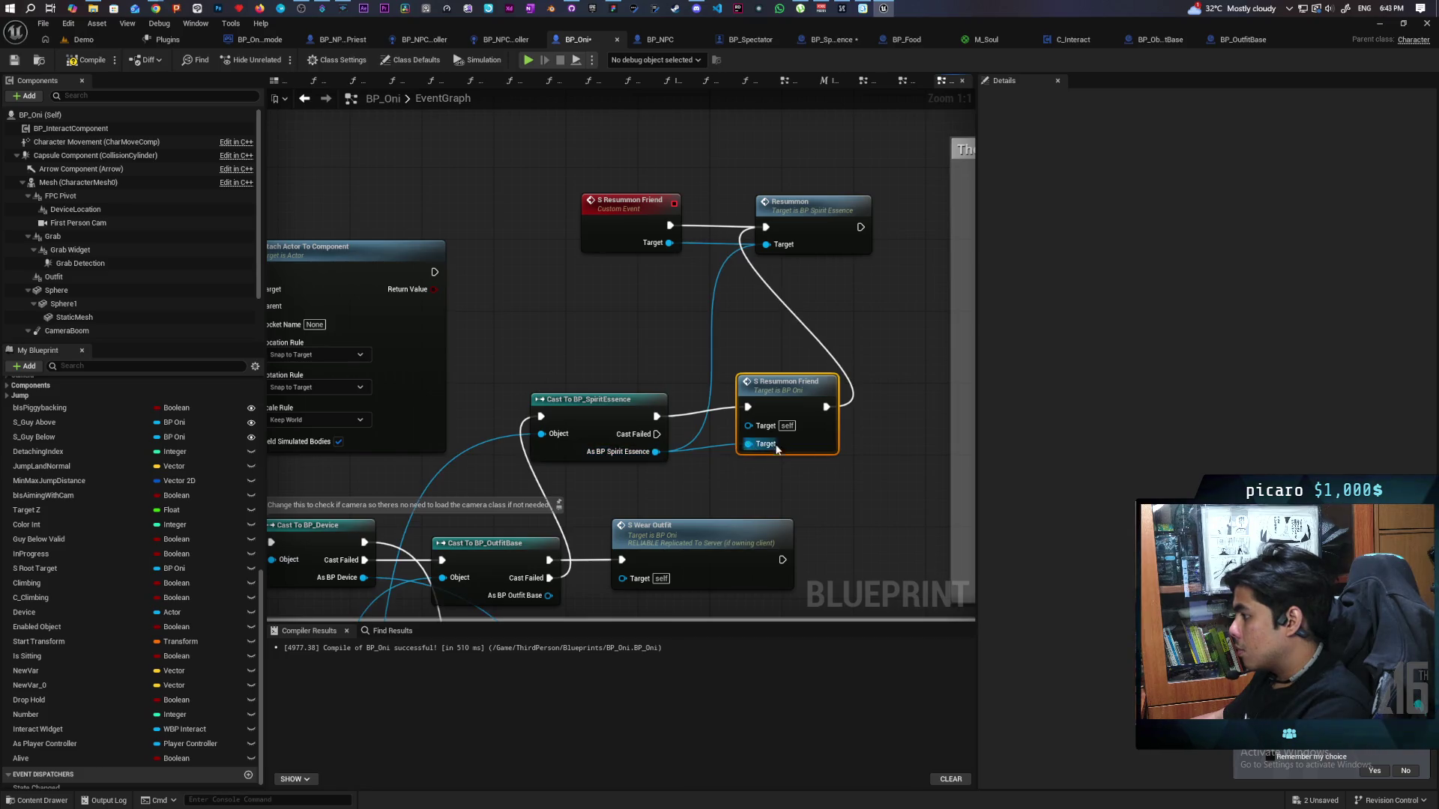
{"action": "left_click_drag", "start_coordinate": [790, 397], "coordinate": [780, 406]}
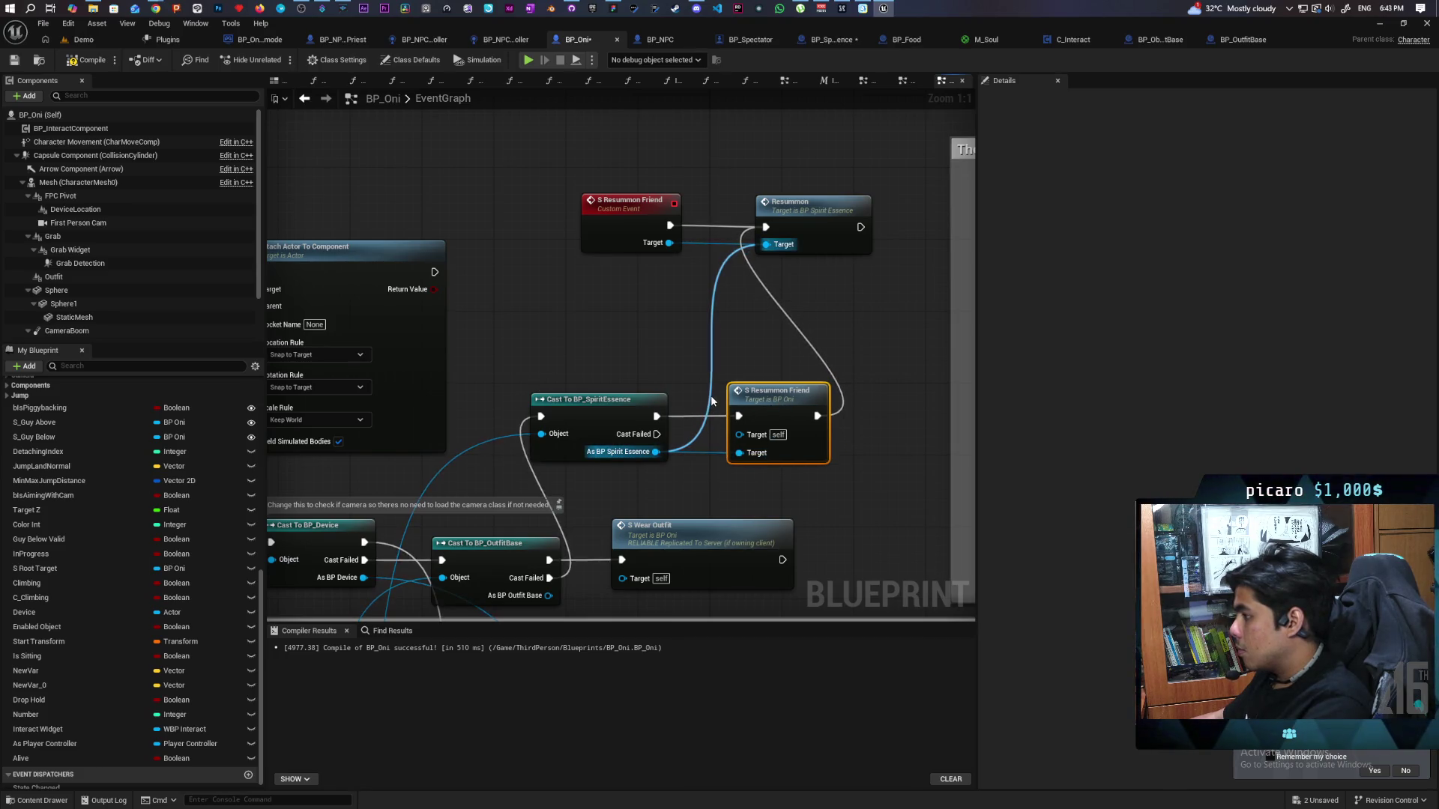
{"action": "left_click", "coordinate": [766, 244], "text": "alt"}
{"action": "left_click", "coordinate": [761, 365]}
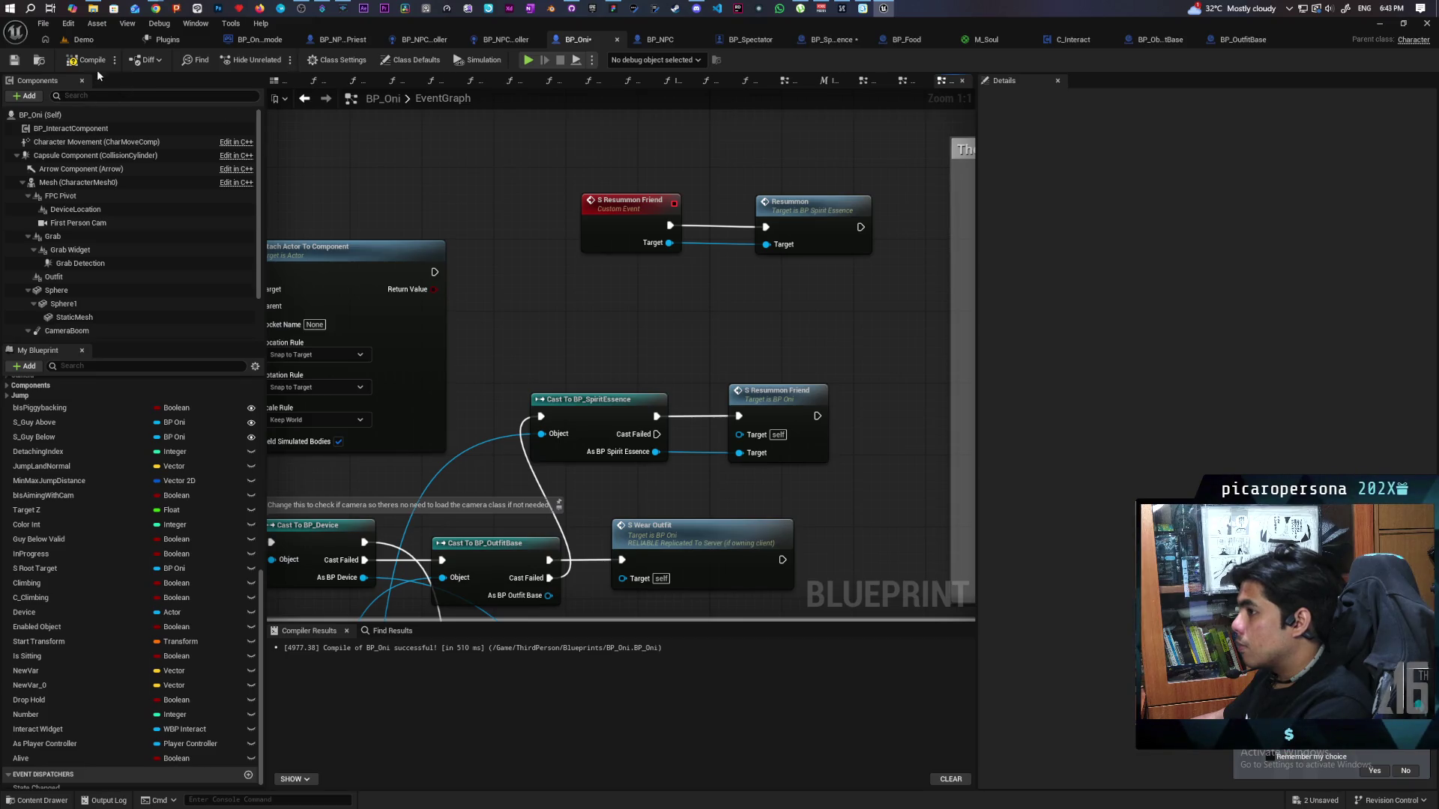
{"action": "key", "text": "ctrl+s"}
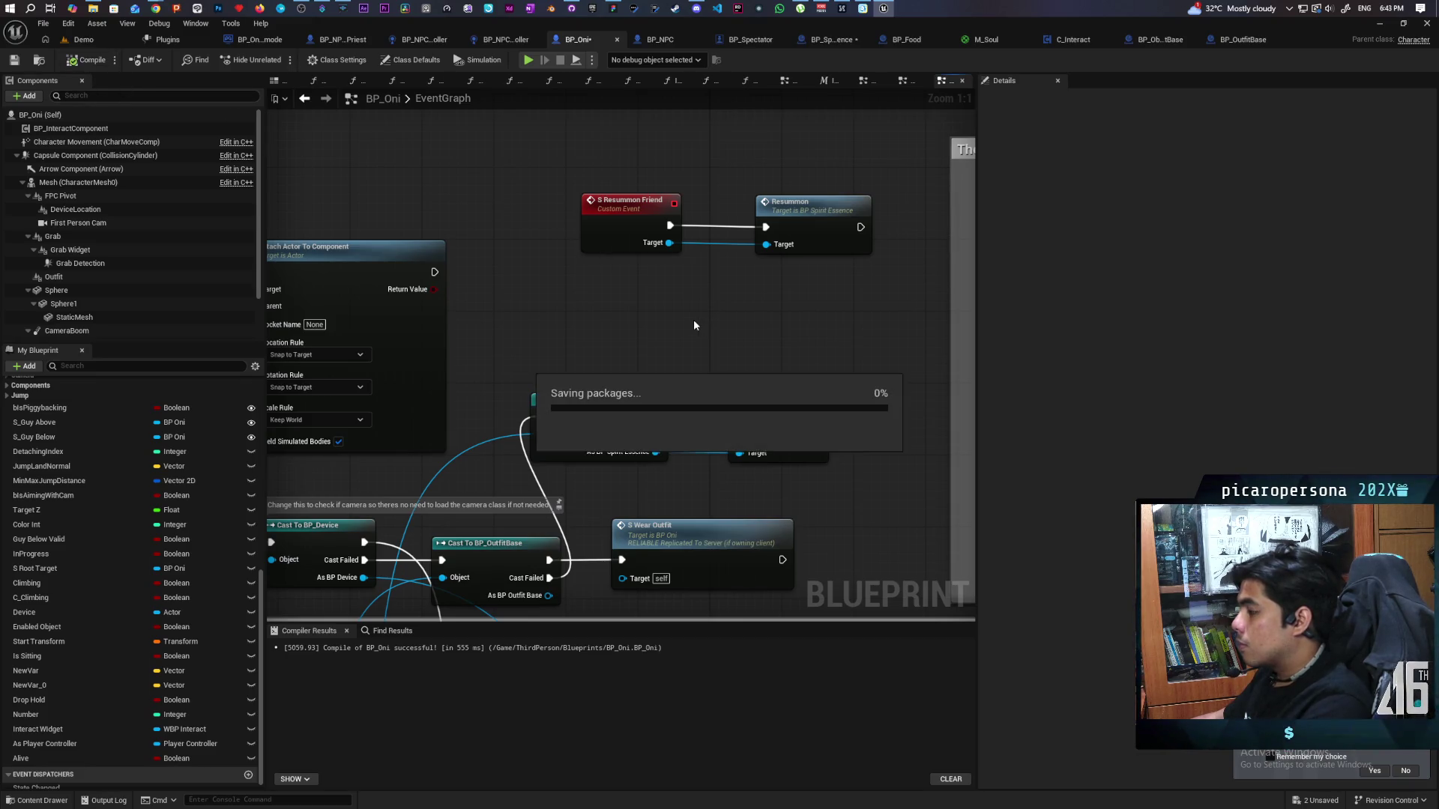
Move the cast and S Resummon Friend call nodes to the right.
{"action": "left_click_drag", "start_coordinate": [680, 316], "coordinate": [800, 211]}
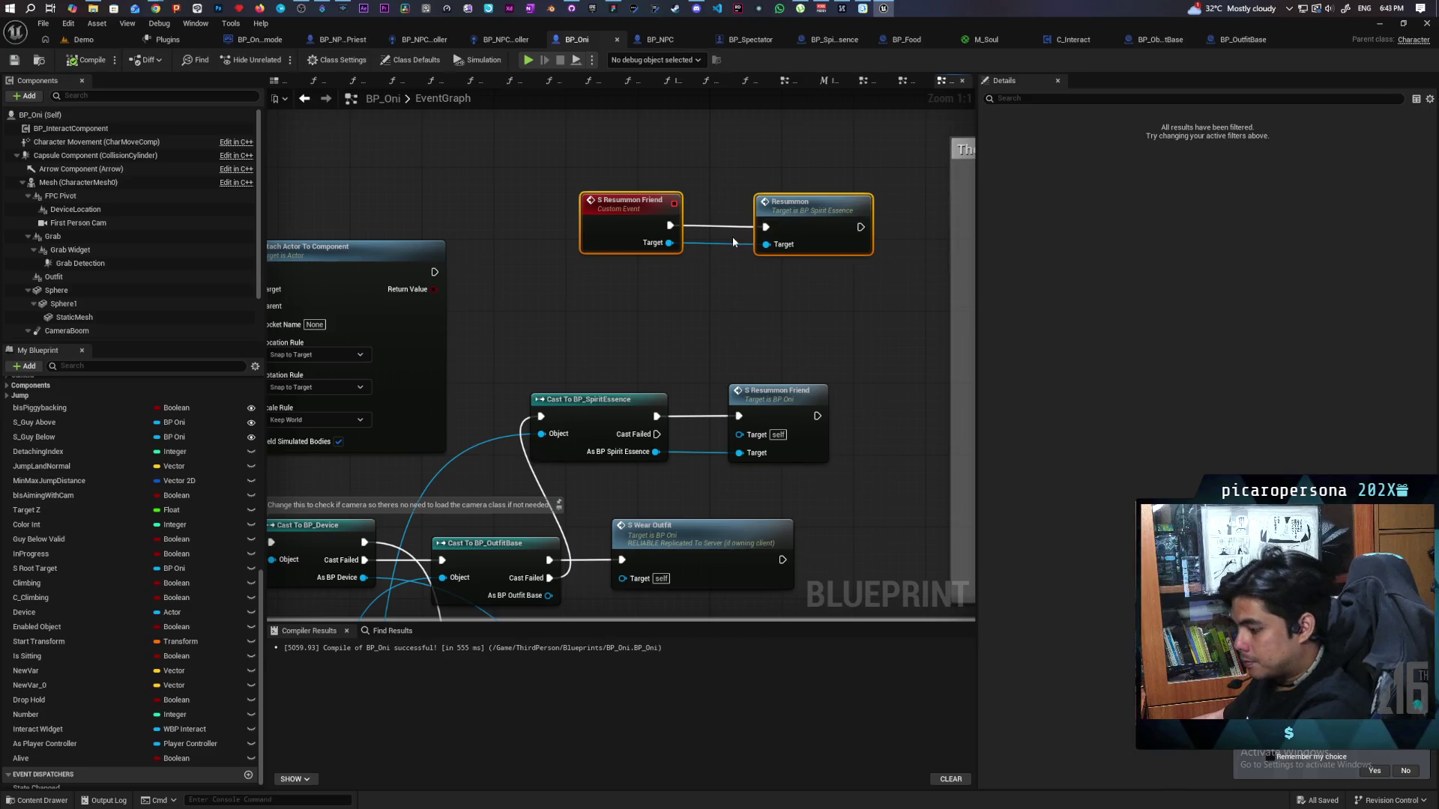
{"action": "left_click", "coordinate": [707, 307]}
{"action": "left_click_drag", "start_coordinate": [592, 424], "coordinate": [834, 439]}
{"action": "left_click_drag", "start_coordinate": [599, 425], "coordinate": [671, 416]}
{"action": "left_click", "coordinate": [653, 356]}
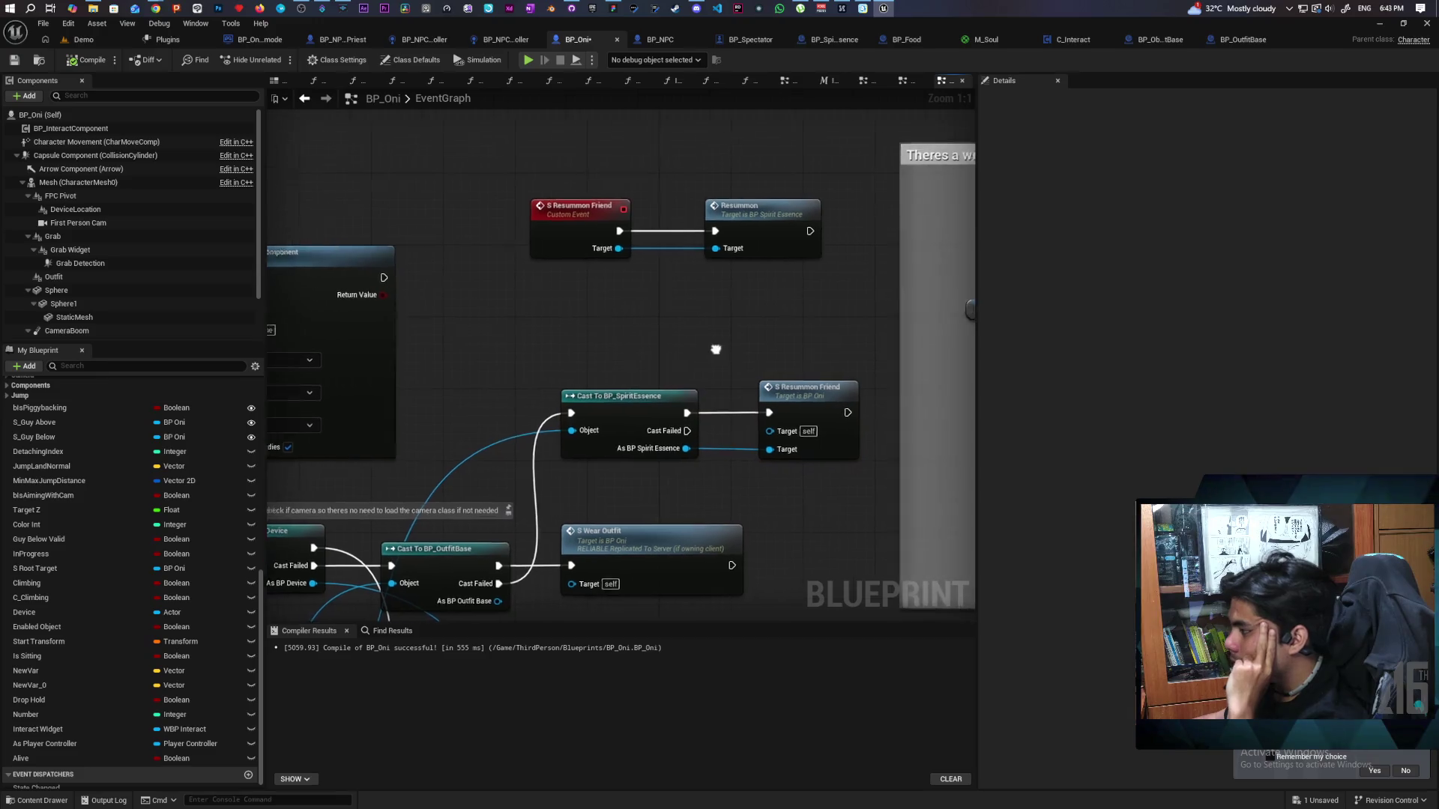
{"action": "scroll", "coordinate": [716, 349], "scroll_direction": "down", "scroll_amount": 2}
Make S Resummon Friend Run on Server and Reliable, and straighten its wire to Resummon.
{"action": "left_click", "coordinate": [569, 261]}
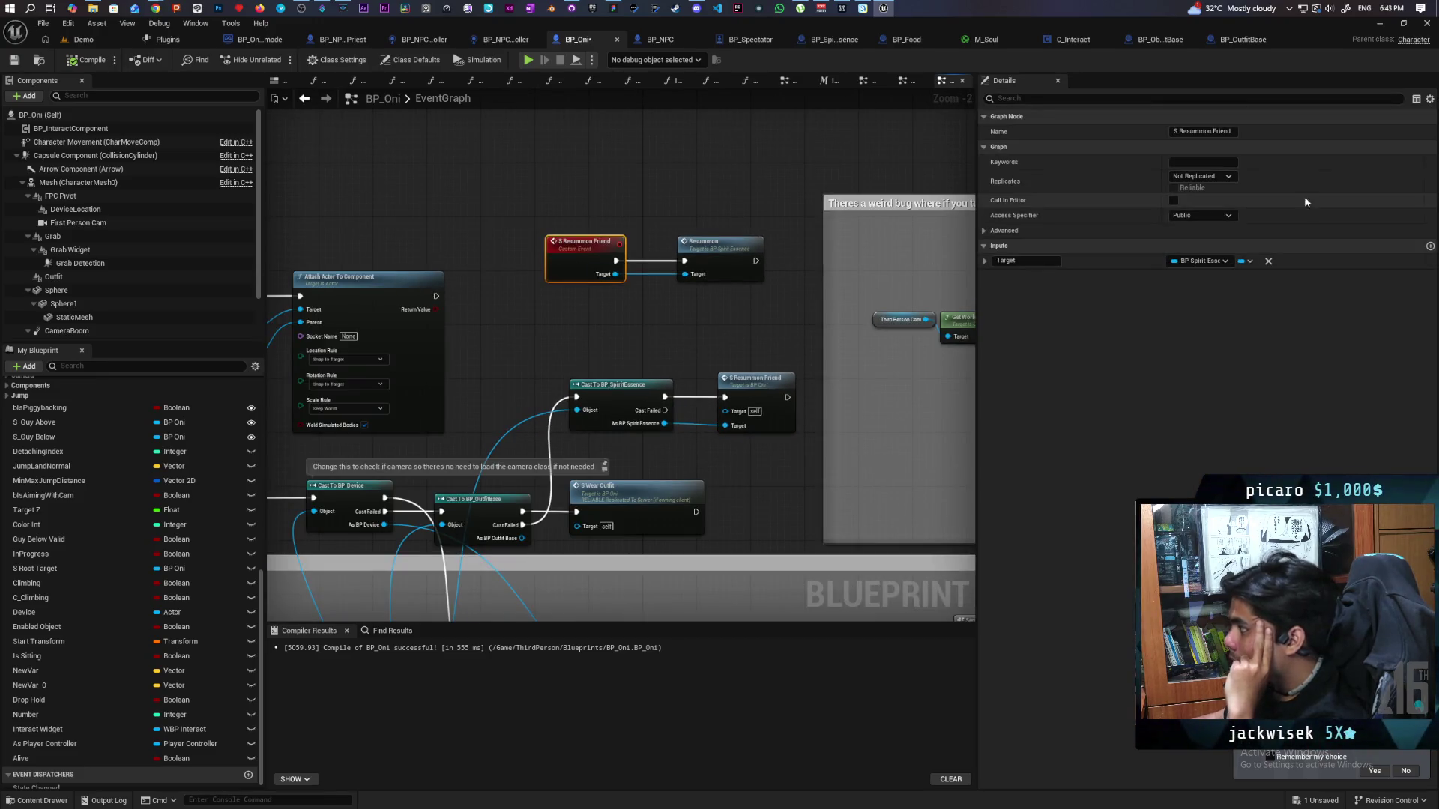
{"action": "left_click", "coordinate": [1202, 176]}
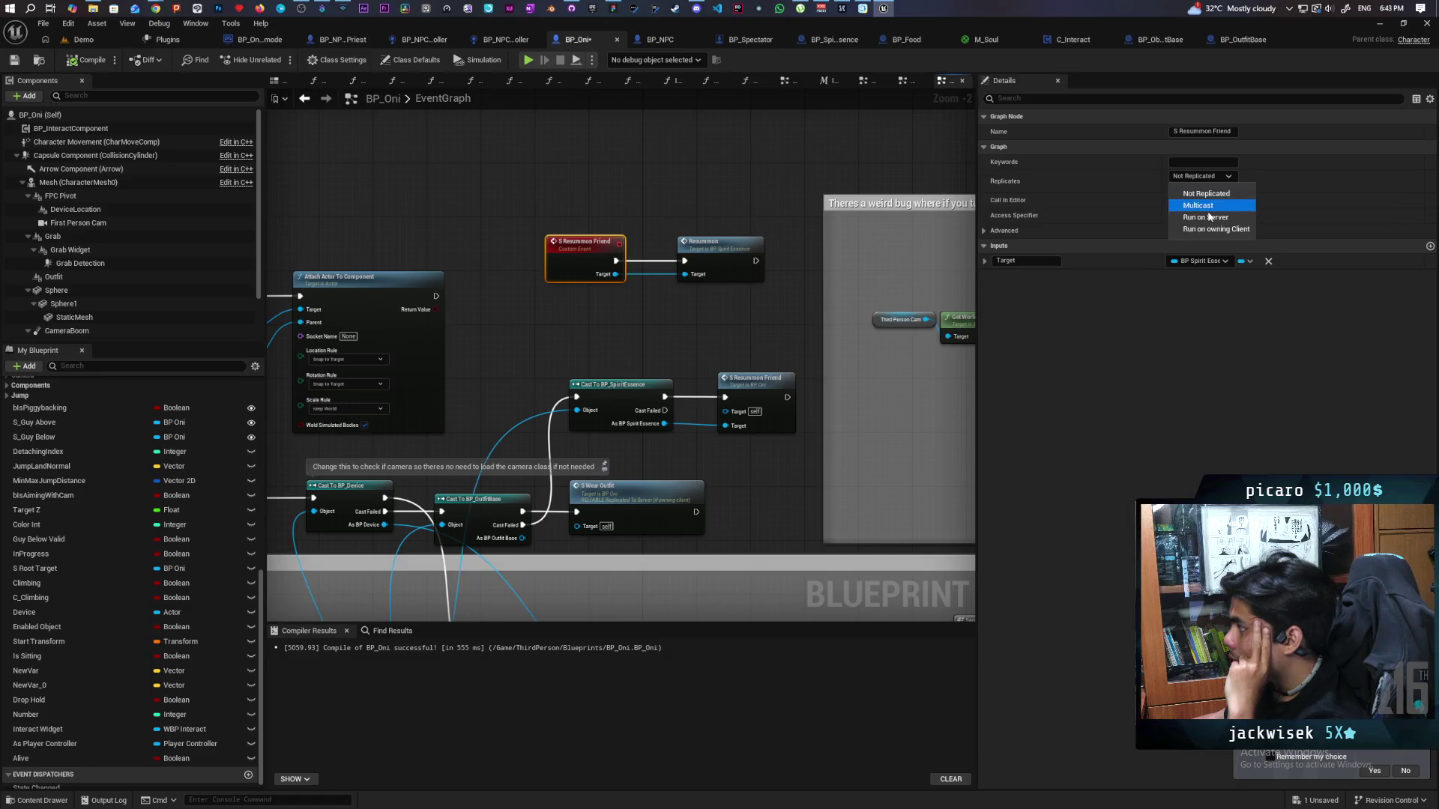
{"action": "left_click", "coordinate": [1203, 216]}
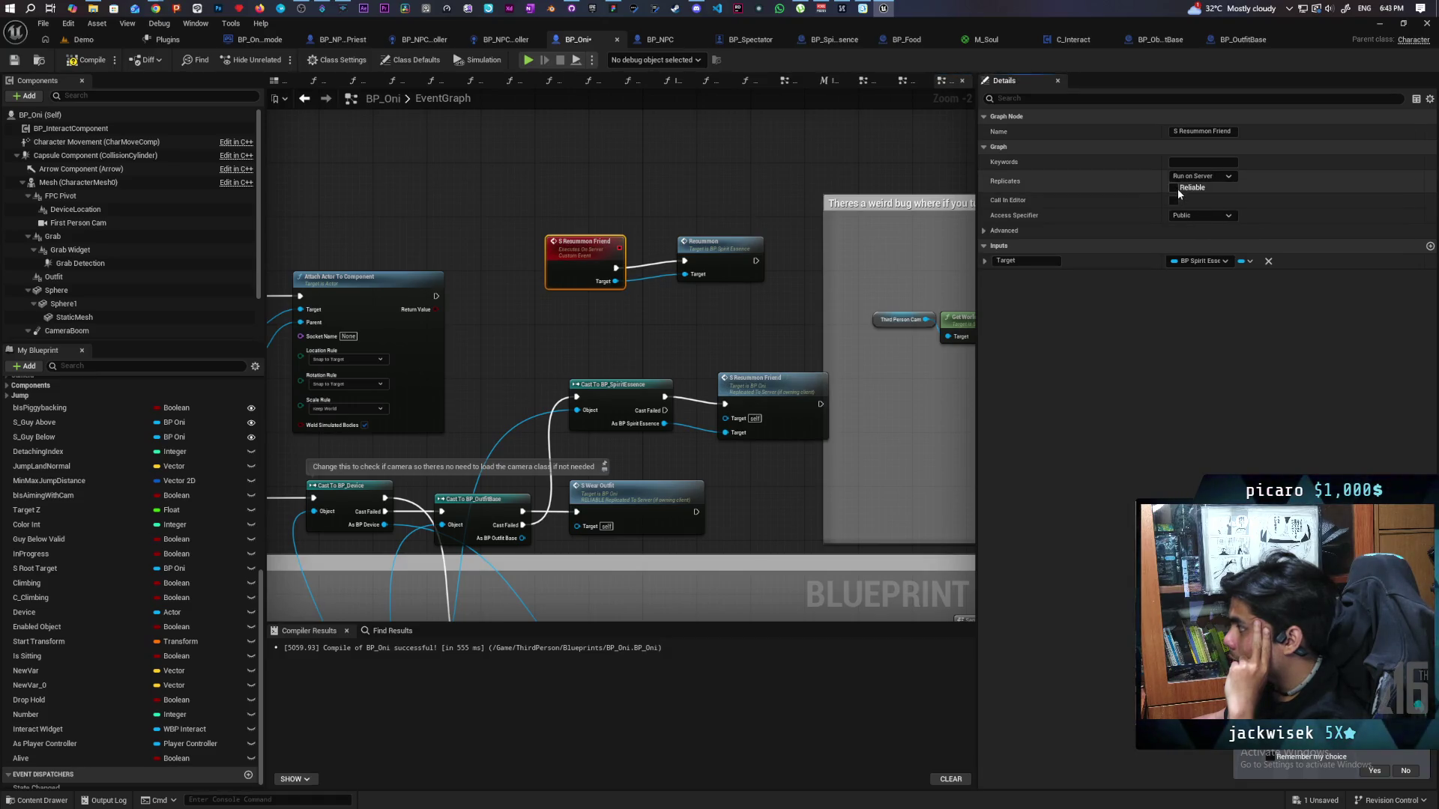
{"action": "left_click", "coordinate": [1173, 187]}
{"action": "left_click", "coordinate": [714, 281], "text": "ctrl"}
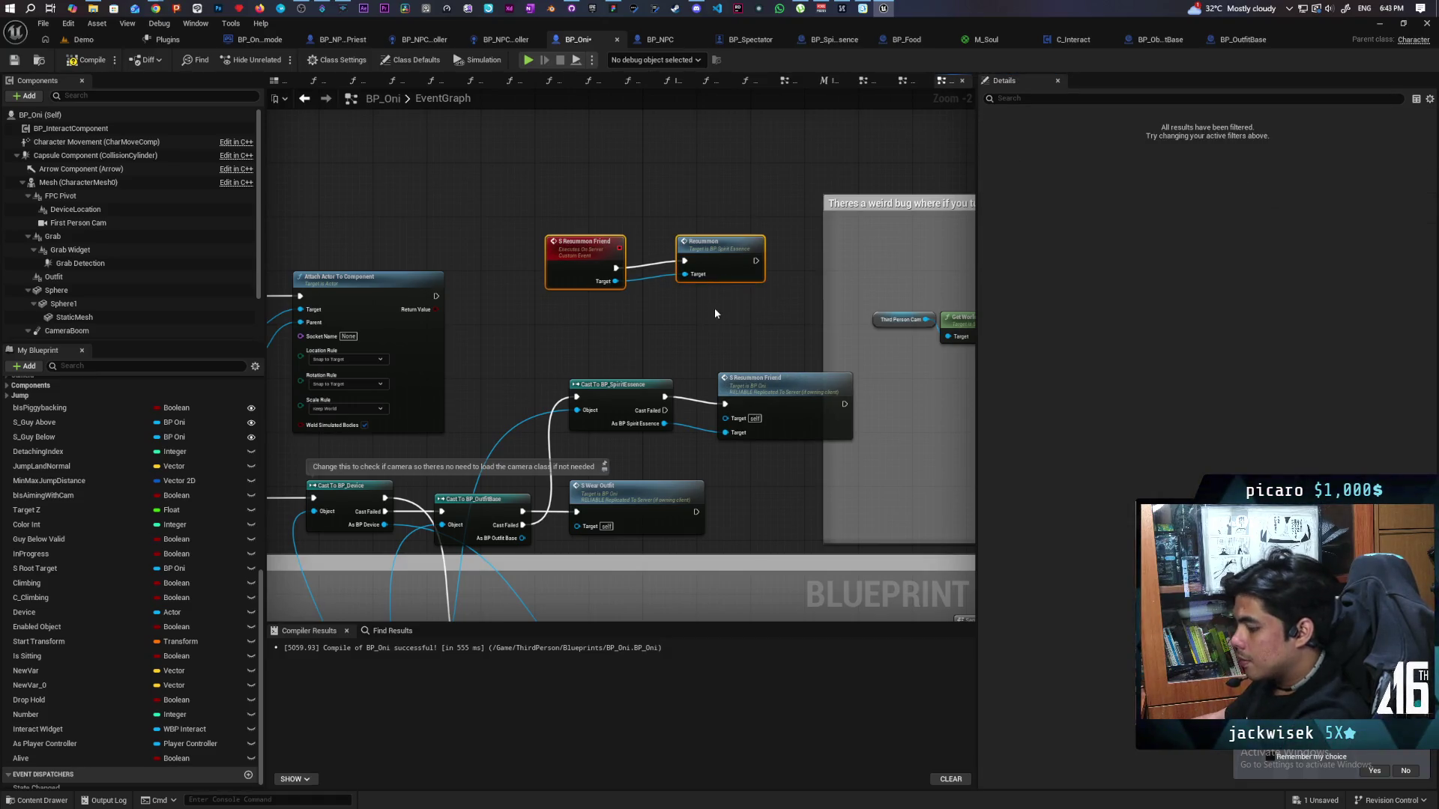
{"action": "key", "text": "q"}
{"action": "left_click", "coordinate": [443, 172]}
Straighten the exec wire between the cast and the S Resummon Friend call, then save BP_Oni.
{"action": "left_click", "coordinate": [750, 378]}
{"action": "left_click_drag", "start_coordinate": [699, 358], "coordinate": [663, 397]}
{"action": "key", "text": "q"}
{"action": "left_click_drag", "start_coordinate": [777, 385], "coordinate": [729, 378]}
{"action": "left_click", "coordinate": [687, 346]}
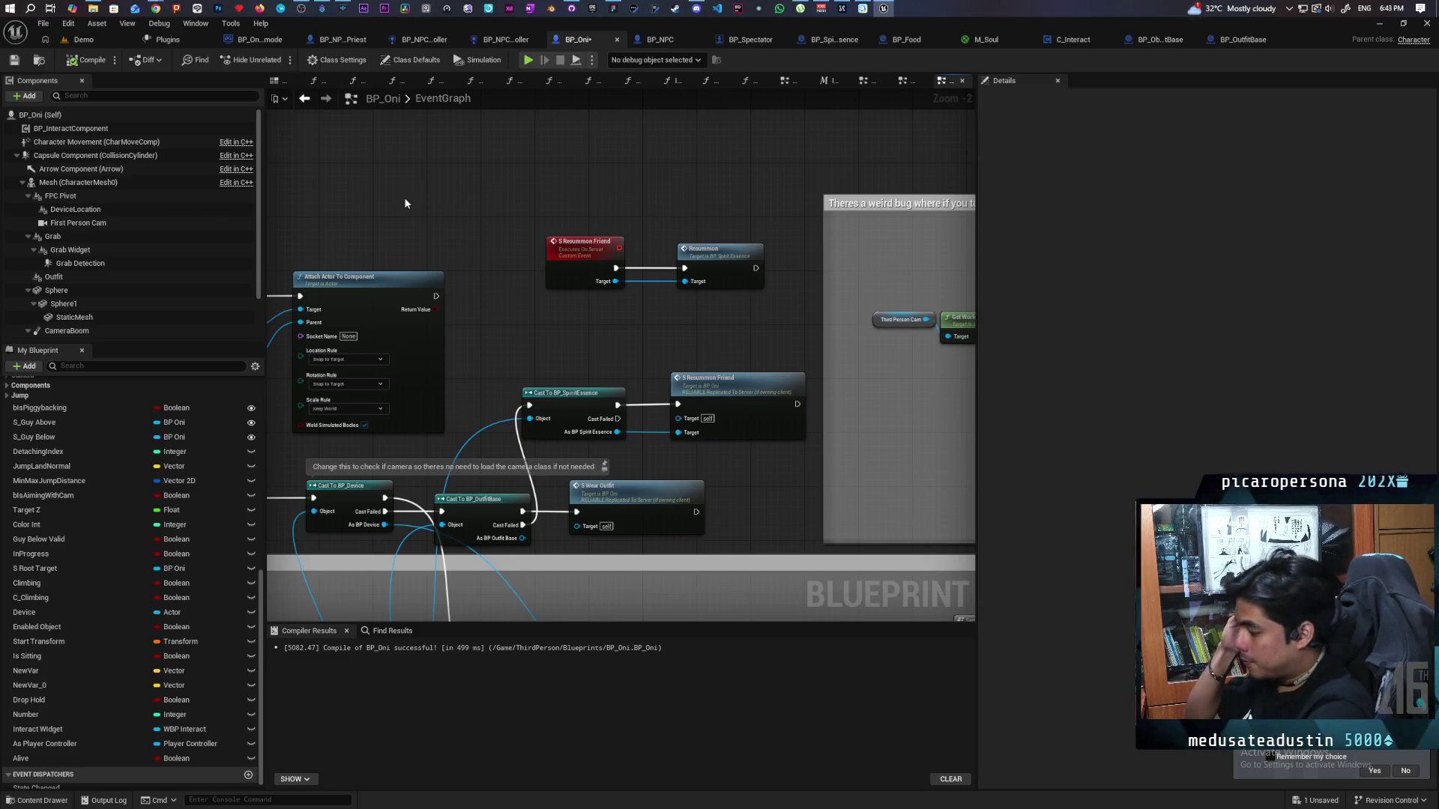
{"action": "key", "text": "ctrl+s"}
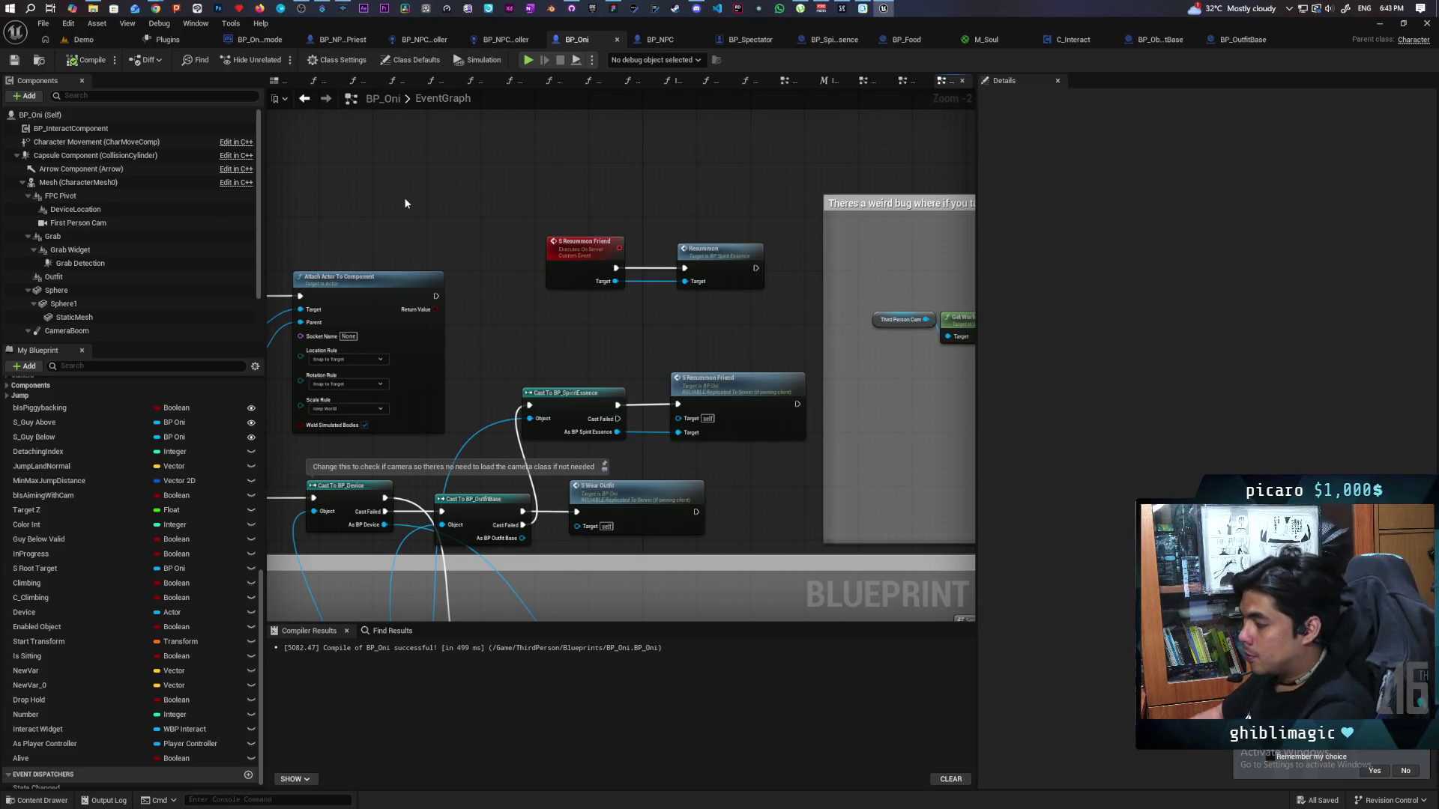
{"action": "key", "text": "ctrl+Tab"}
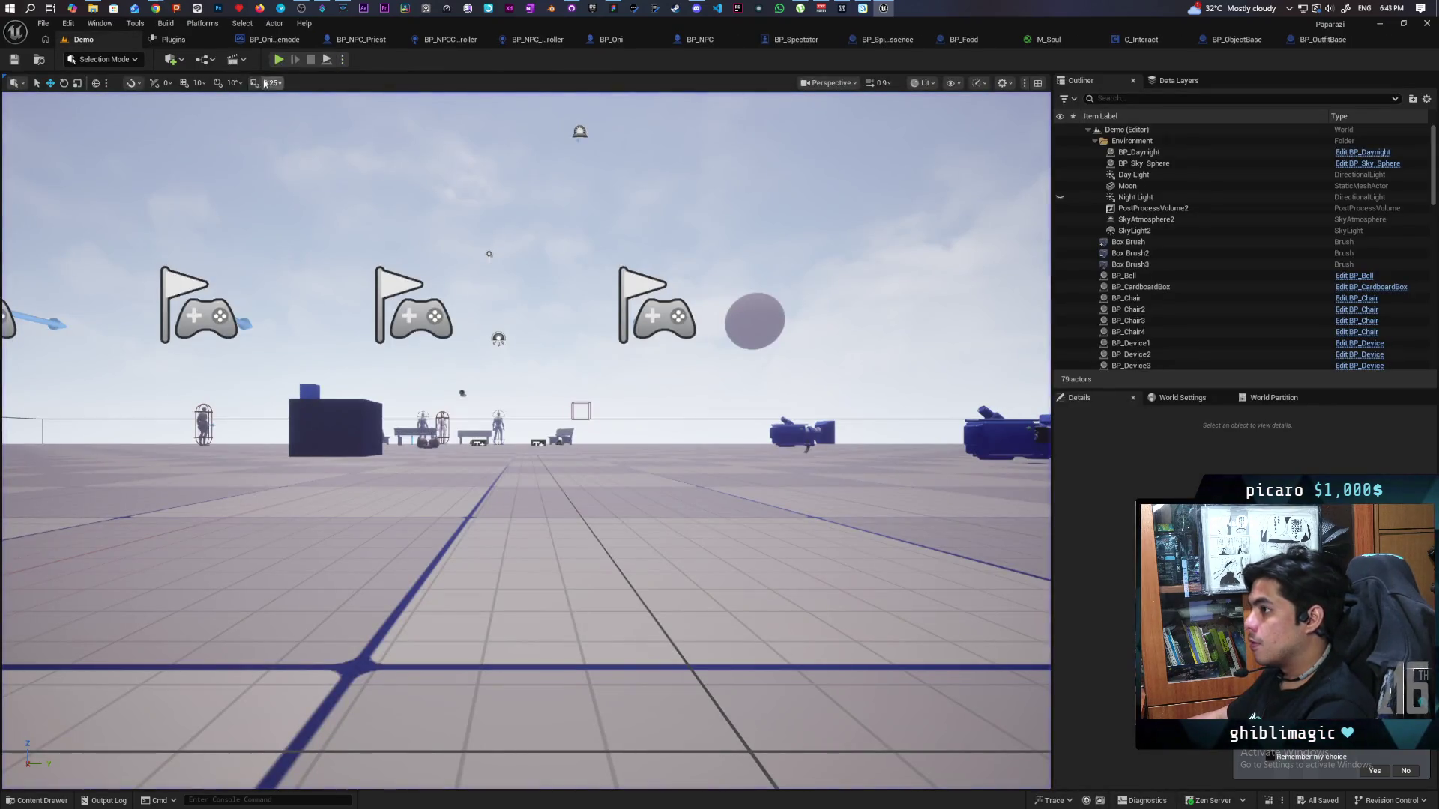
Start the 3-client multiplayer PIE session and walk the first client's cat onto the white box.
{"action": "key", "text": "alt+p"}
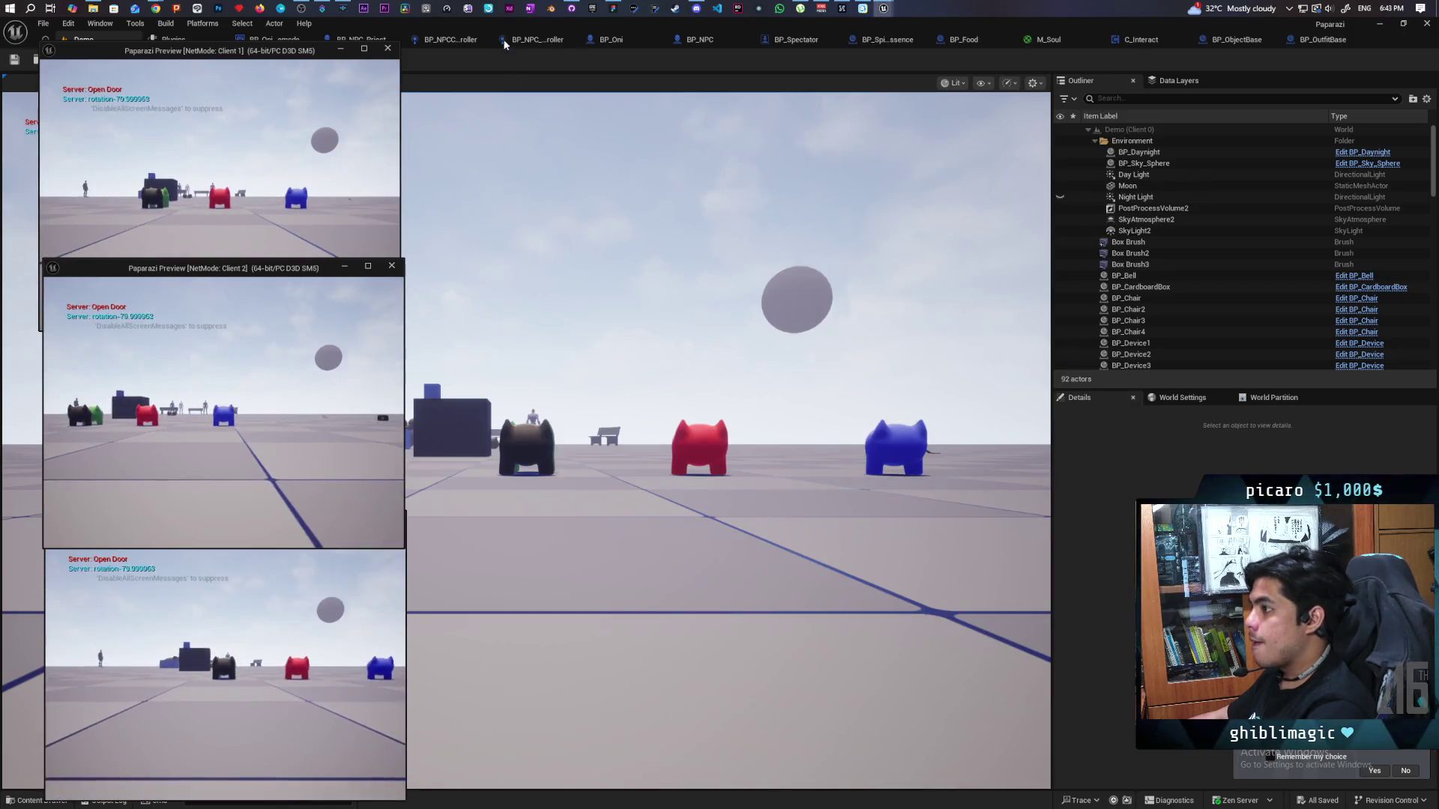
{"action": "mouse_move", "coordinate": [853, 23]}
{"action": "left_mouse_down"}
{"action": "mouse_move", "coordinate": [853, 62]}
{"action": "mouse_move", "coordinate": [934, 66]}
{"action": "left_mouse_up"}
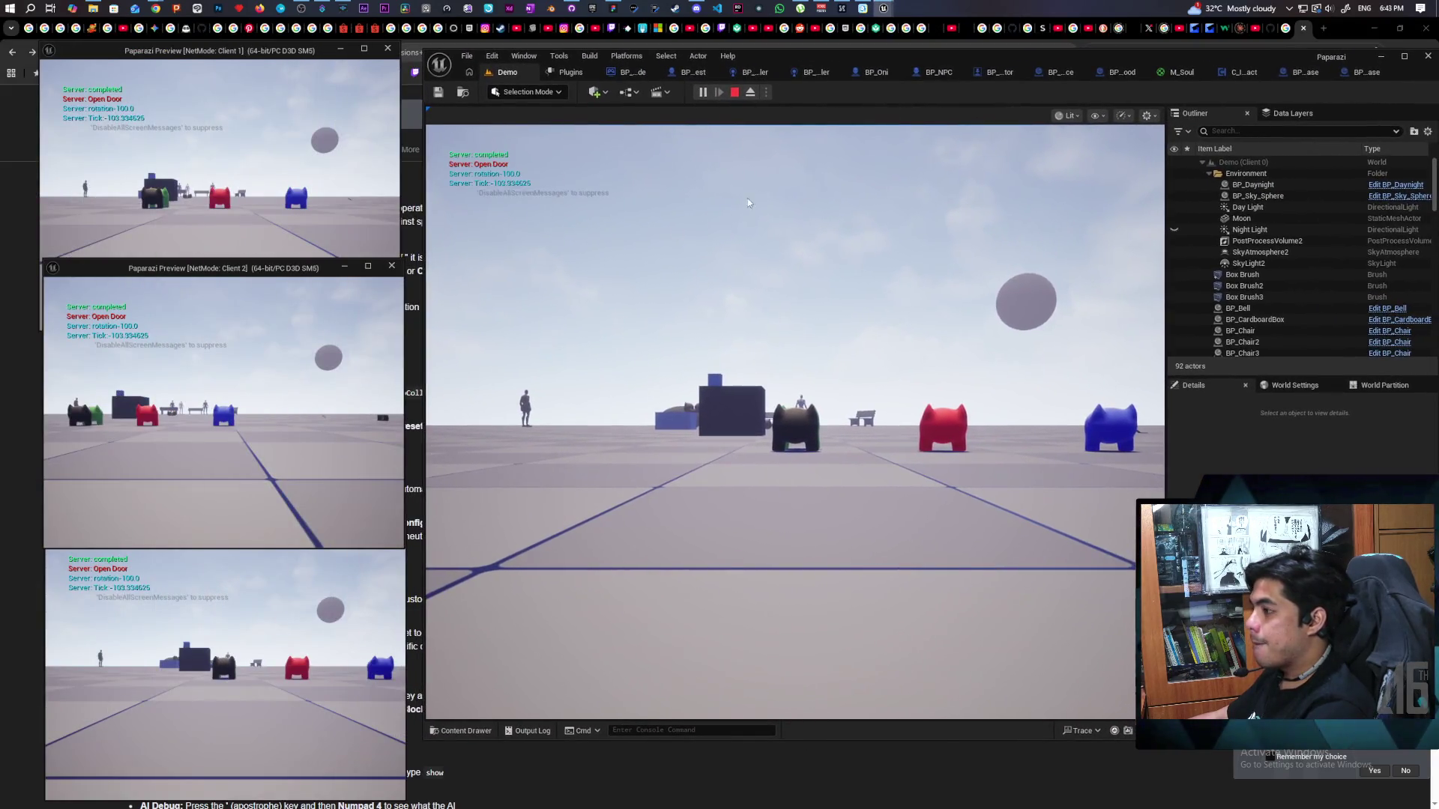
{"action": "left_click", "coordinate": [278, 201]}
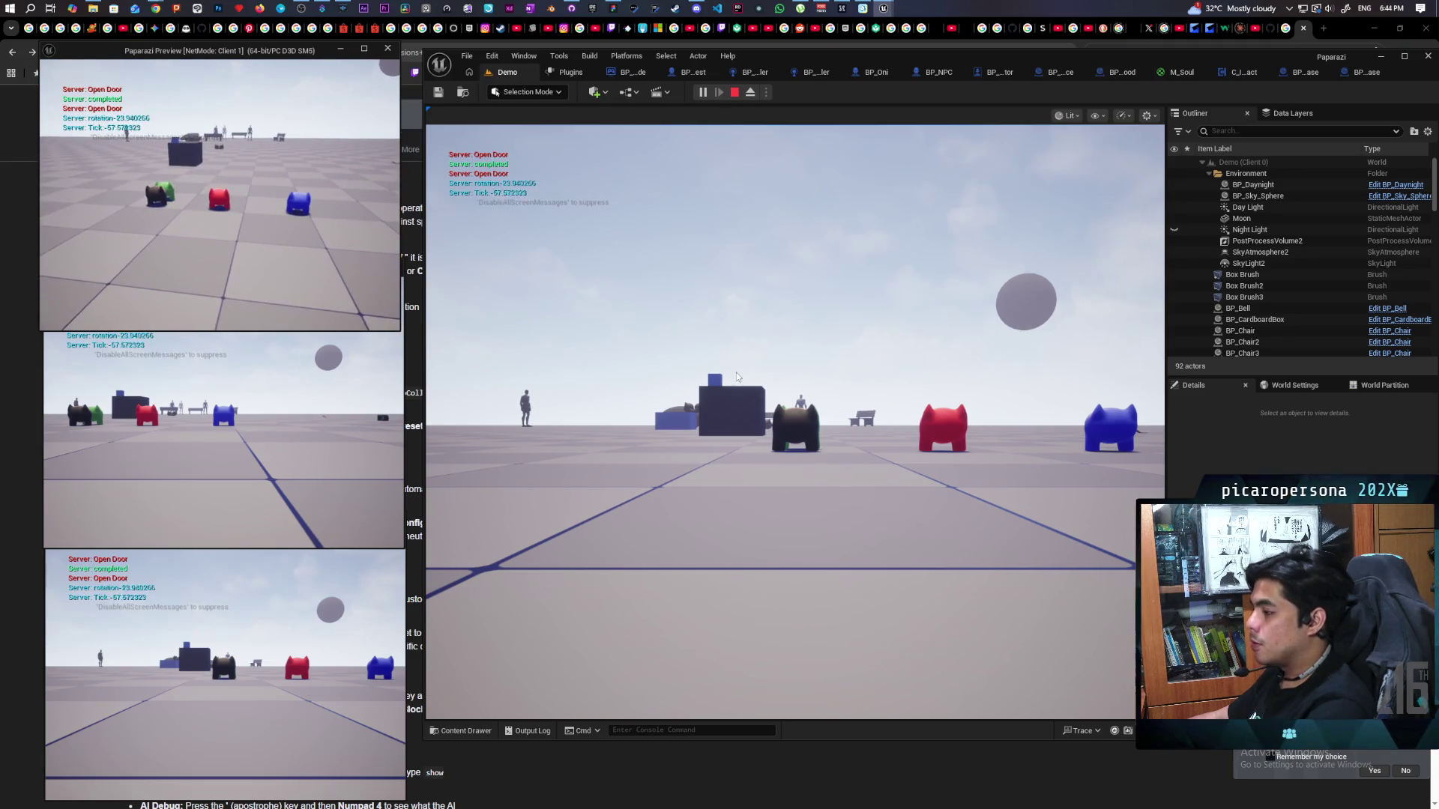
{"action": "left_click", "coordinate": [736, 376]}
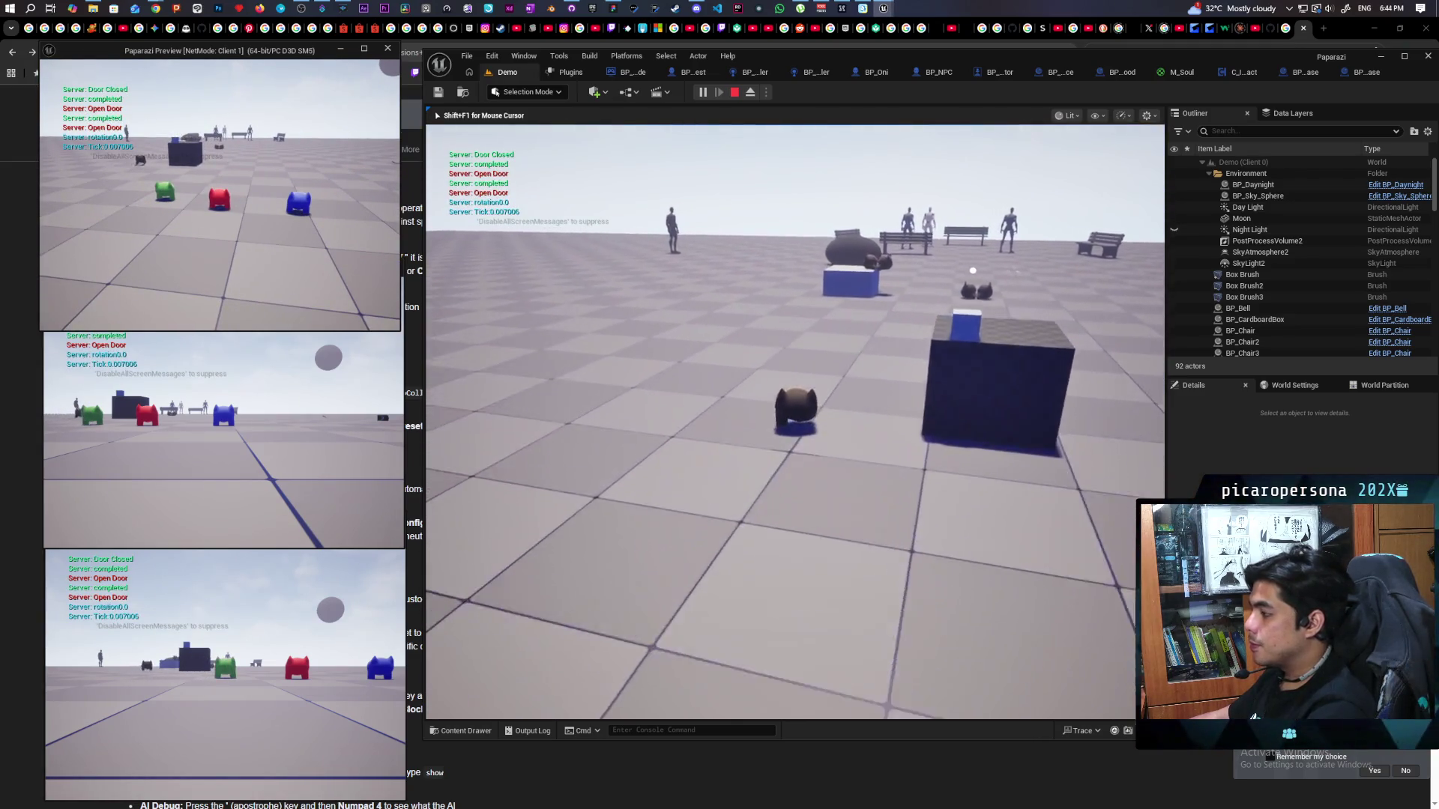
{"action": "key", "text": "a"}
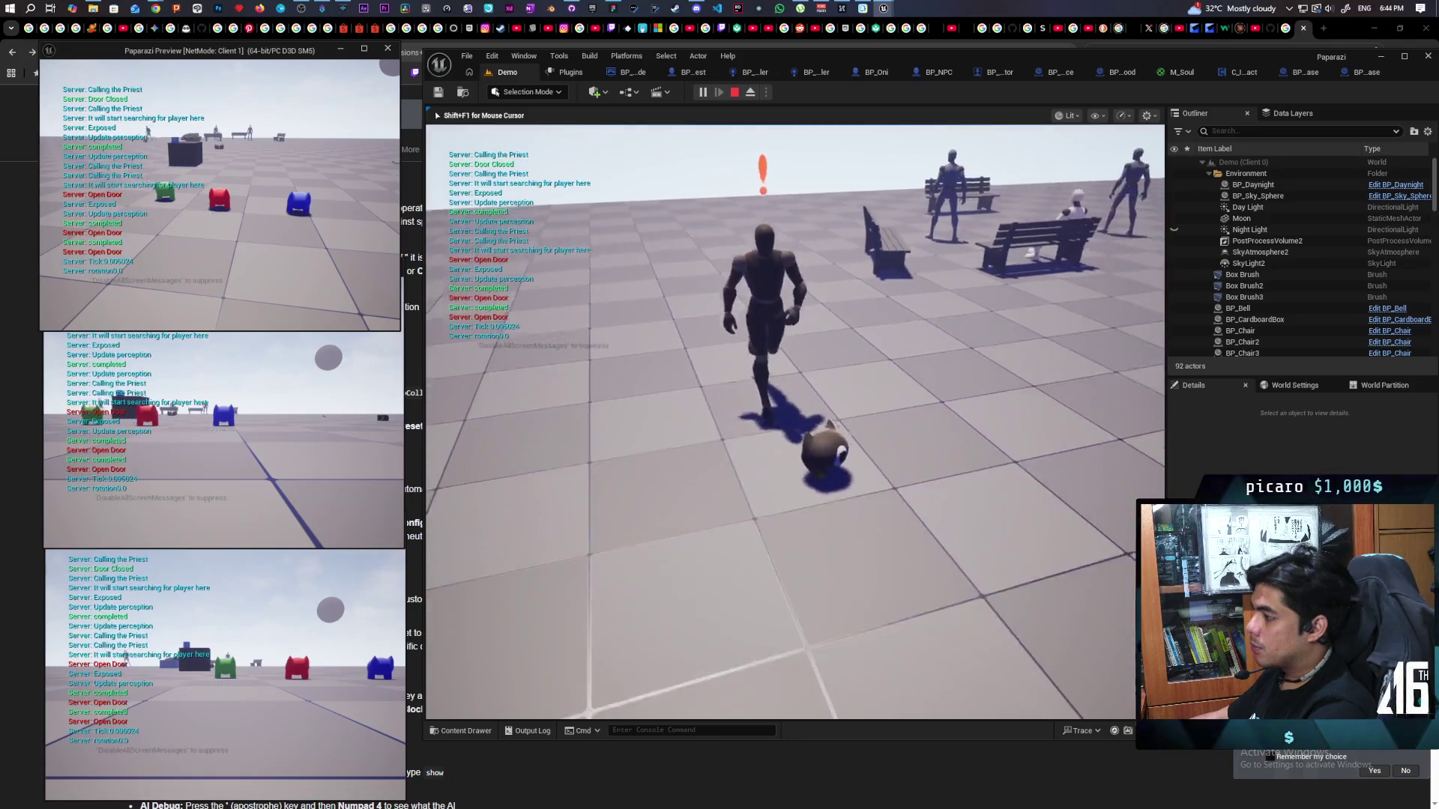
{"action": "key", "text": "w"}
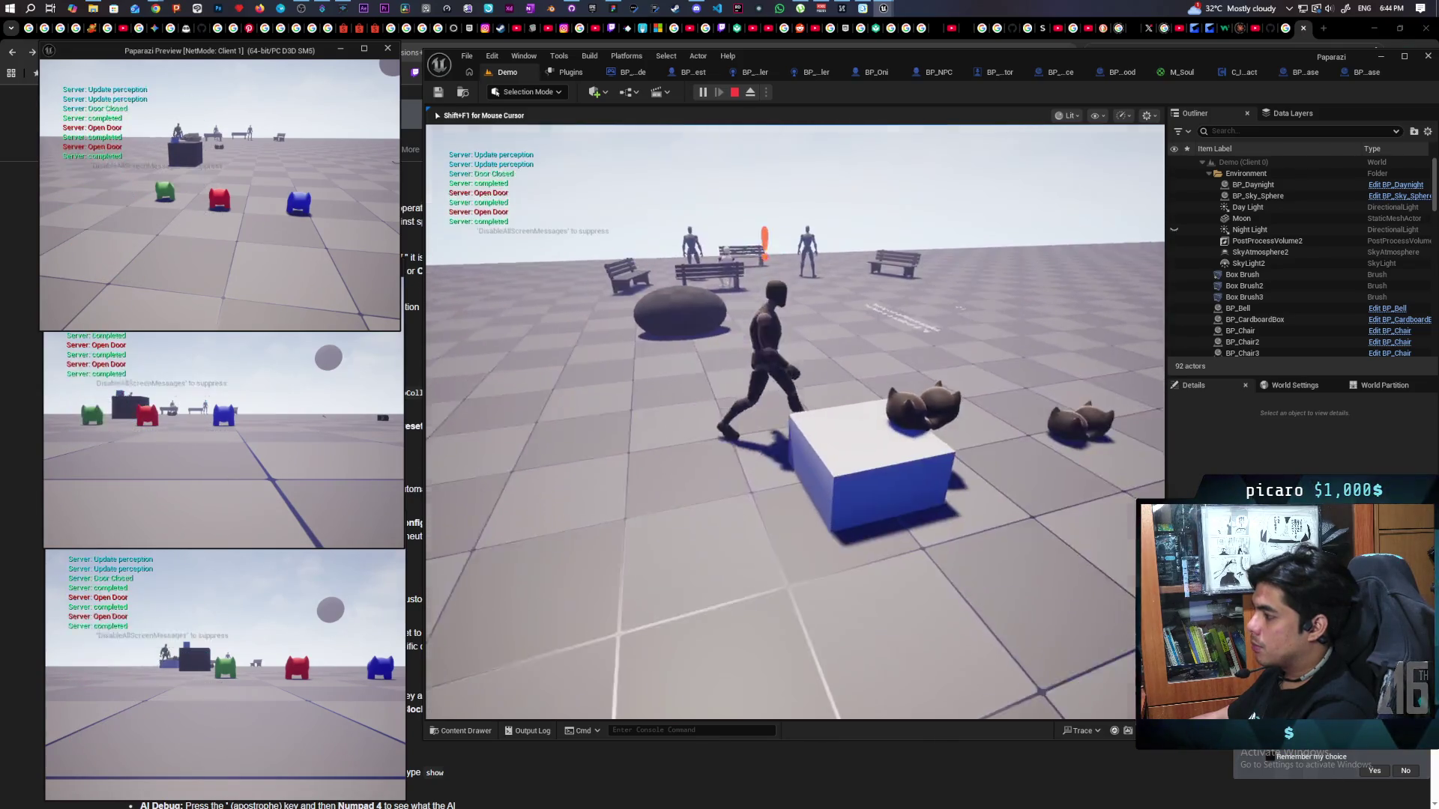
{"action": "key", "text": "alt+Tab"}
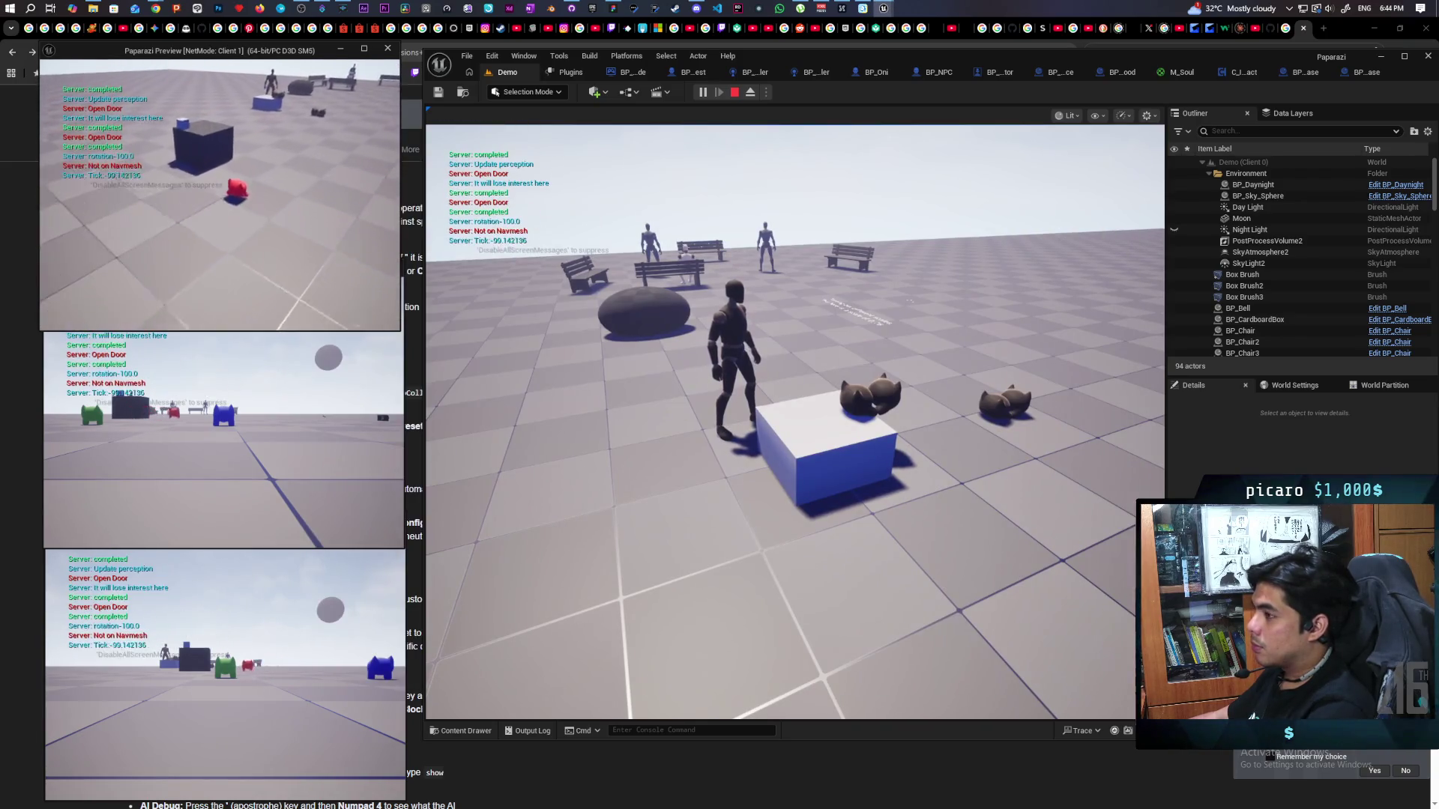
{"action": "key", "text": "w"}
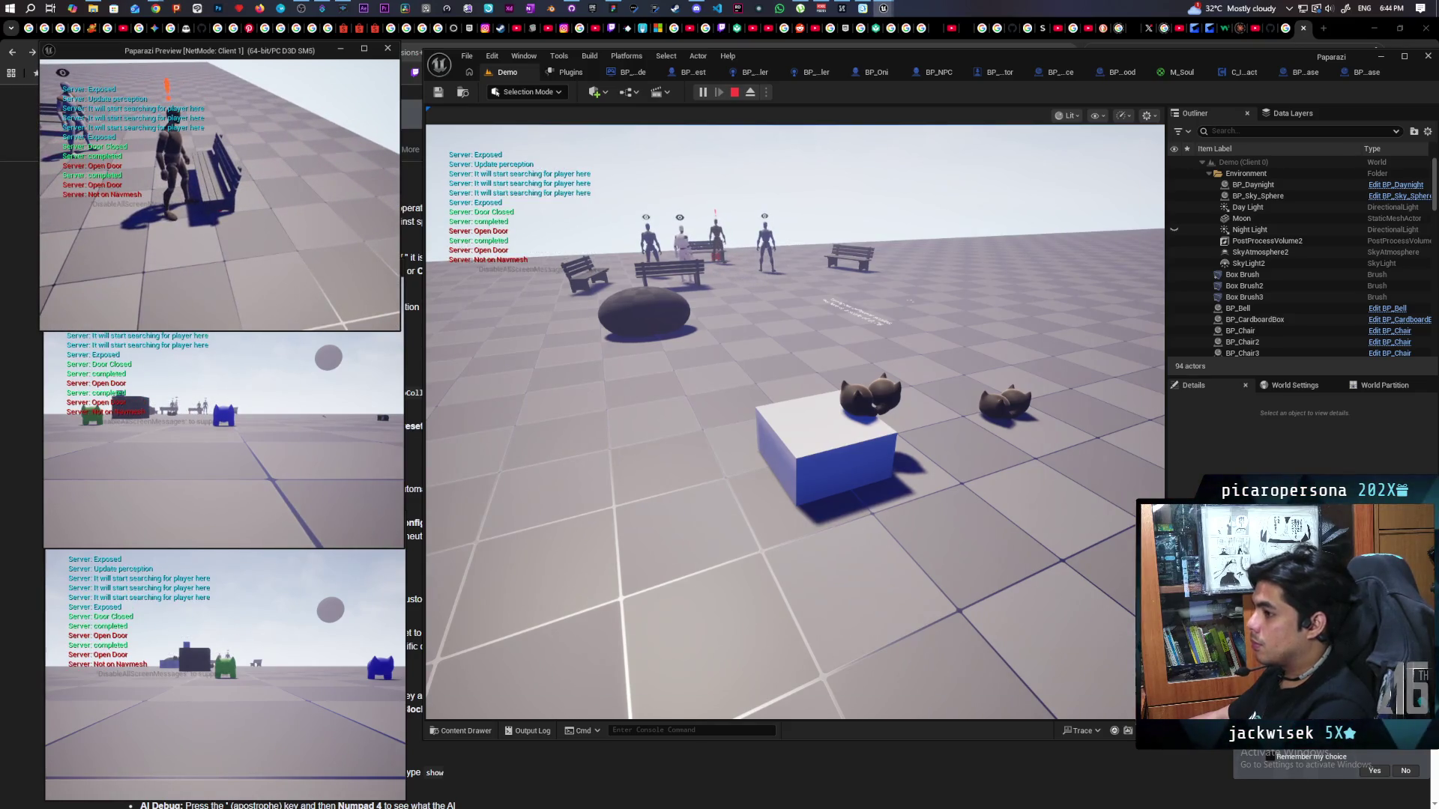
Move the second client's blue pawn to the box, jump to hit the breakpoint, and resume.
{"action": "left_click", "coordinate": [267, 474]}
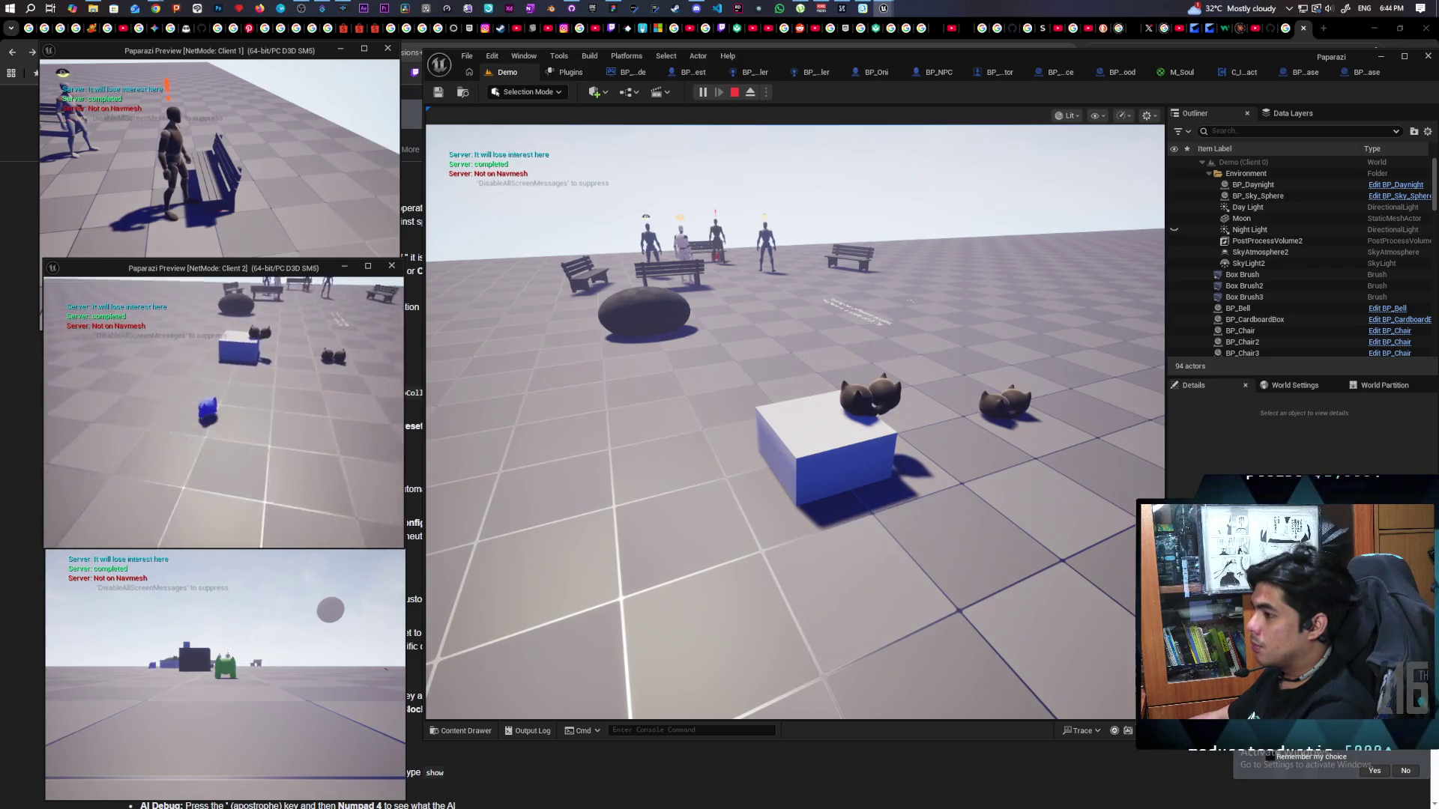
{"action": "key", "text": "w"}
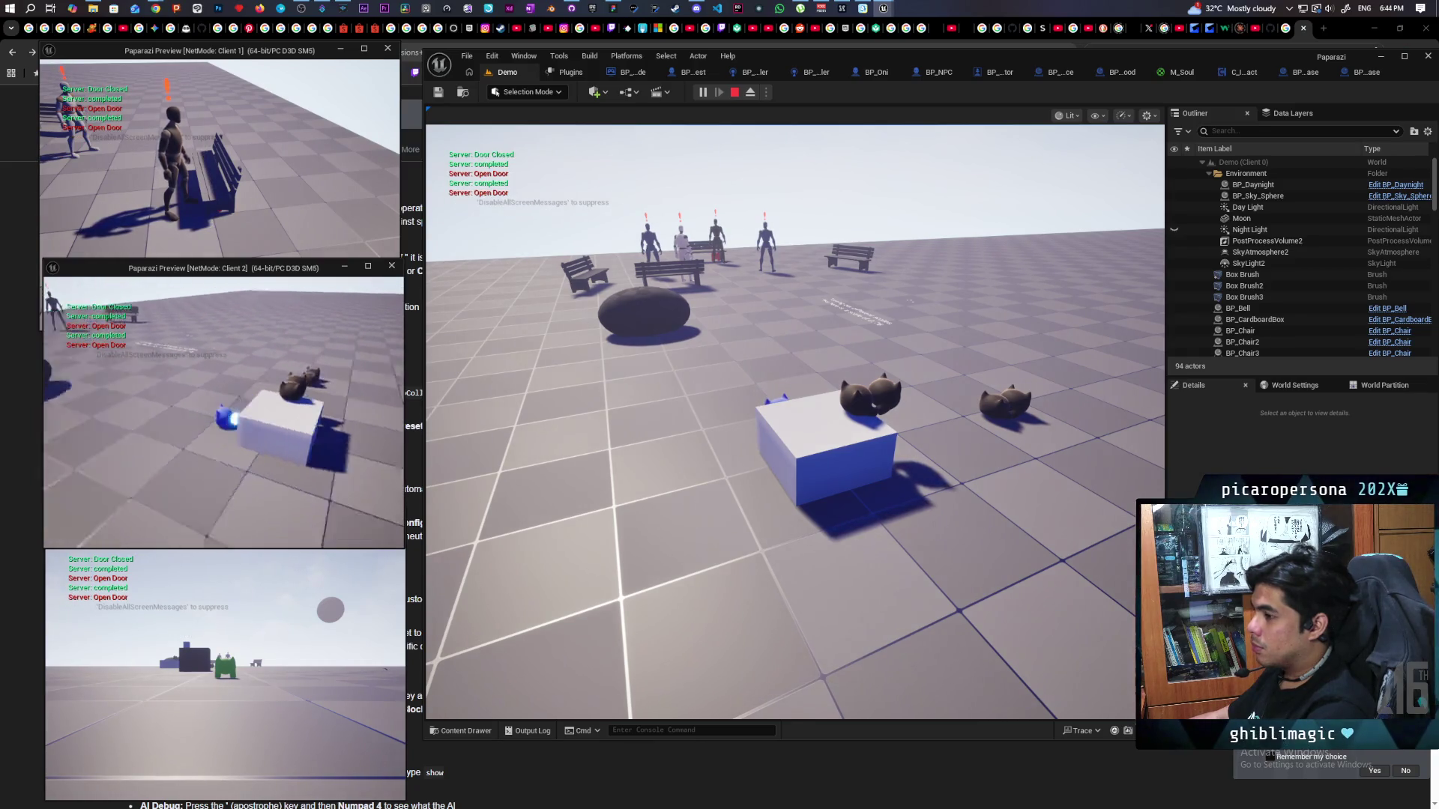
{"action": "key", "text": "space"}
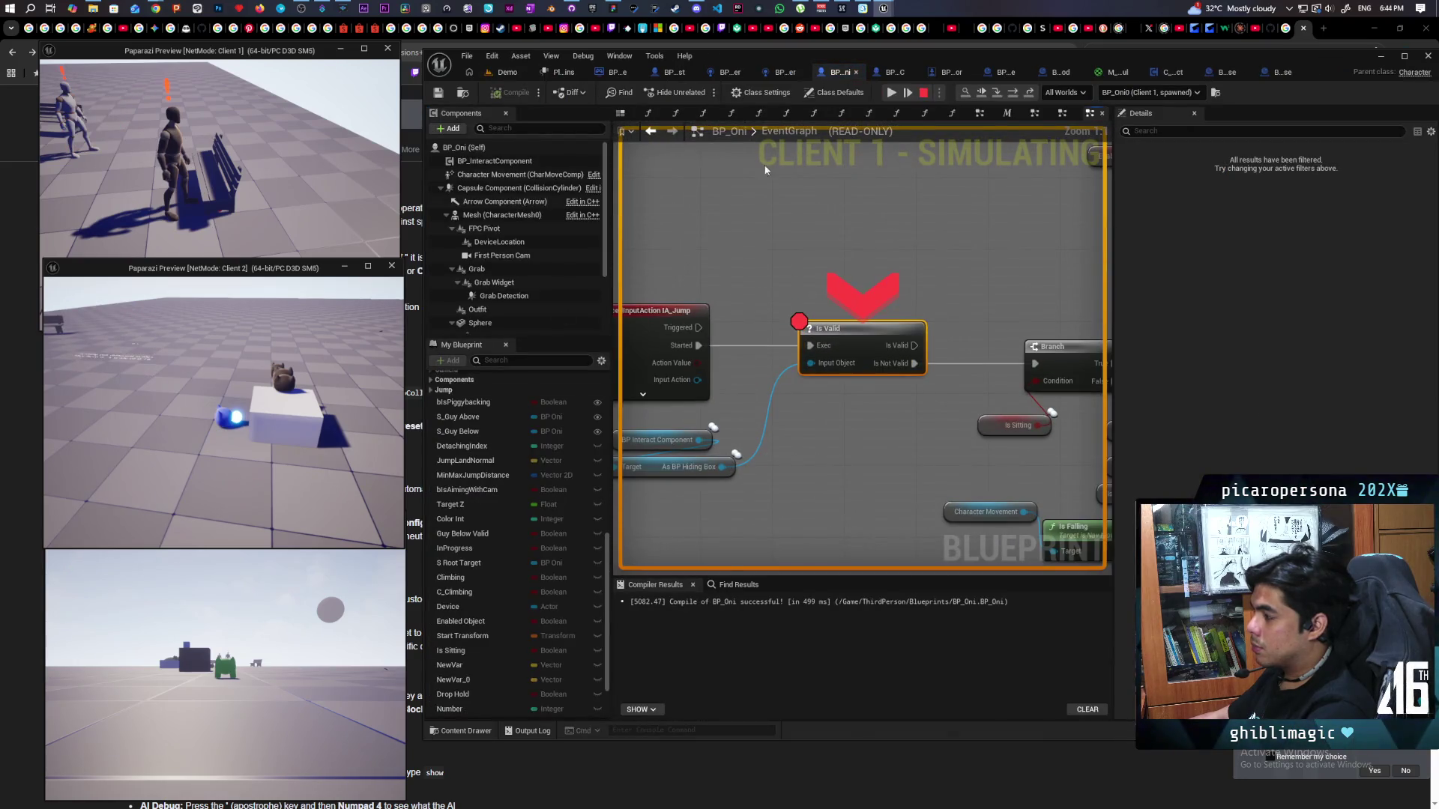
{"action": "left_click", "coordinate": [980, 92]}
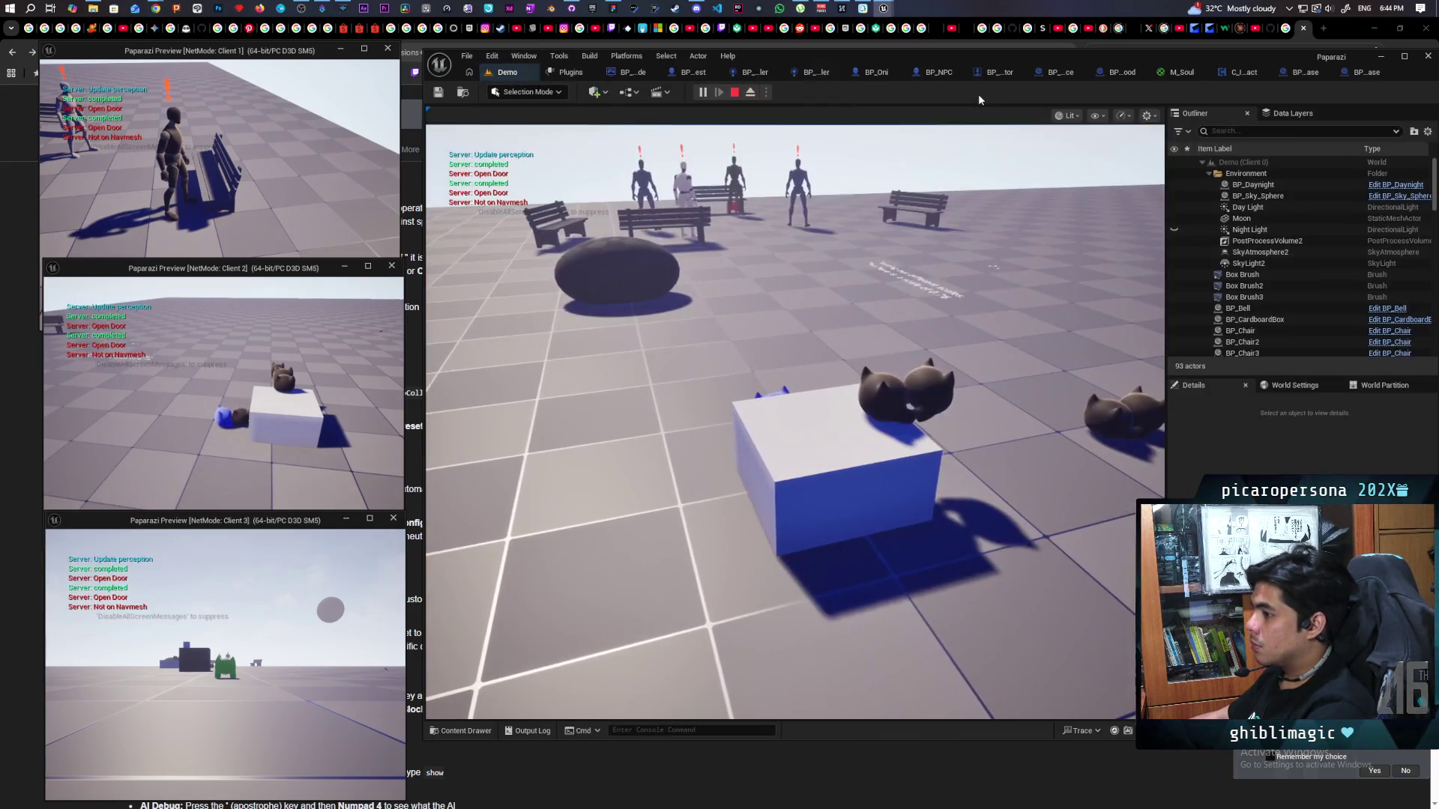
Move the blue creature away and back, stop the play session, and return to BP_Oni.
{"action": "left_click", "coordinate": [276, 428]}
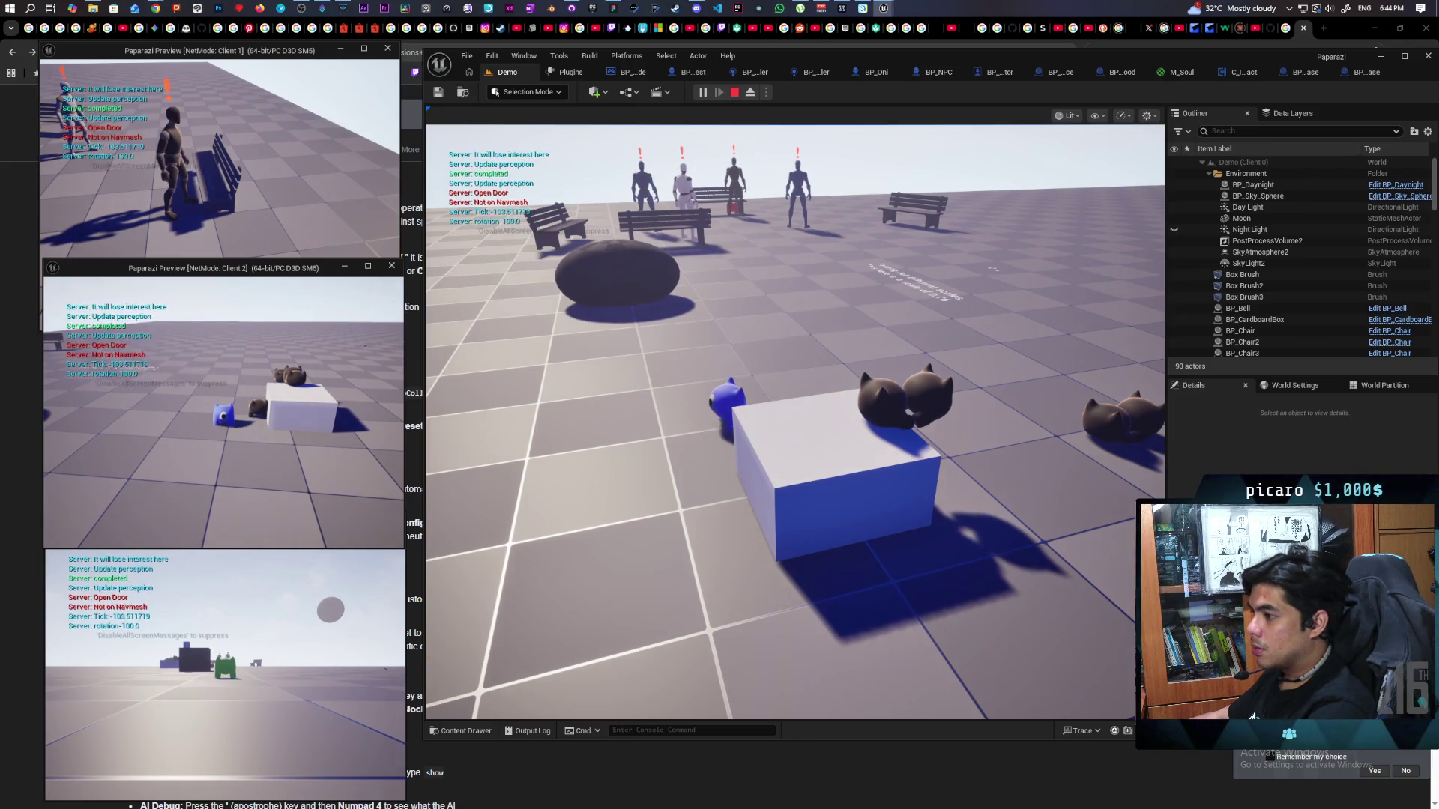
{"action": "key", "text": "a"}
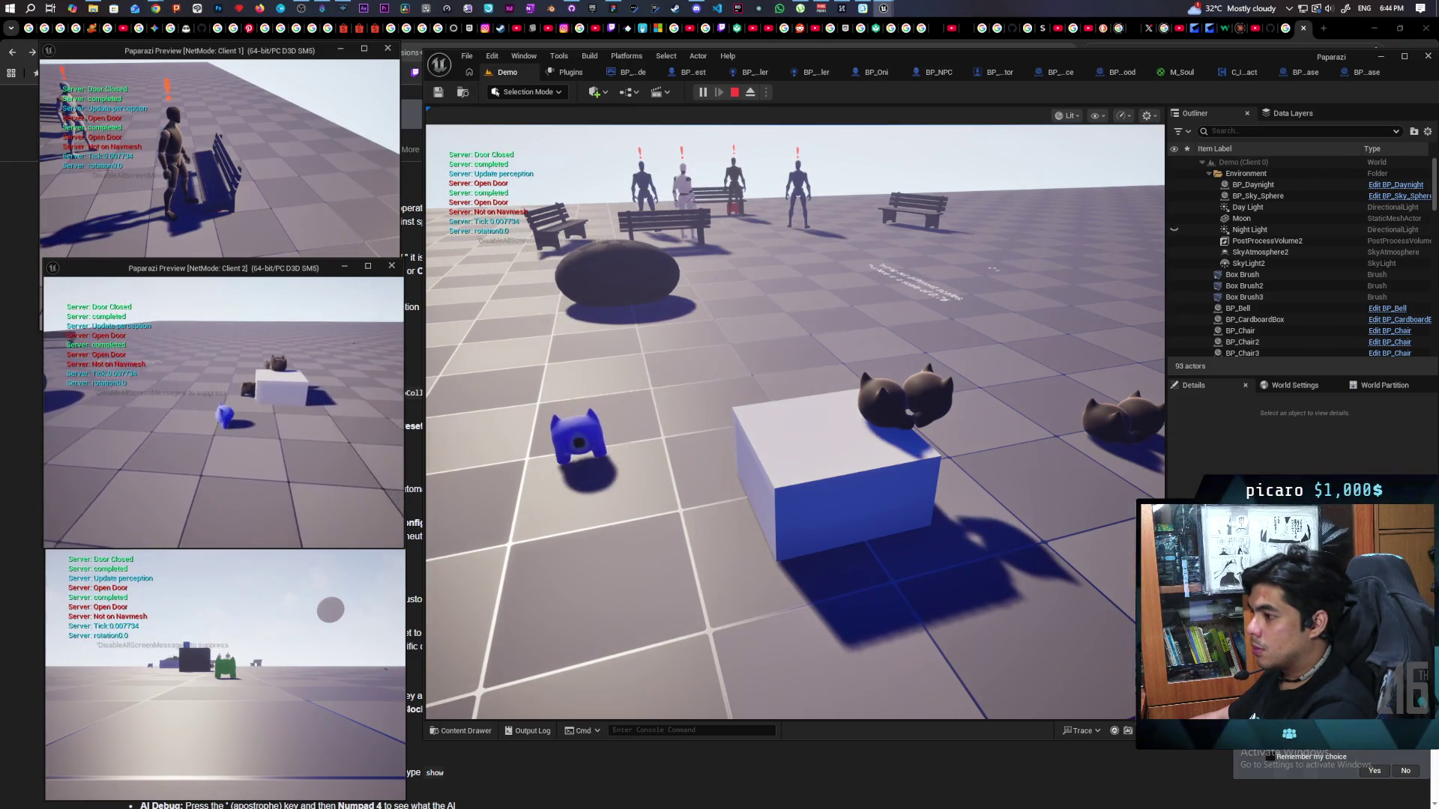
{"action": "key", "text": "w"}
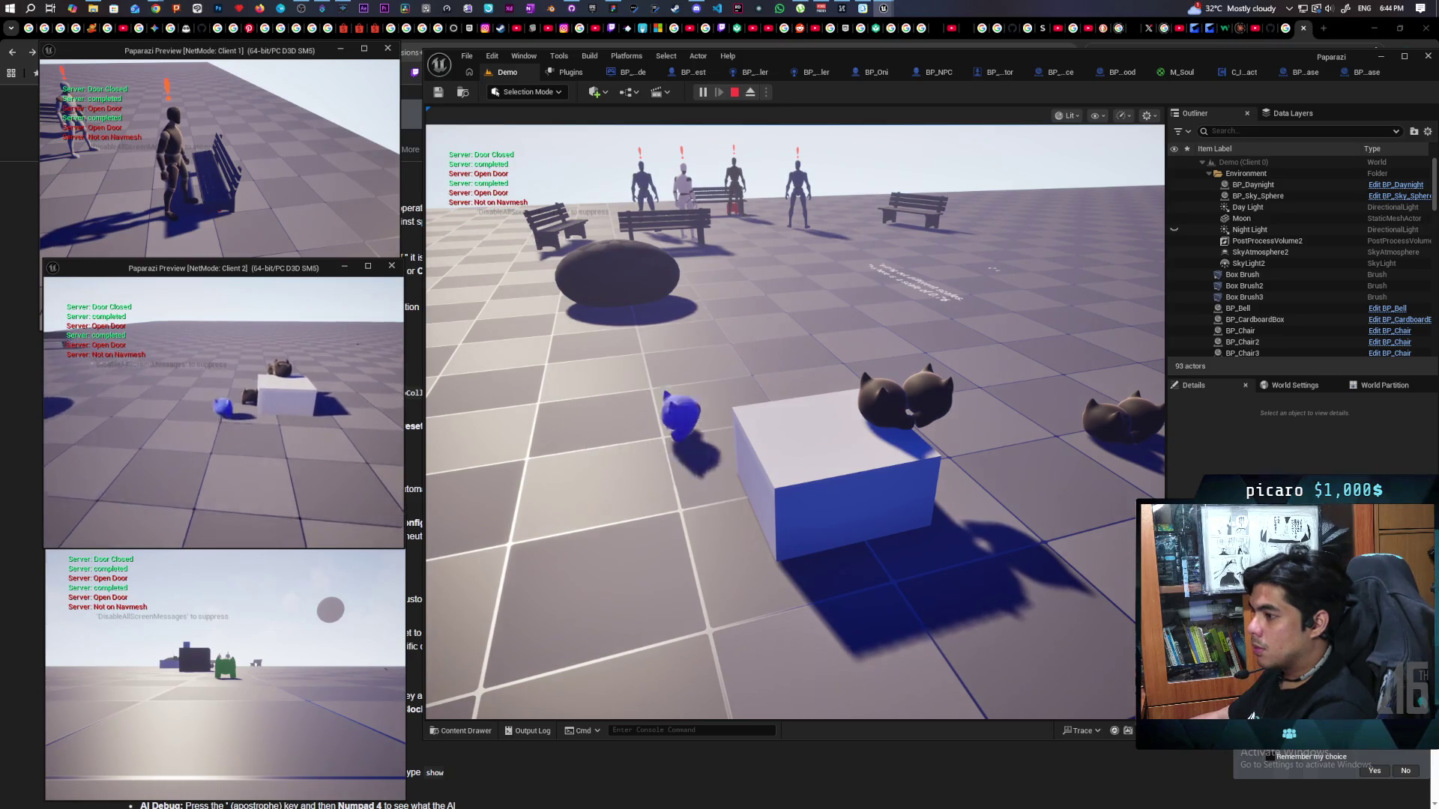
{"action": "left_click", "coordinate": [794, 420]}
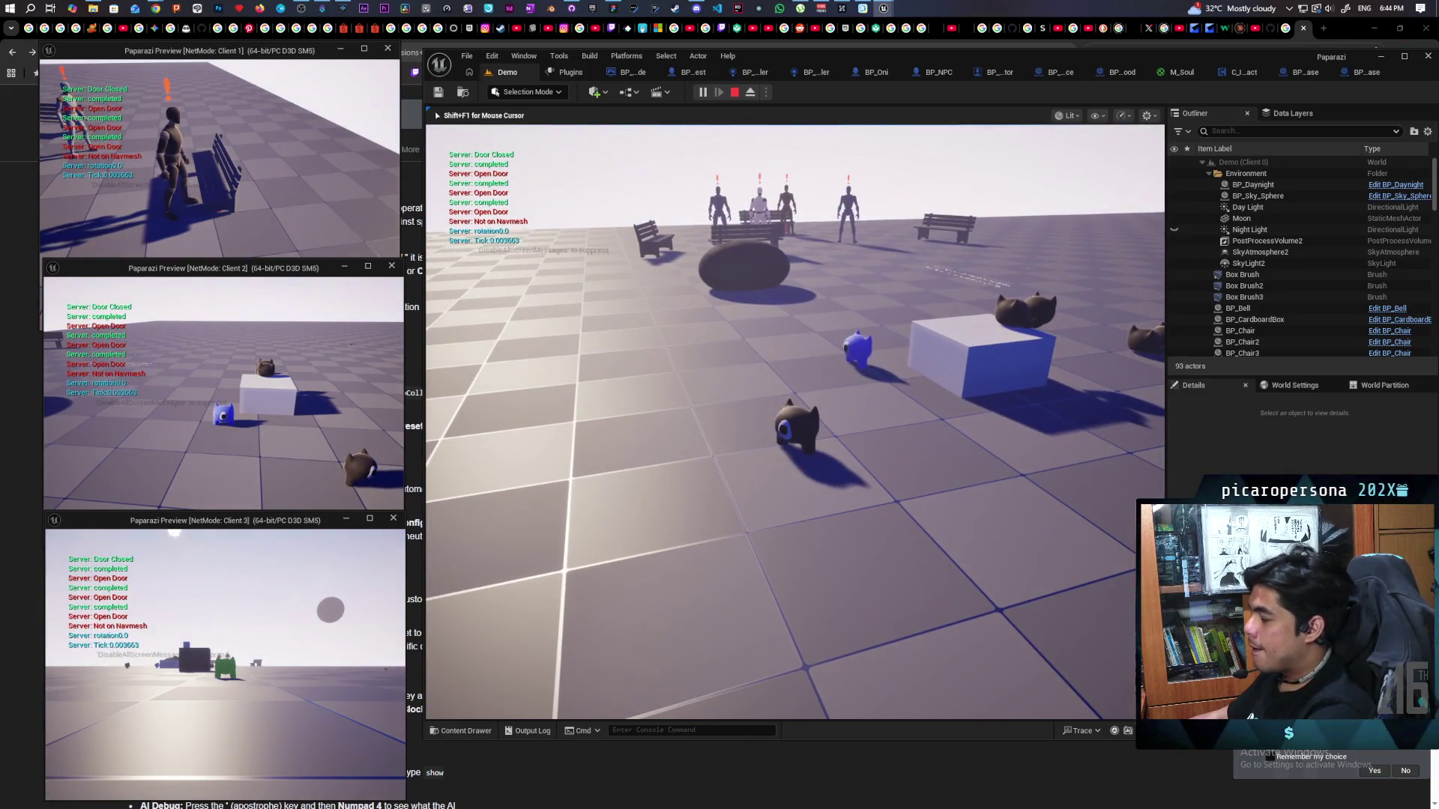
{"action": "key", "text": "Escape"}
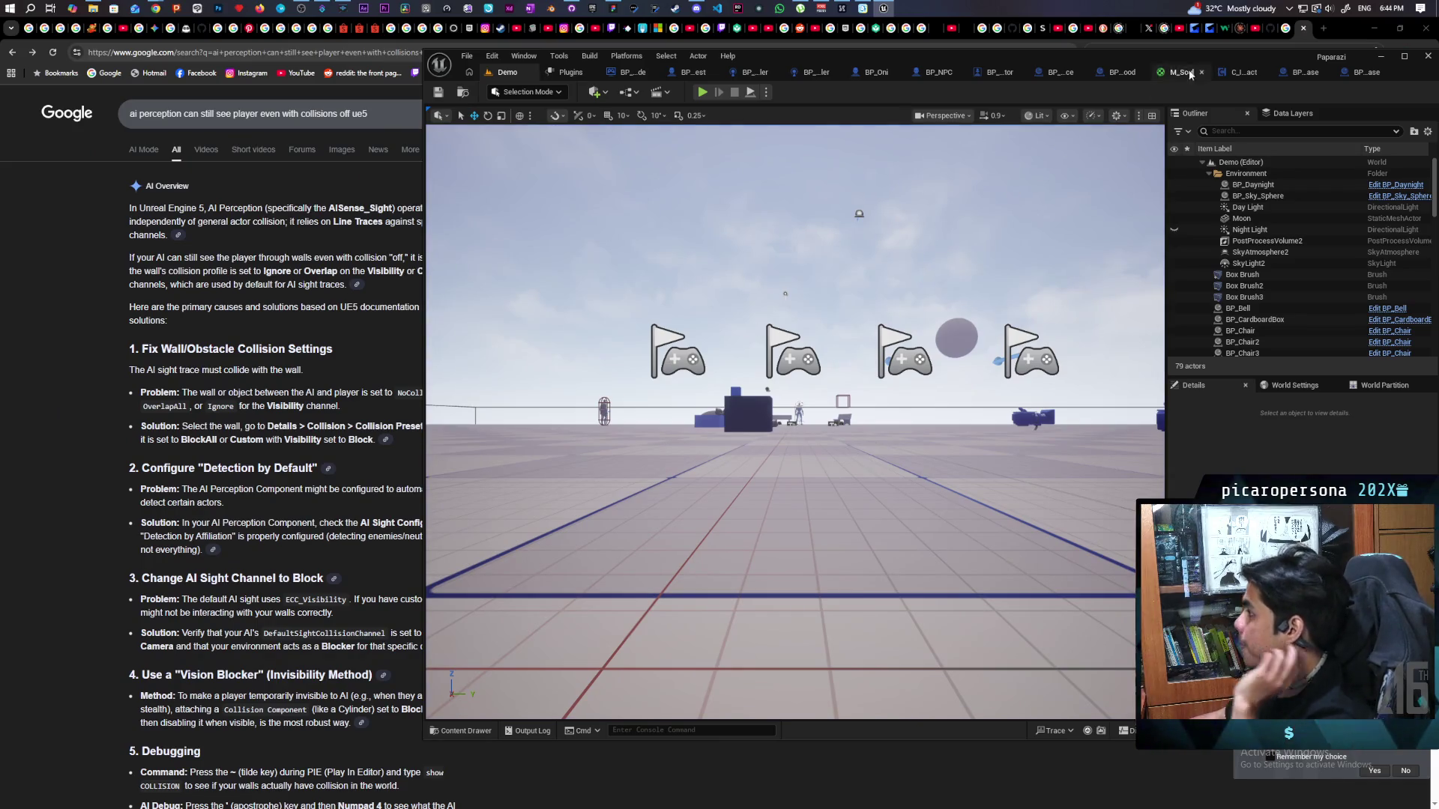
{"action": "left_click", "coordinate": [870, 73]}
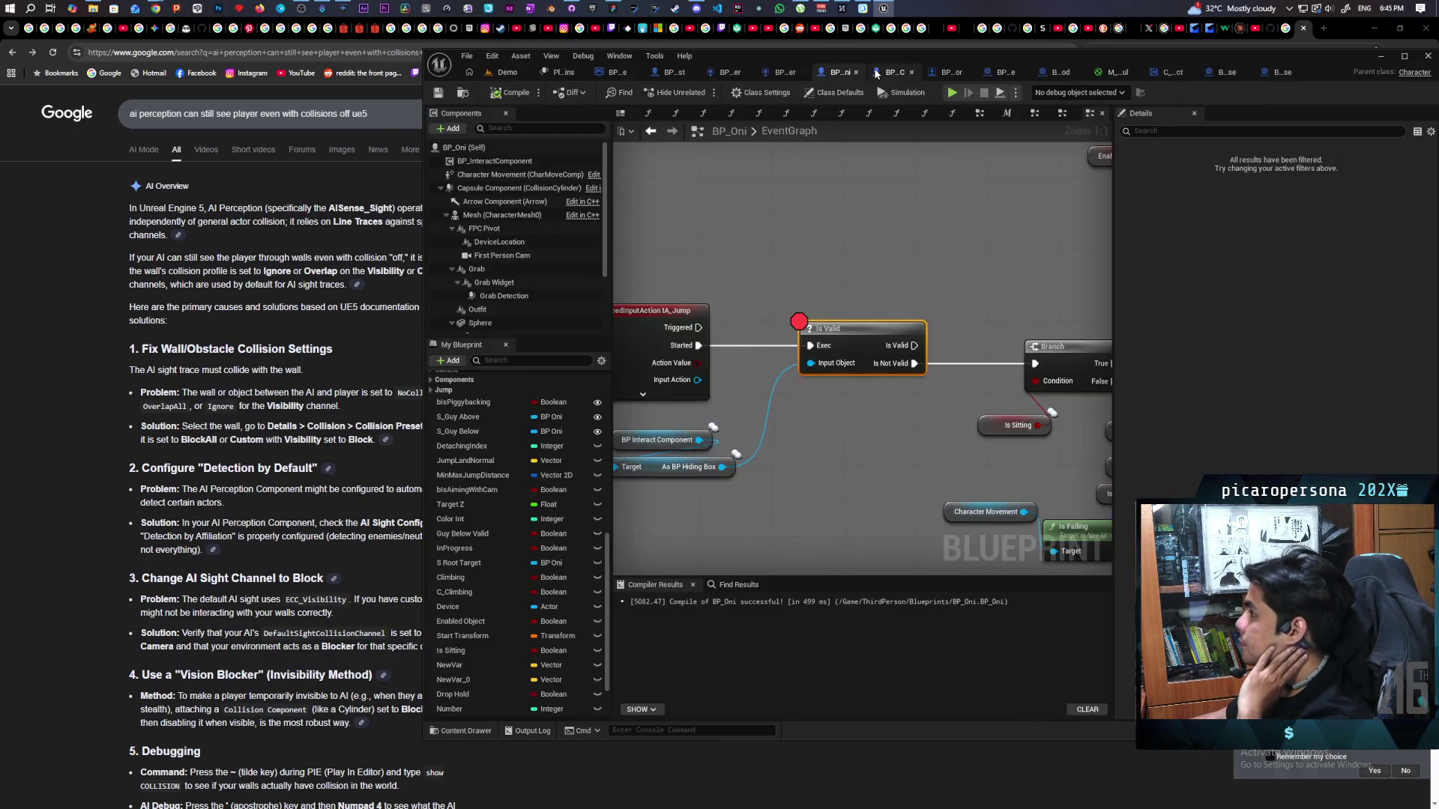
Navigate BP_Oni's EventGraph from StartUsingDevice over to the Spirit Essence cast and S Resummon Friend nodes.
{"action": "scroll", "coordinate": [881, 401], "scroll_direction": "down", "scroll_amount": 5}
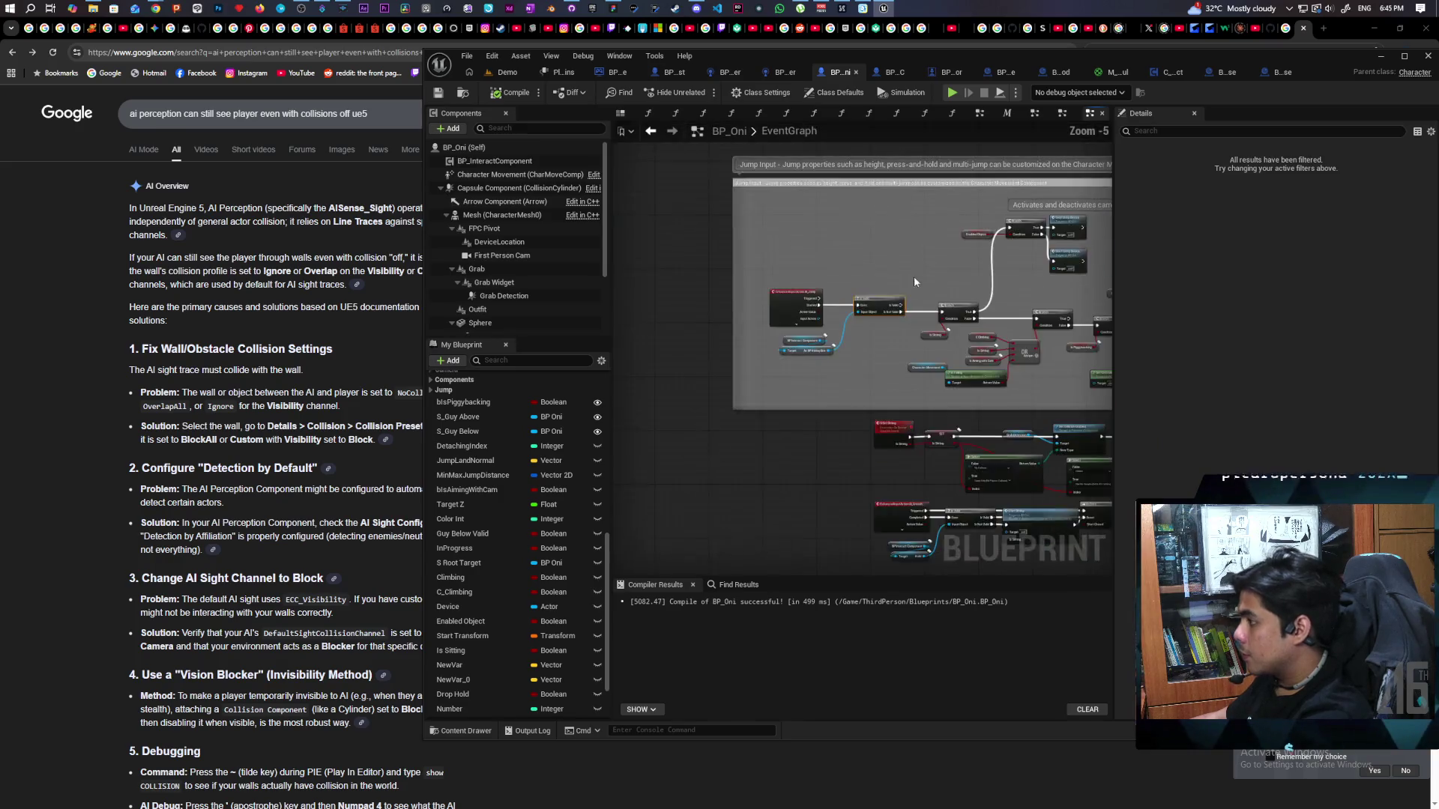
{"action": "scroll", "coordinate": [875, 395], "scroll_direction": "up", "scroll_amount": 1}
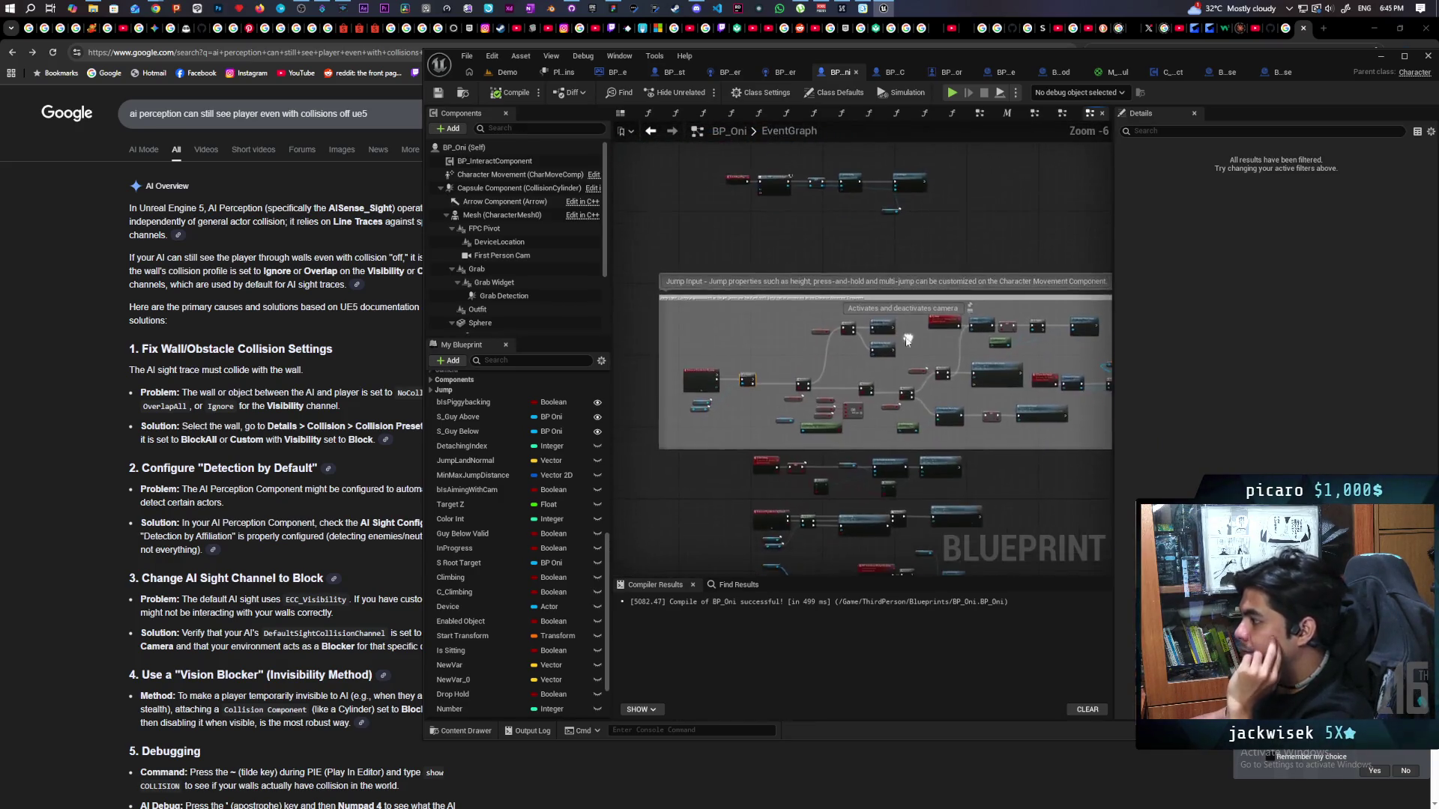
{"action": "scroll", "coordinate": [850, 357], "scroll_direction": "down", "scroll_amount": 1}
{"action": "scroll", "coordinate": [850, 355], "scroll_direction": "up", "scroll_amount": 4}
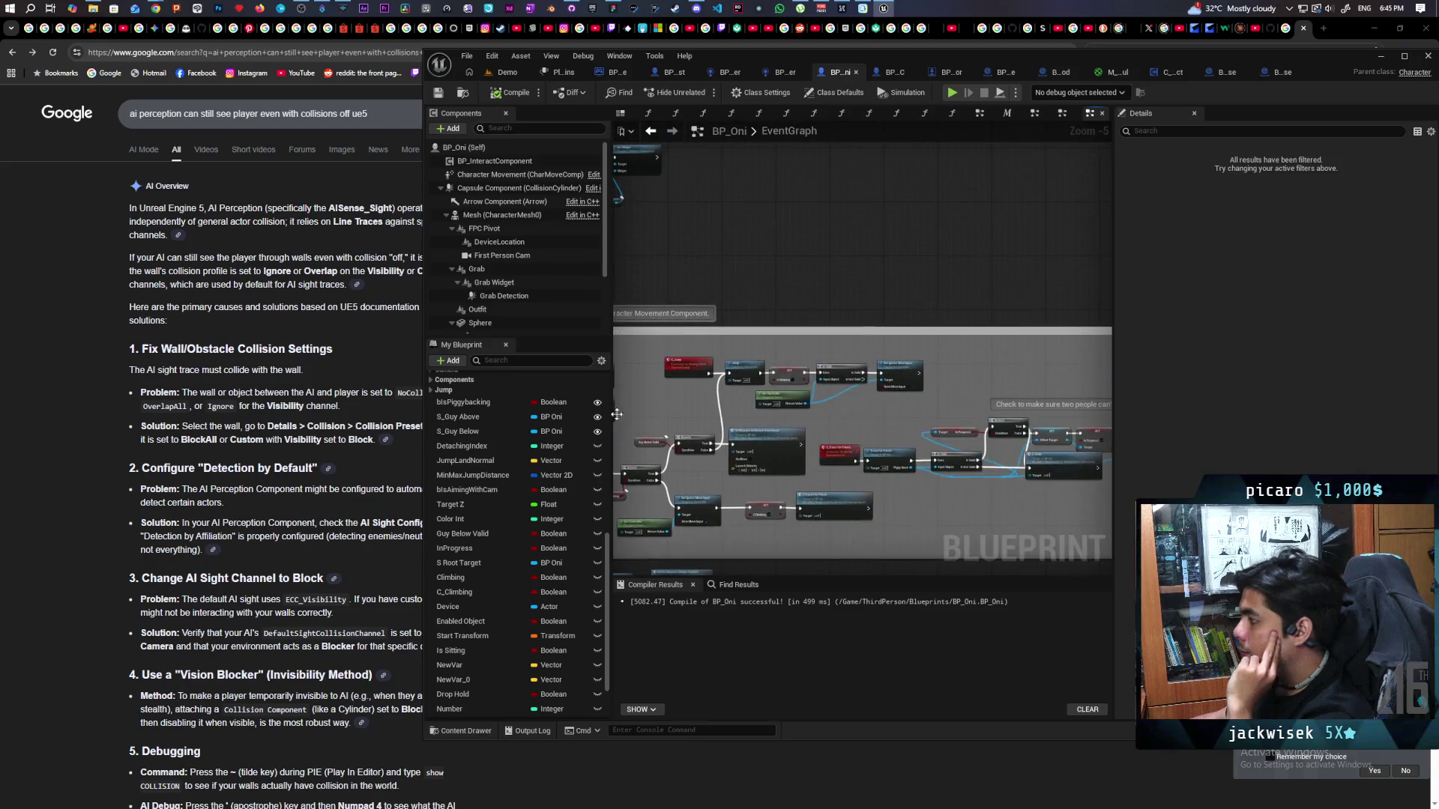
{"action": "double_click", "coordinate": [851, 370]}
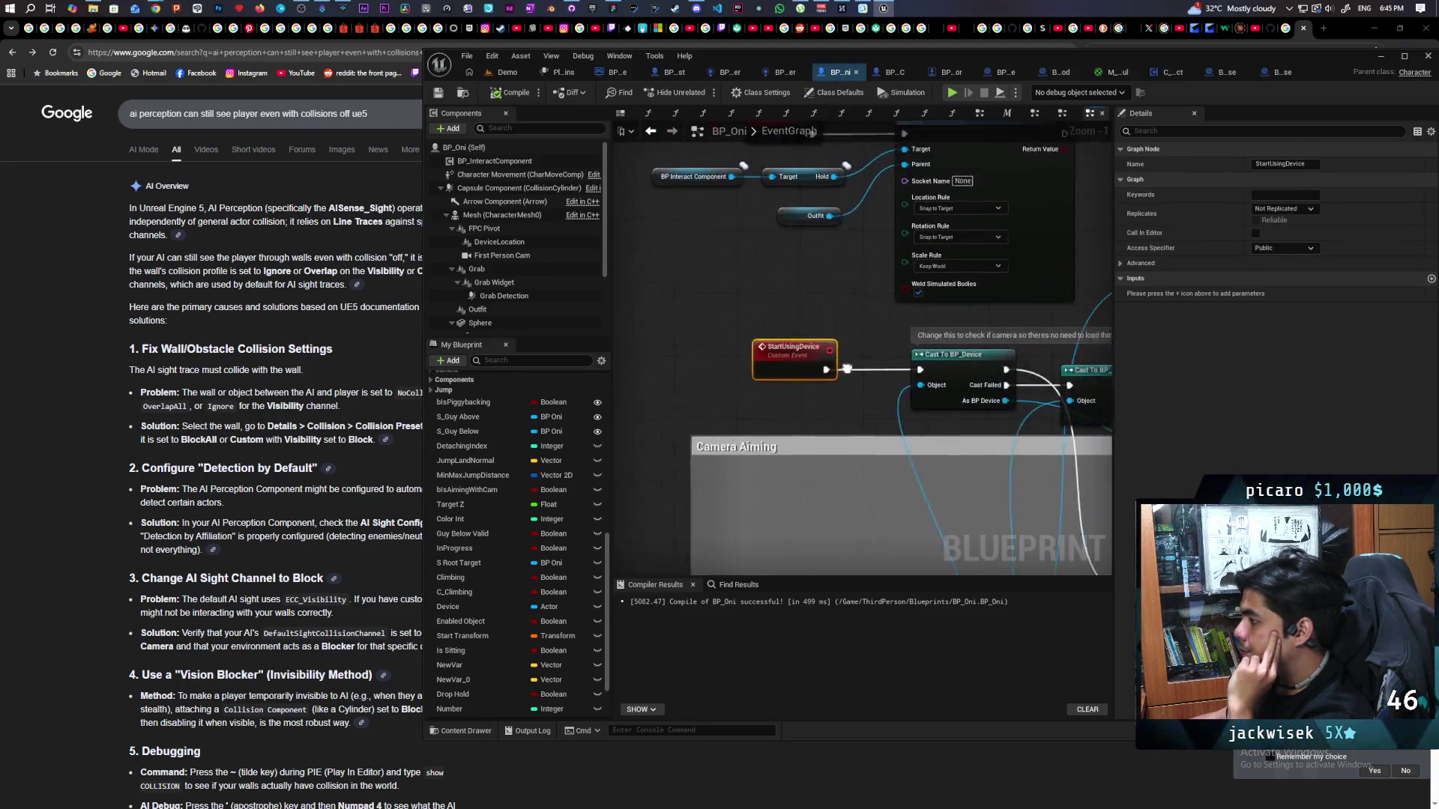
{"action": "mouse_move", "coordinate": [714, 396]}
{"action": "left_mouse_down"}
{"action": "mouse_move", "coordinate": [934, 378]}
{"action": "mouse_move", "coordinate": [793, 276]}
{"action": "mouse_move", "coordinate": [937, 319]}
{"action": "mouse_move", "coordinate": [902, 313]}
{"action": "left_mouse_up"}
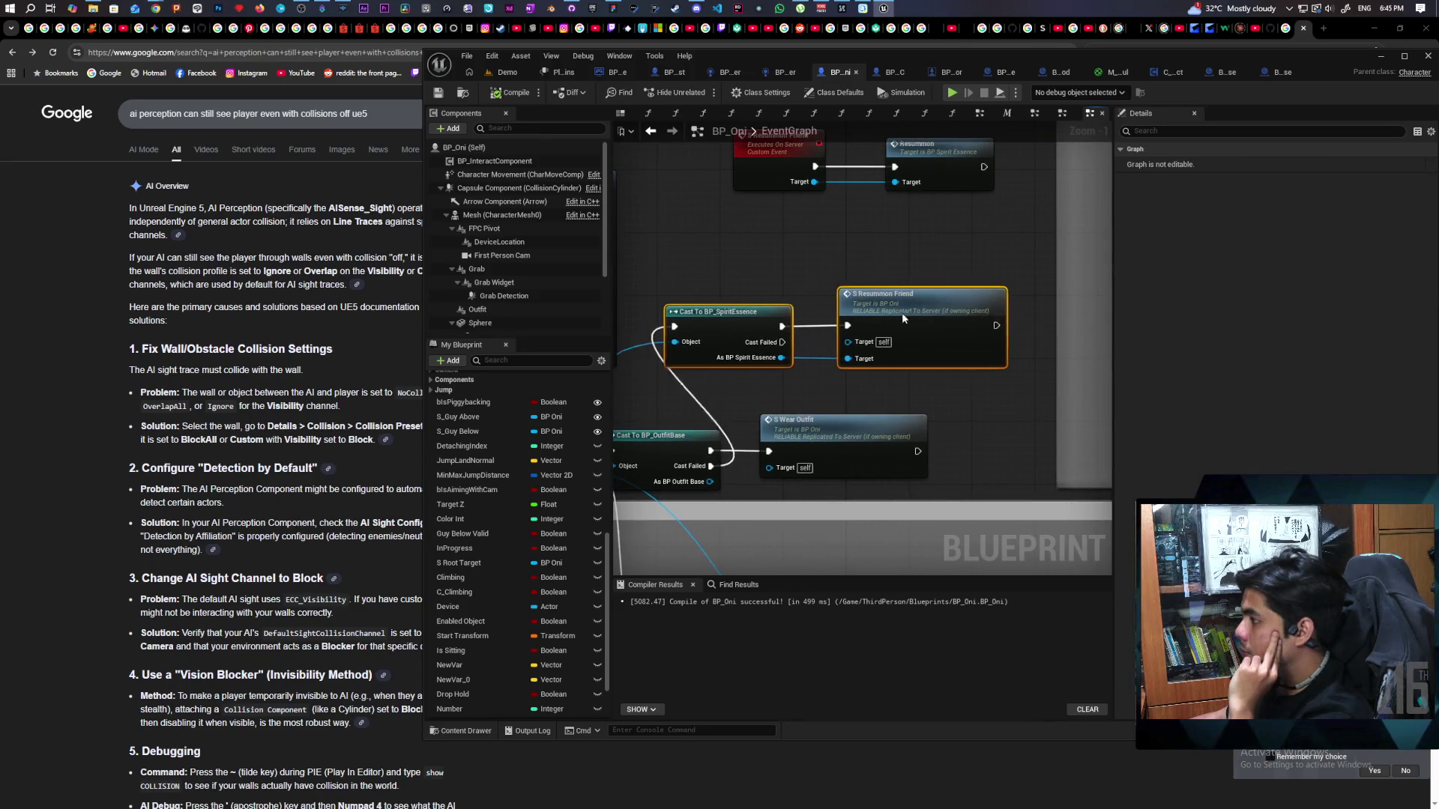
Shift the cast and S Resummon Friend nodes right to make room after them.
{"action": "left_click", "coordinate": [863, 312]}
{"action": "left_click_drag", "start_coordinate": [758, 261], "coordinate": [974, 330]}
{"action": "left_click_drag", "start_coordinate": [876, 326], "coordinate": [919, 332]}
{"action": "scroll", "coordinate": [869, 289], "scroll_direction": "down", "scroll_amount": 2}
{"action": "left_click_drag", "start_coordinate": [870, 289], "coordinate": [773, 293]}
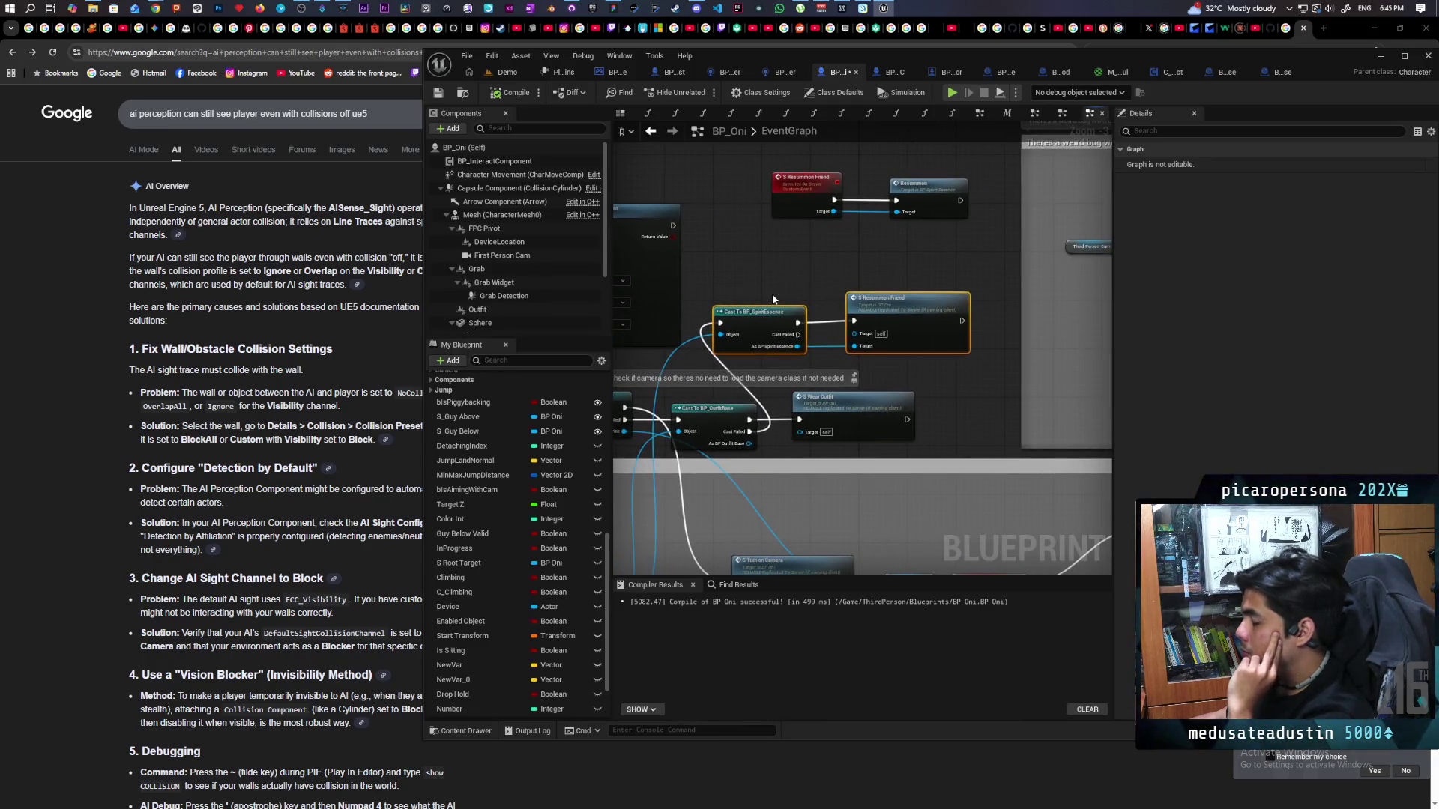
Add a SET Is Sitting node after S Resummon Friend, compile, and shift the three nodes left.
{"action": "right_click", "coordinate": [888, 276]}
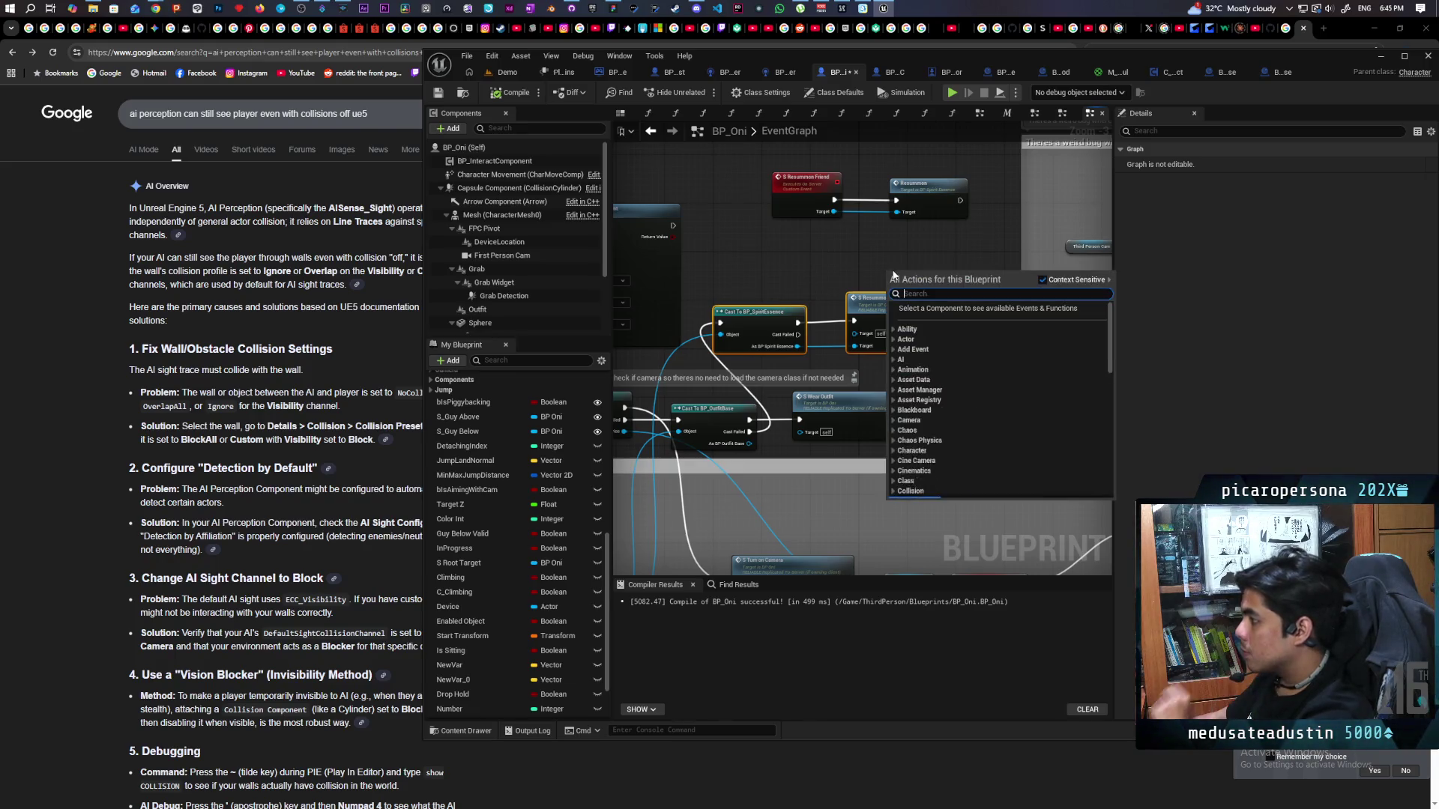
{"action": "type", "text": "set sit"}
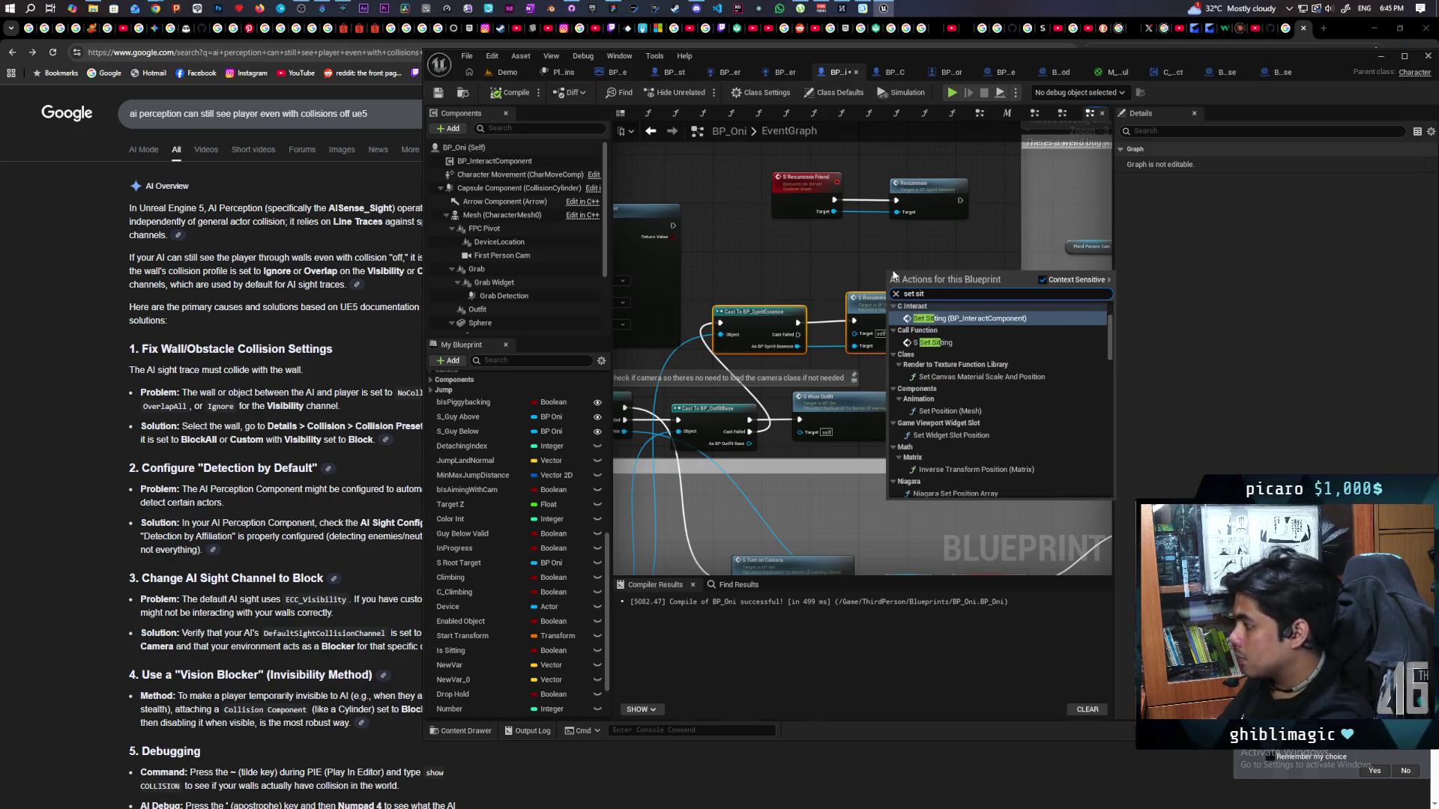
{"action": "type", "text": "tin"}
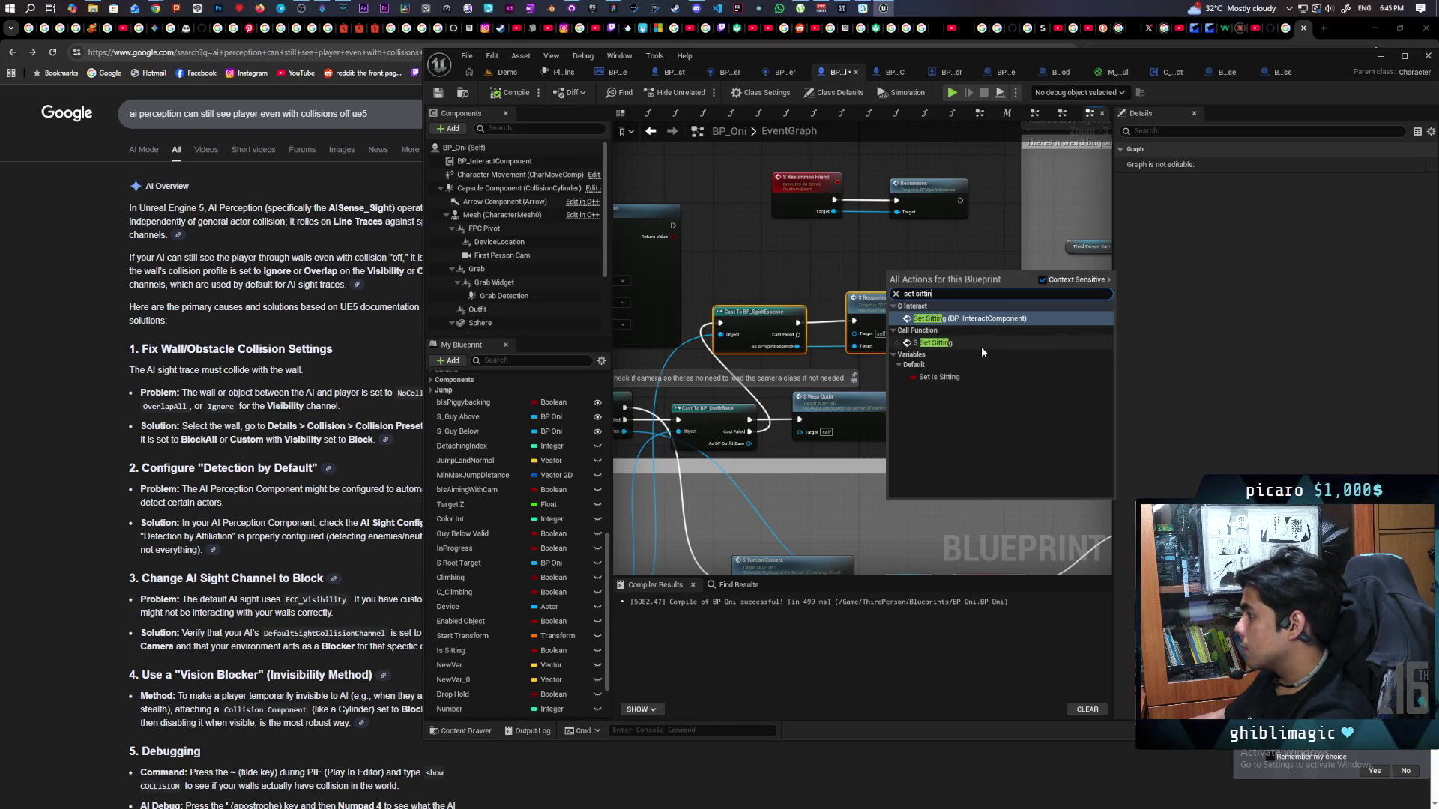
{"action": "left_click", "coordinate": [949, 378]}
{"action": "mouse_move", "coordinate": [907, 274]}
{"action": "left_mouse_down"}
{"action": "mouse_move", "coordinate": [1013, 315]}
{"action": "mouse_move", "coordinate": [999, 321]}
{"action": "left_mouse_up"}
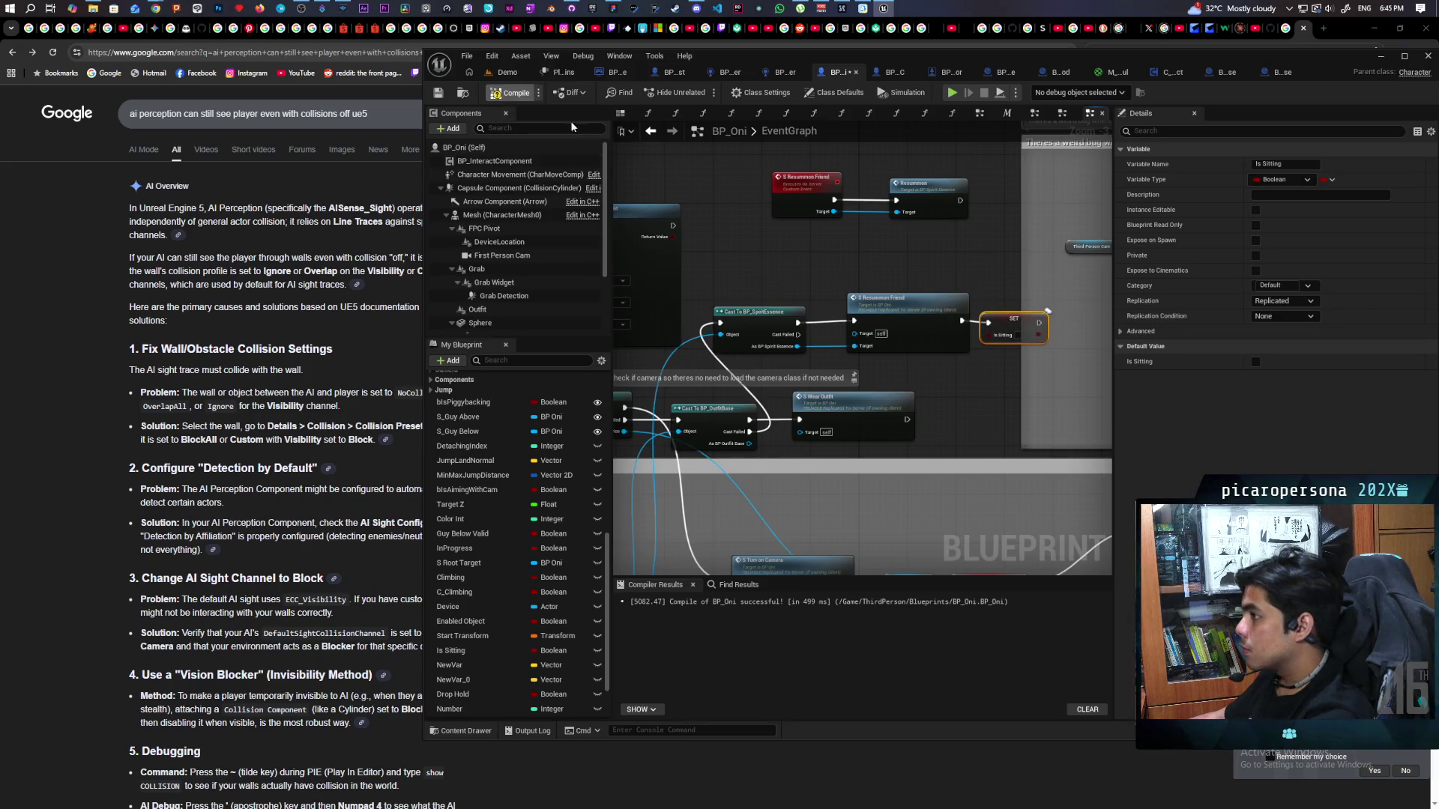
{"action": "key", "text": "F7"}
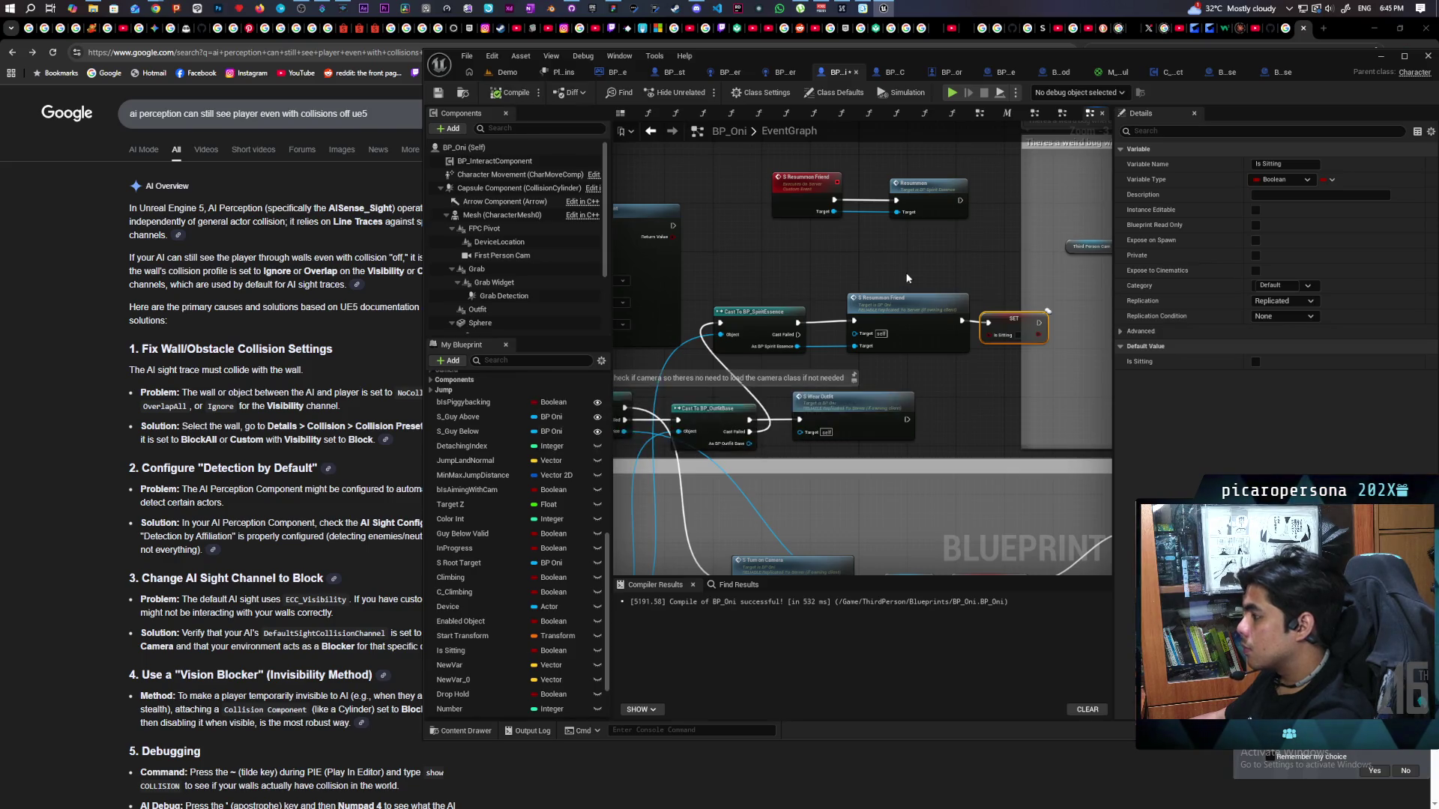
{"action": "left_click_drag", "start_coordinate": [754, 277], "coordinate": [997, 339]}
{"action": "mouse_move", "coordinate": [921, 304]}
{"action": "left_mouse_down"}
{"action": "mouse_move", "coordinate": [891, 308]}
{"action": "mouse_move", "coordinate": [911, 313]}
{"action": "left_mouse_up"}
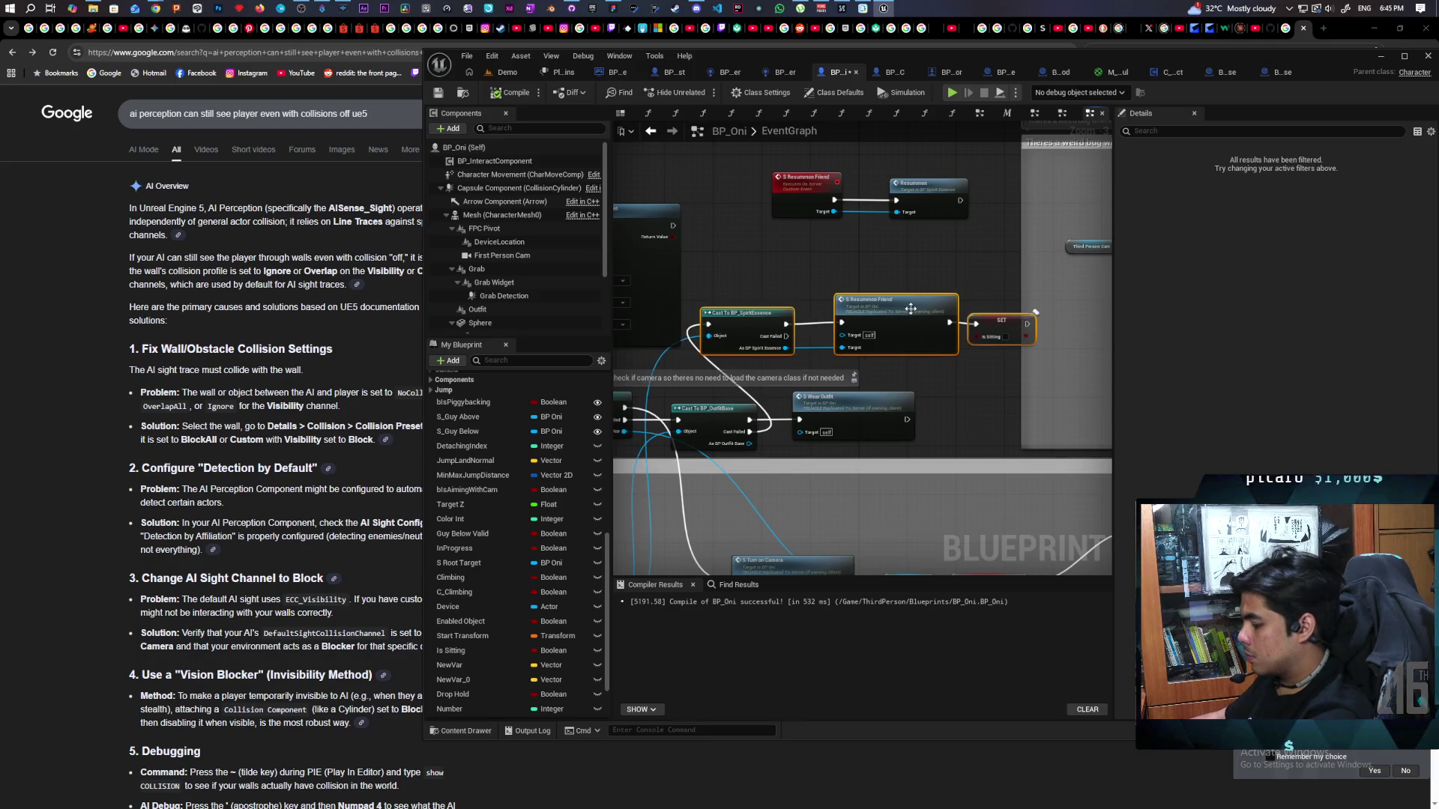
Nudge the S Resummon Friend node left between the Spirit Essence cast and SET Is Sitting.
{"action": "left_click", "coordinate": [876, 294]}
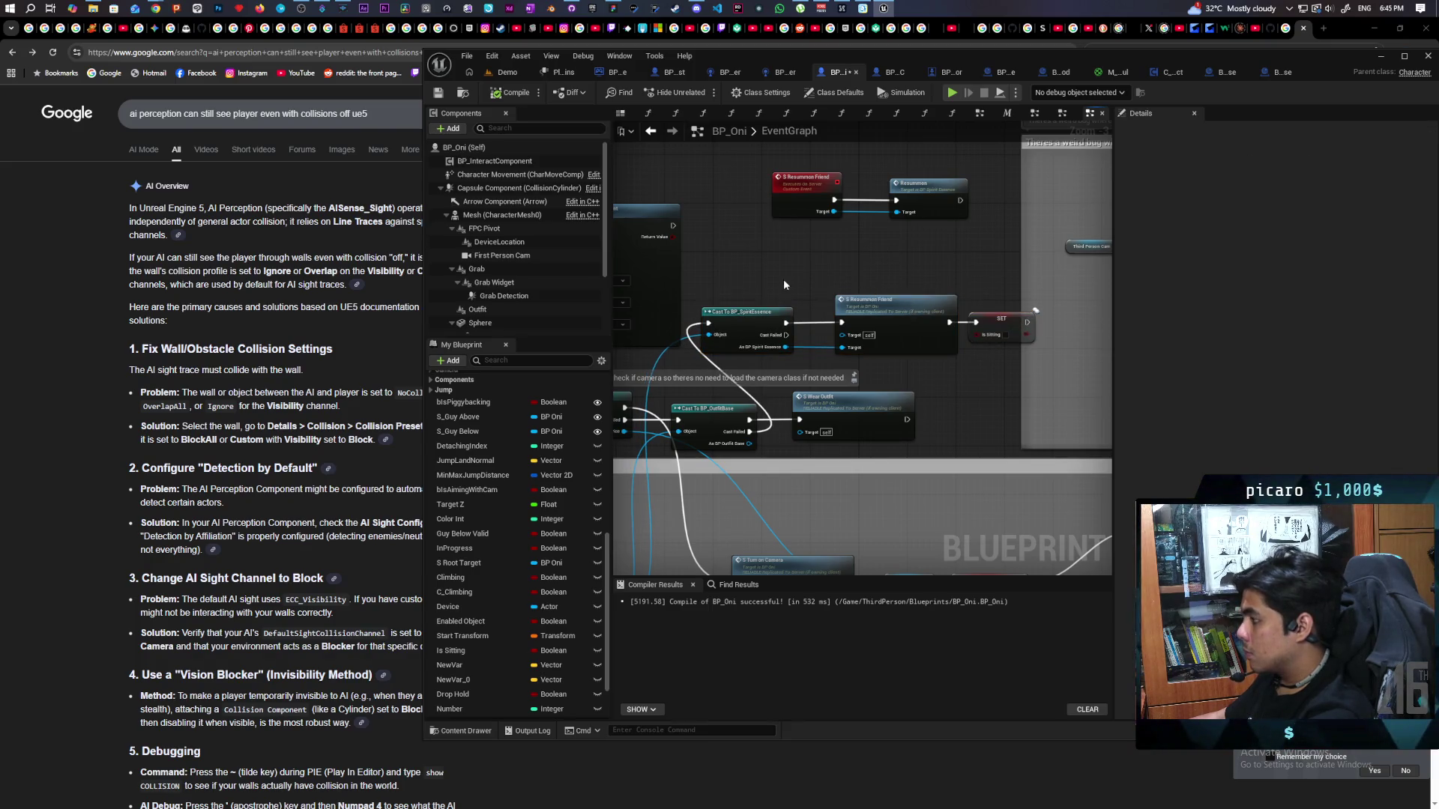
{"action": "scroll", "coordinate": [857, 417], "scroll_direction": "down", "scroll_amount": 1}
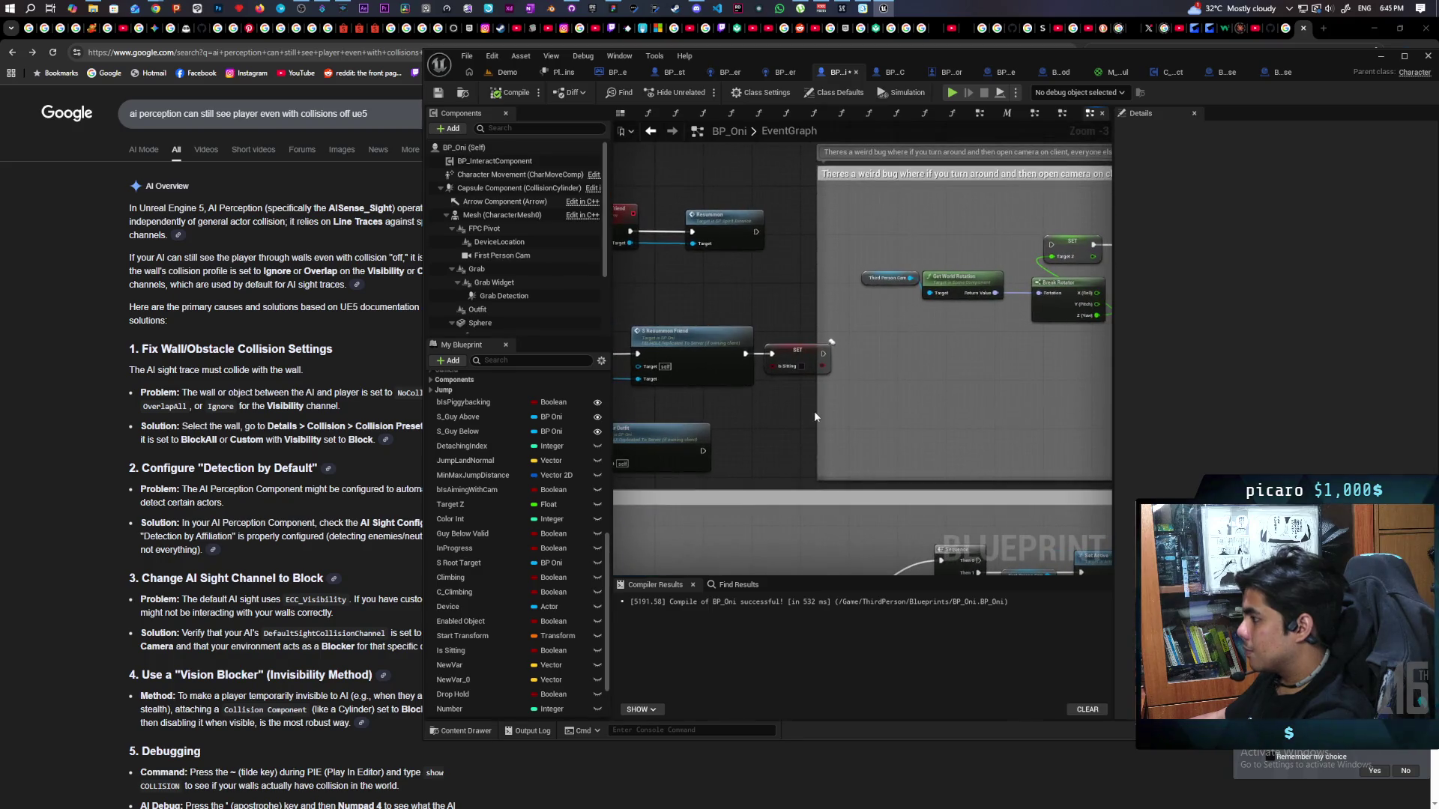
{"action": "left_click_drag", "start_coordinate": [818, 416], "coordinate": [873, 421]}
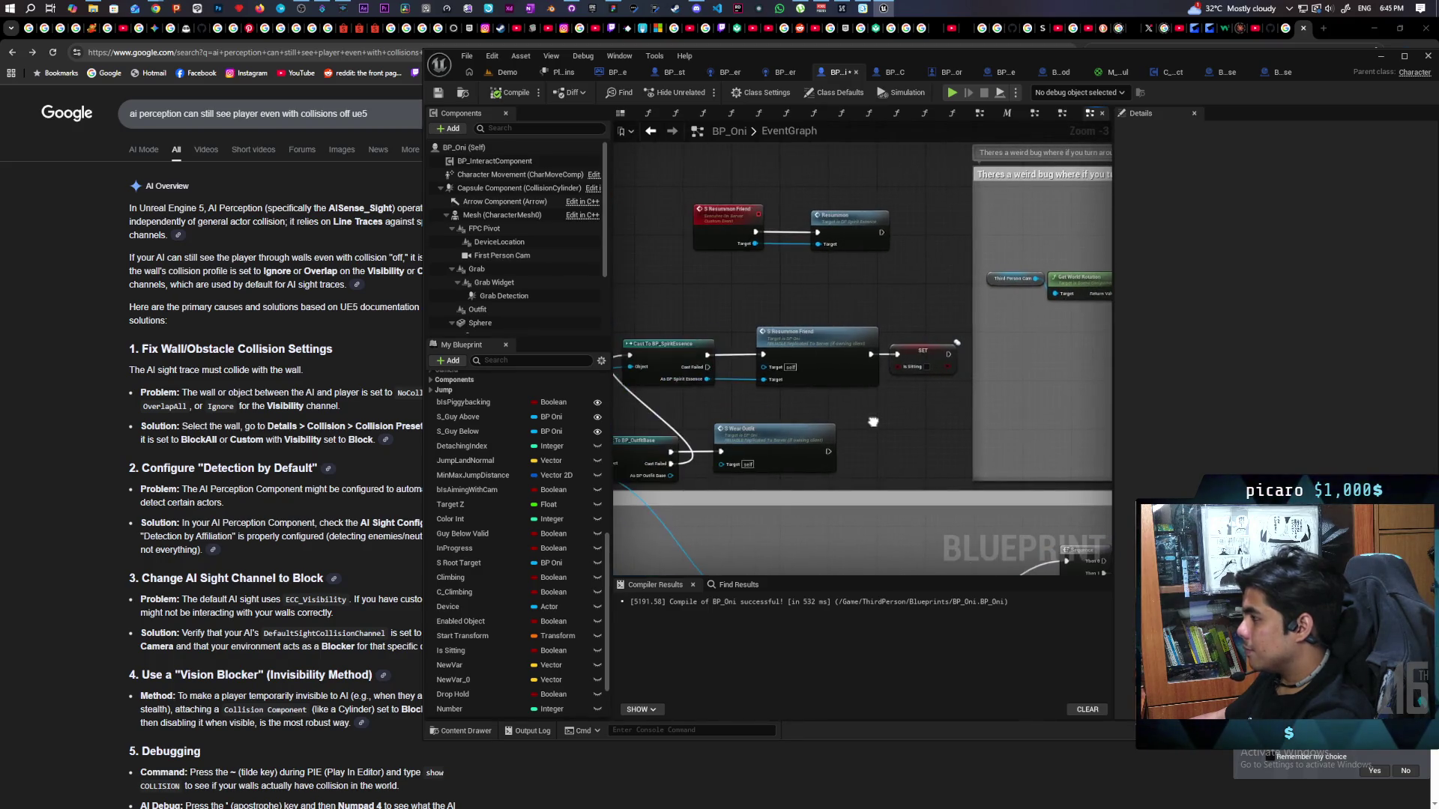
{"action": "left_click_drag", "start_coordinate": [819, 360], "coordinate": [807, 358]}
{"action": "left_click", "coordinate": [925, 359]}
{"action": "left_click", "coordinate": [901, 313]}
{"action": "left_click_drag", "start_coordinate": [866, 315], "coordinate": [926, 312]}
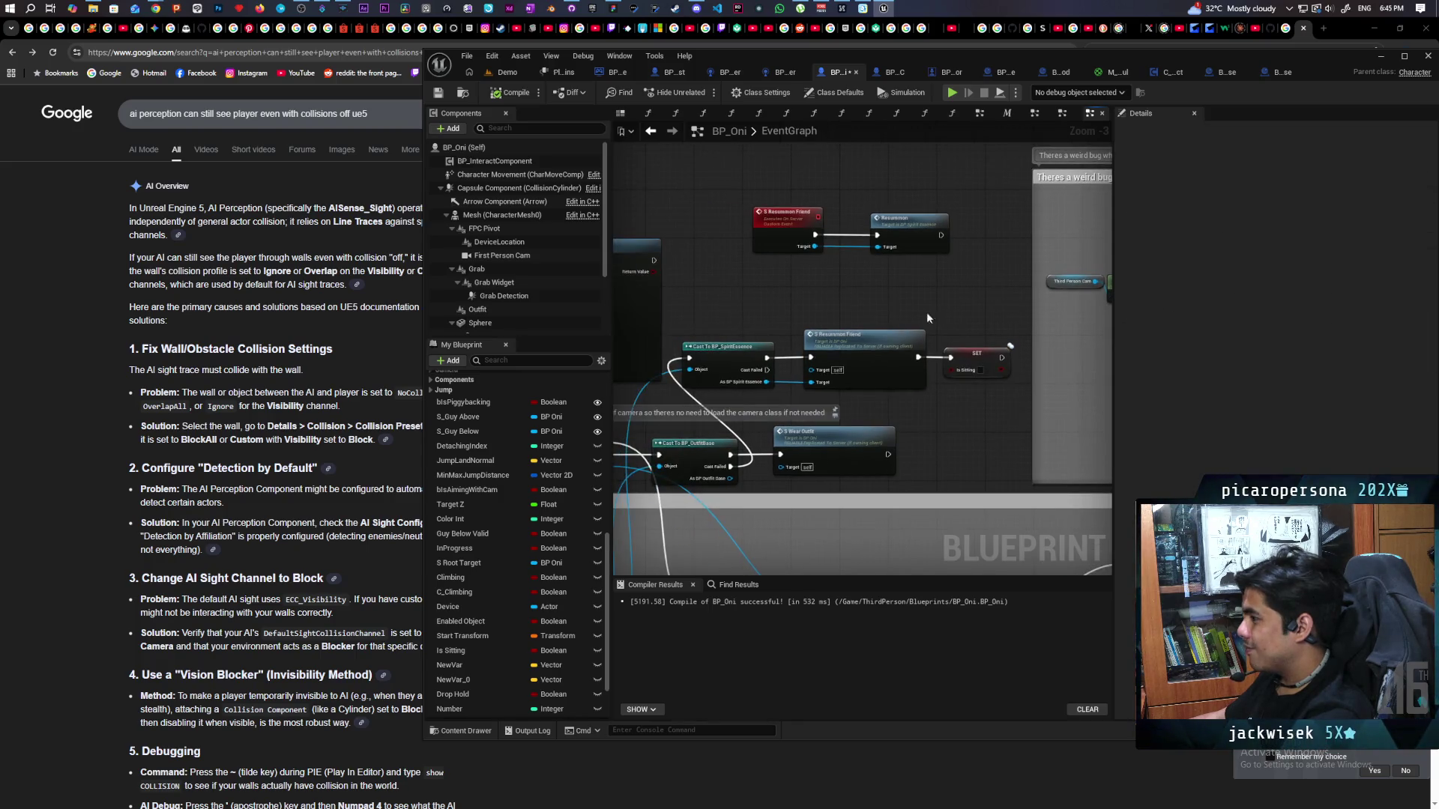
{"action": "left_click_drag", "start_coordinate": [964, 367], "coordinate": [915, 340]}
{"action": "left_click", "coordinate": [830, 299]}
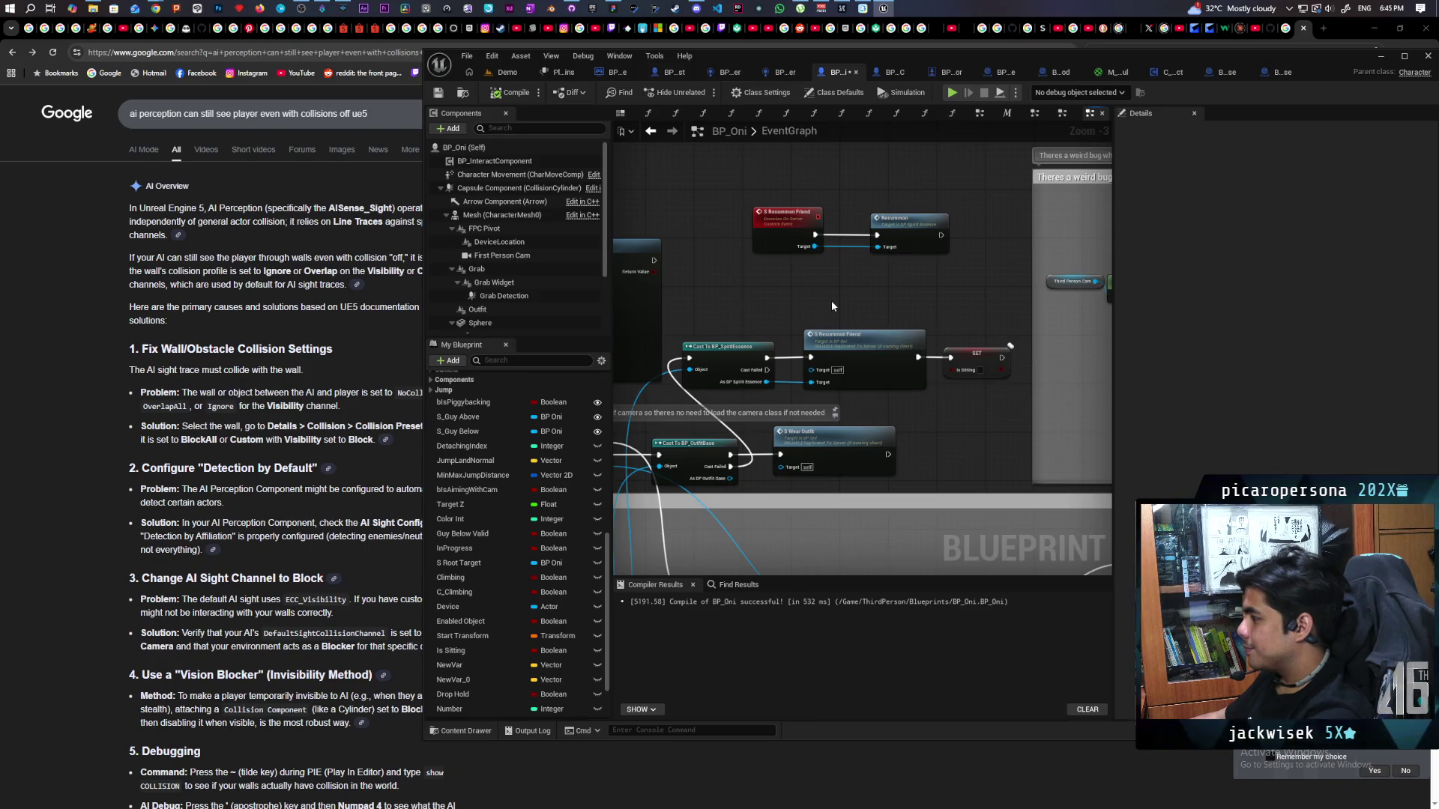
{"action": "scroll", "coordinate": [824, 301], "scroll_direction": "up", "scroll_amount": 1}
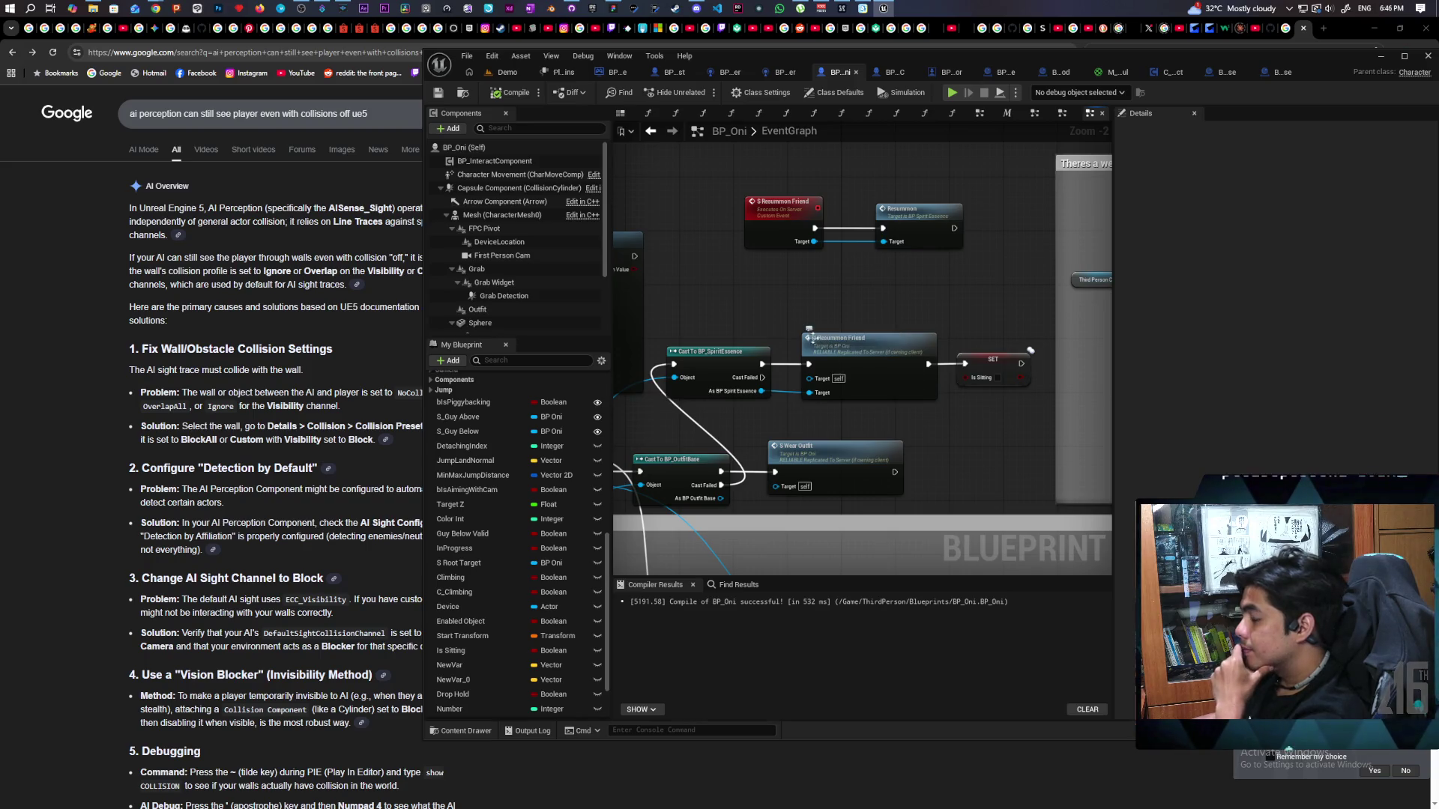
Wrap the cast, Resummon Friend and SET Is Sitting nodes in a comment titled 'Scuffed resummoning logic'.
{"action": "left_click_drag", "start_coordinate": [1006, 417], "coordinate": [1010, 421]}
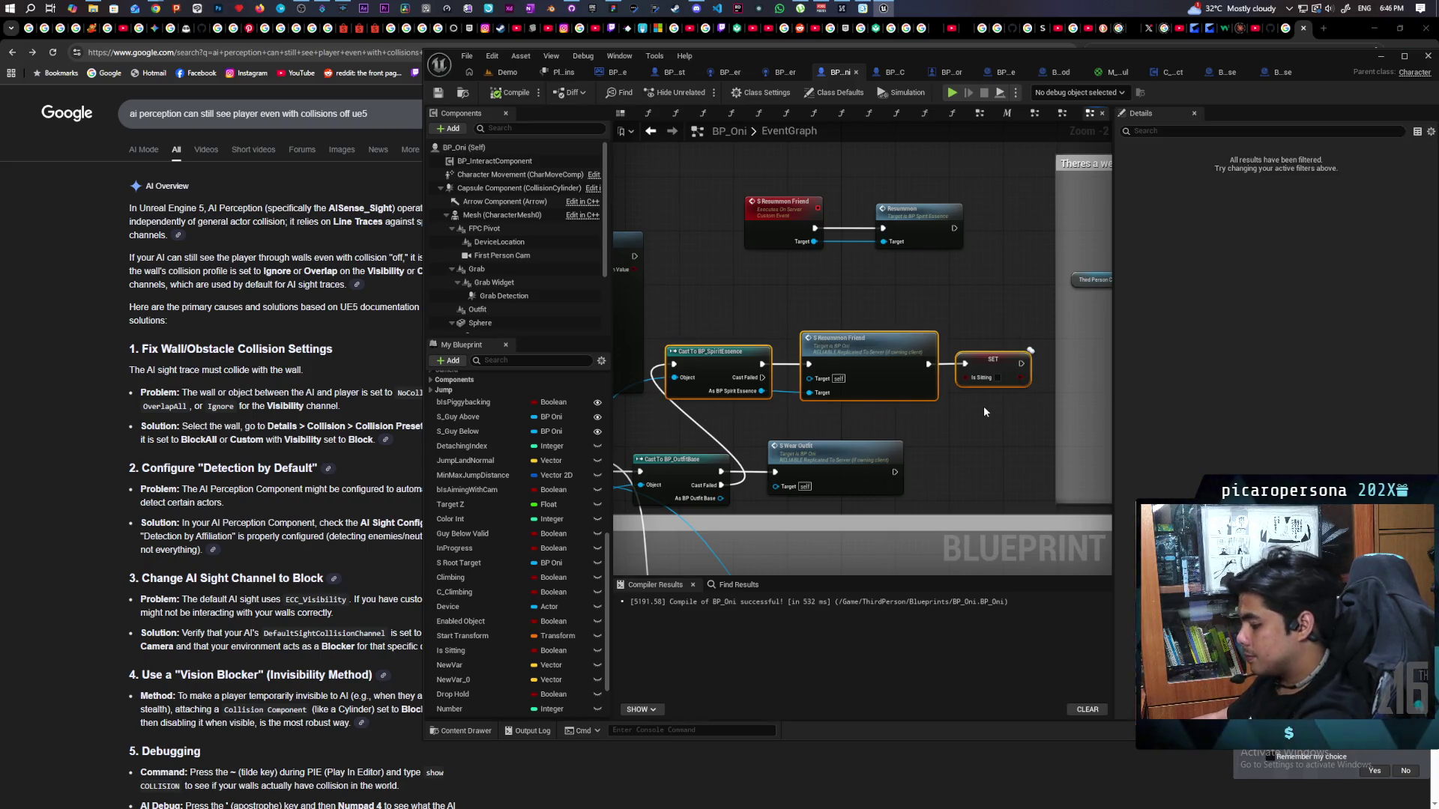
{"action": "key", "text": "c"}
{"action": "type", "text": "Scuffed resummoning logic"}
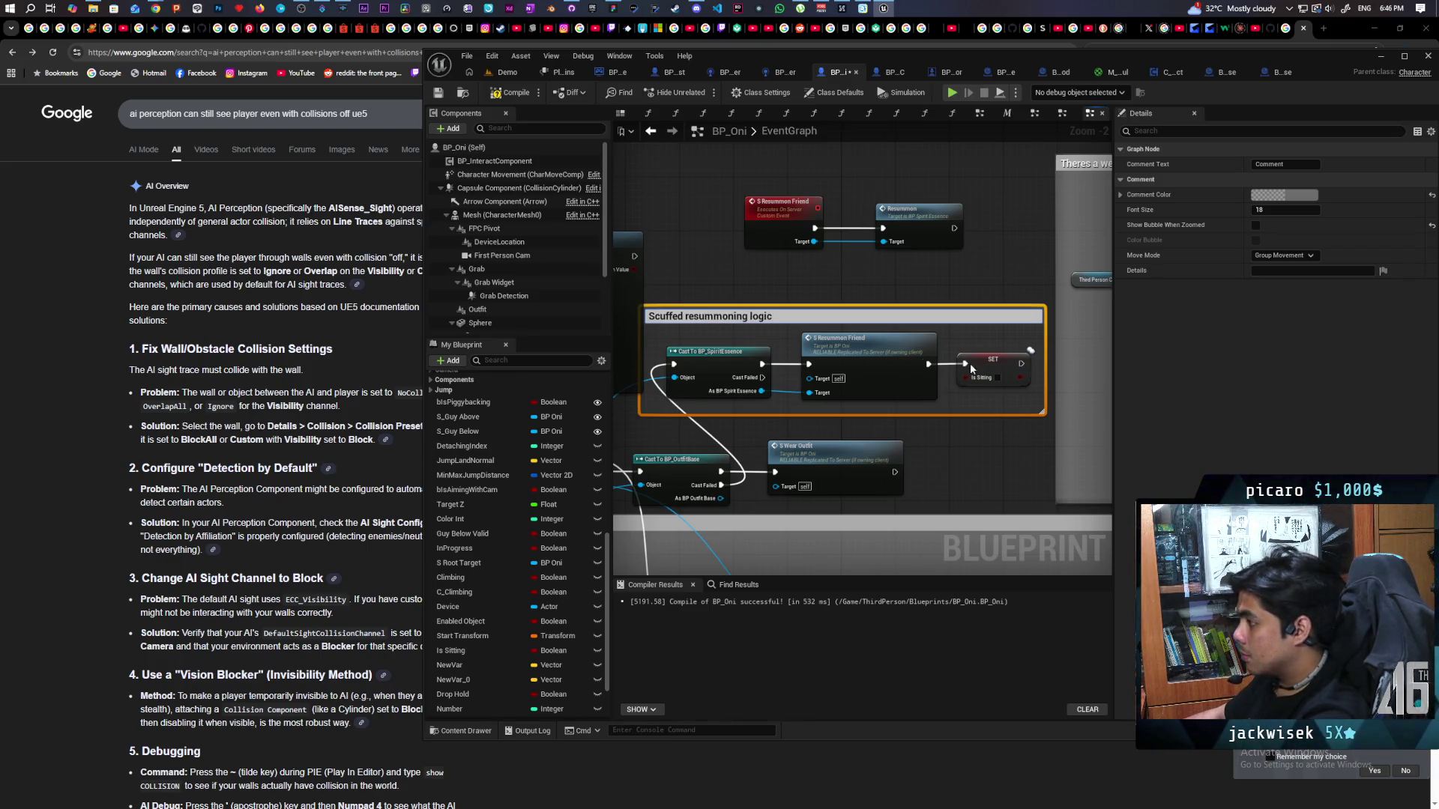
{"action": "left_click", "coordinate": [815, 279]}
{"action": "left_click_drag", "start_coordinate": [802, 310], "coordinate": [822, 304]}
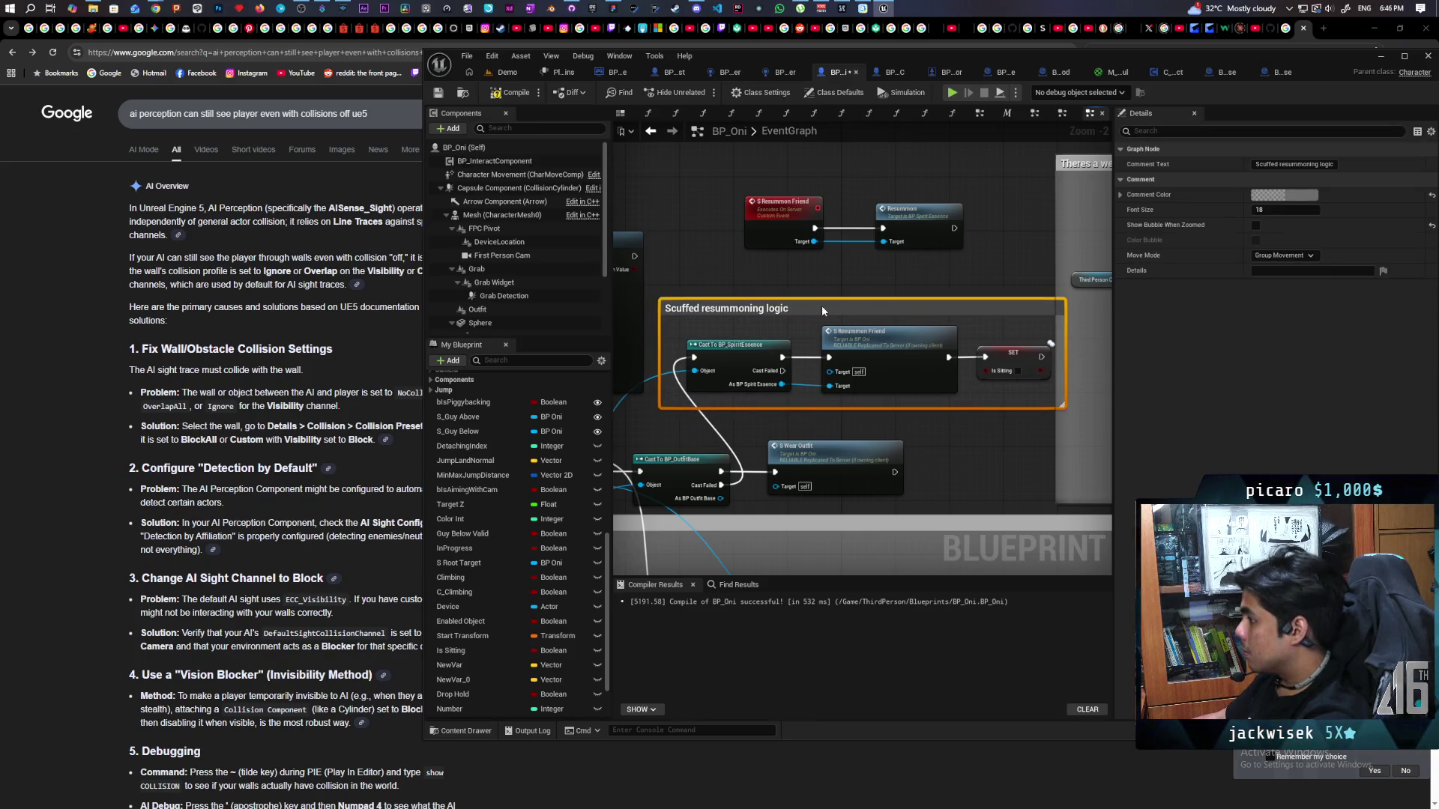
Set the comment box colour to full red.
{"action": "left_click", "coordinate": [1283, 195]}
{"action": "mouse_move", "coordinate": [1186, 309]}
{"action": "left_mouse_down"}
{"action": "mouse_move", "coordinate": [1187, 226]}
{"action": "mouse_move", "coordinate": [1202, 202]}
{"action": "left_mouse_up"}
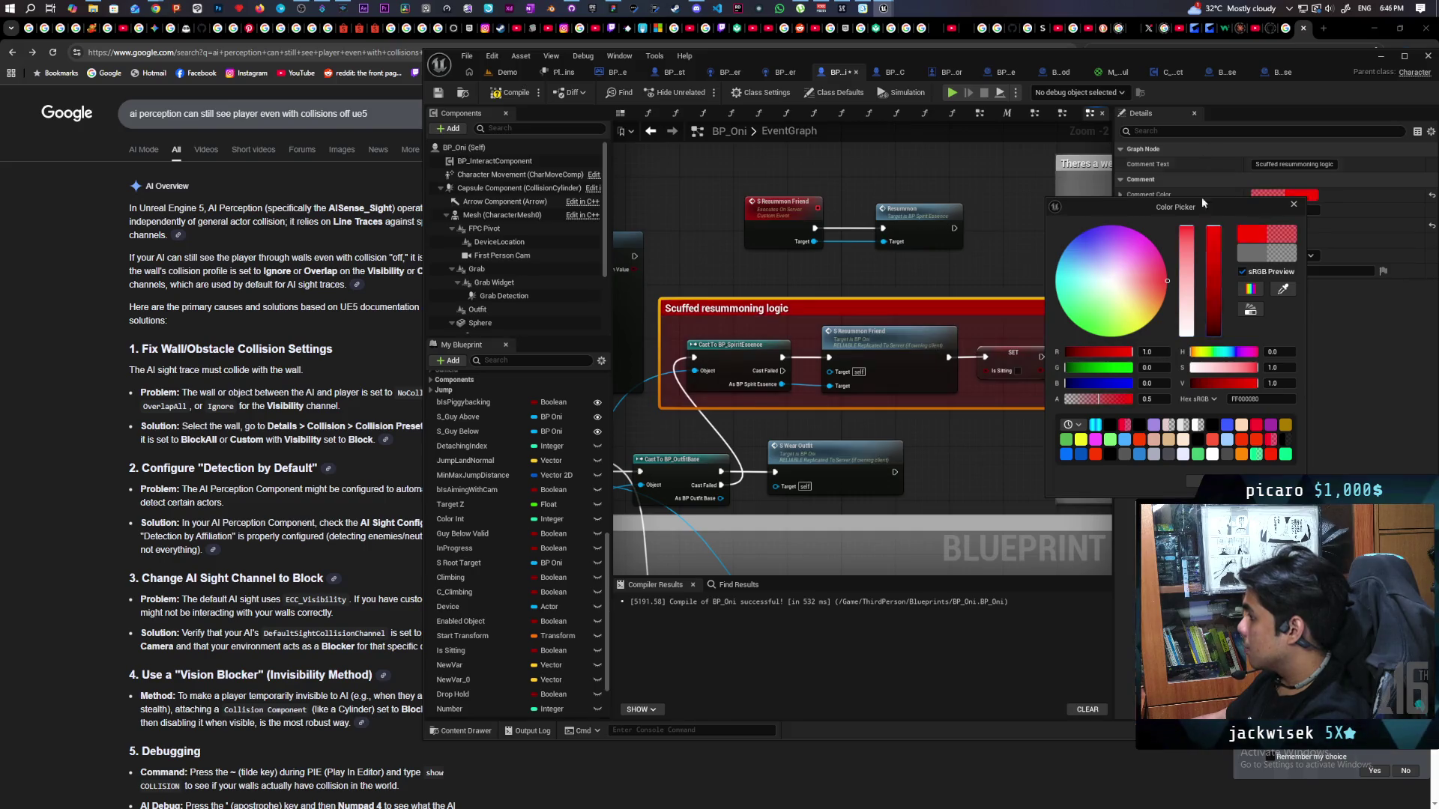
{"action": "left_click", "coordinate": [1193, 480]}
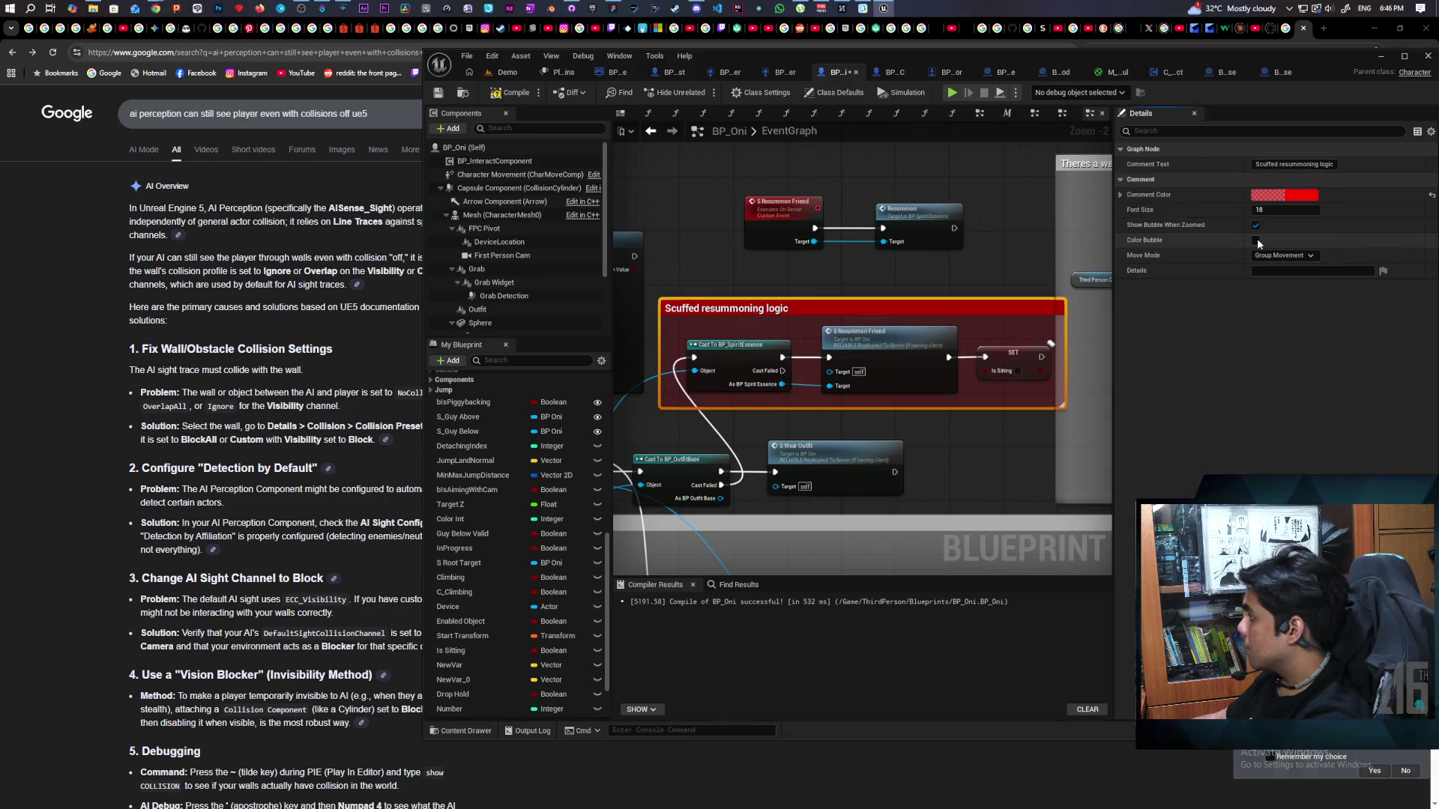
Switch to the Demo level and start a multiplayer play-in-editor session.
{"action": "scroll", "coordinate": [862, 281], "scroll_direction": "down", "scroll_amount": 2}
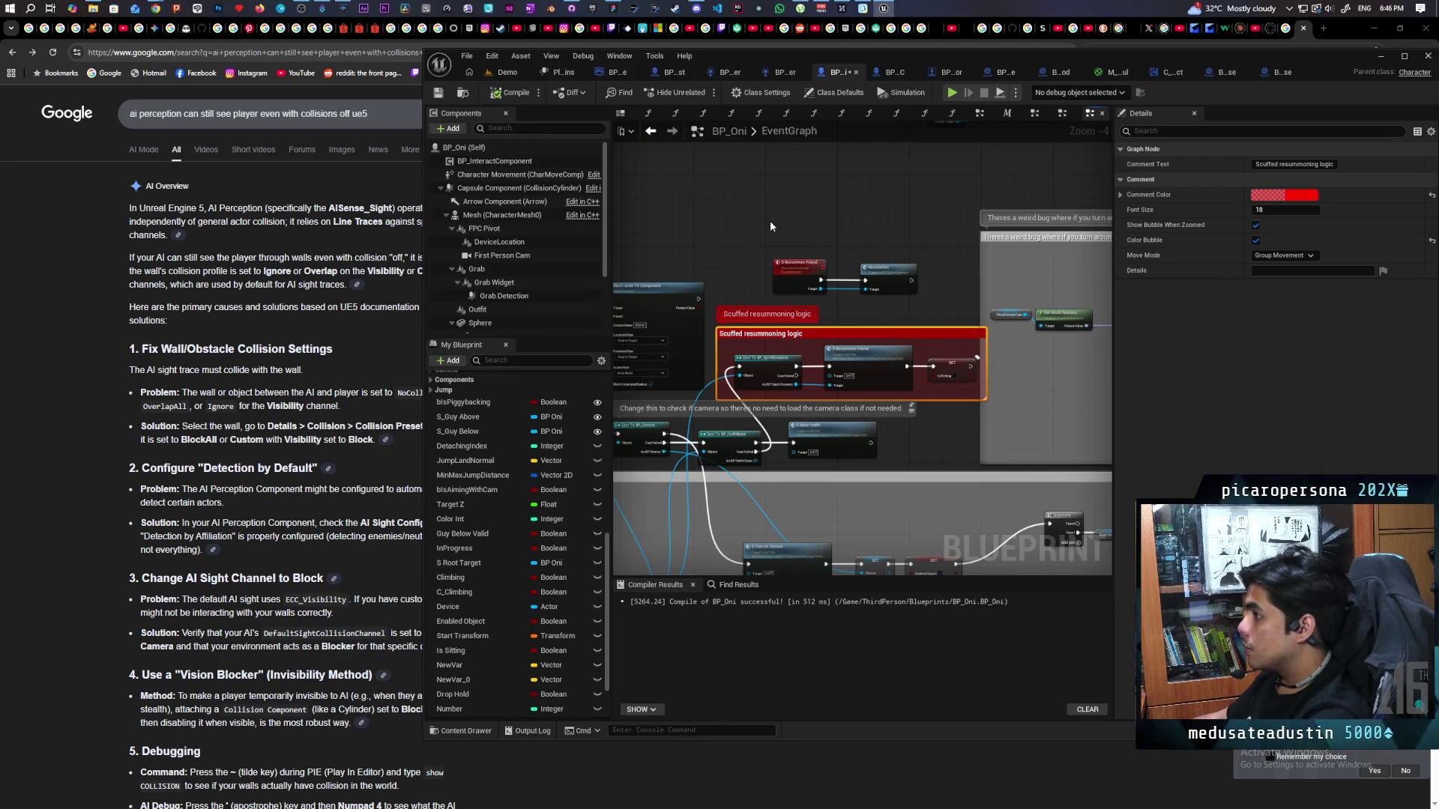
{"action": "left_click", "coordinate": [517, 74]}
{"action": "key", "text": "alt+p"}
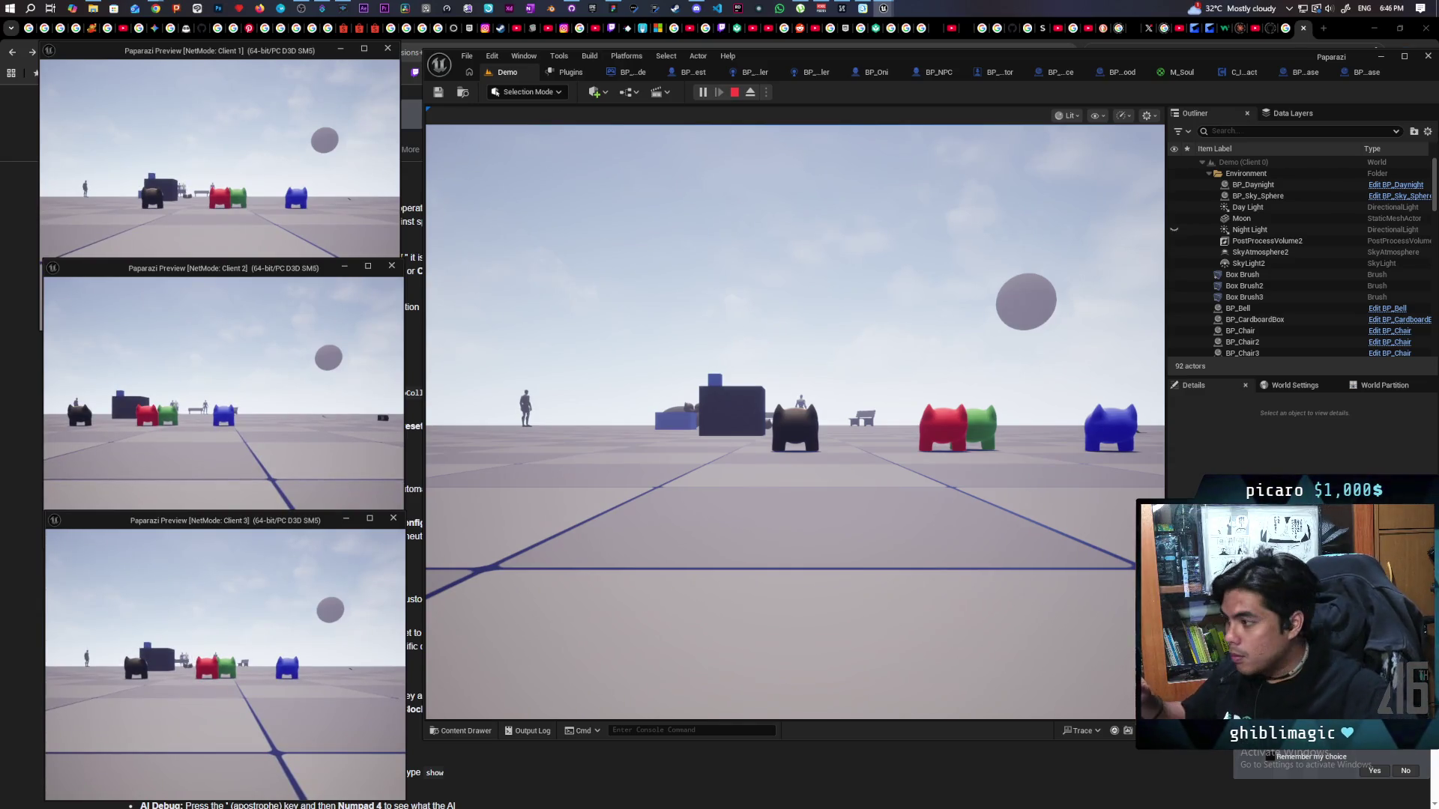
In the main game view, move around the creature and follow the running mannequin NPC.
{"action": "left_click", "coordinate": [387, 503]}
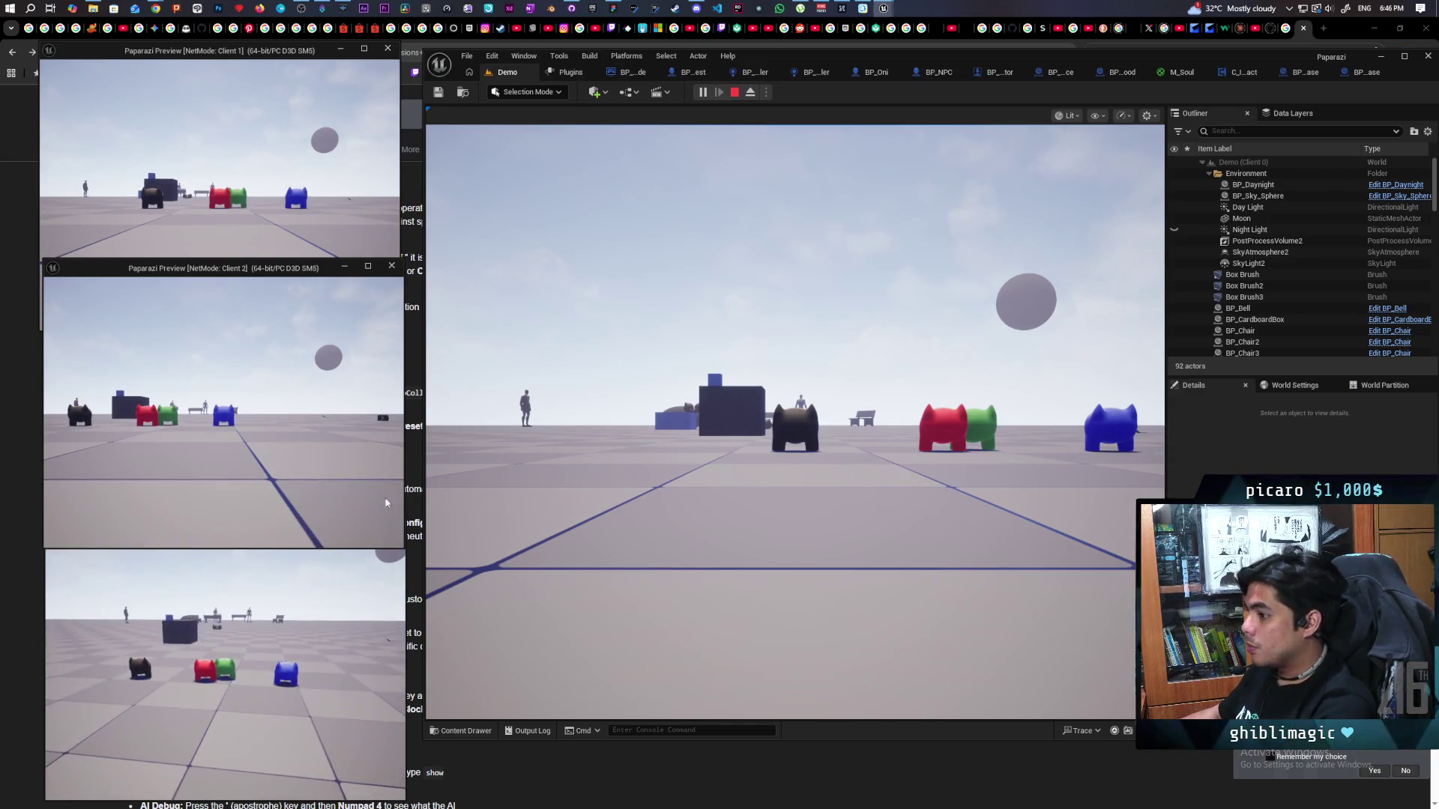
{"action": "left_click", "coordinate": [685, 344]}
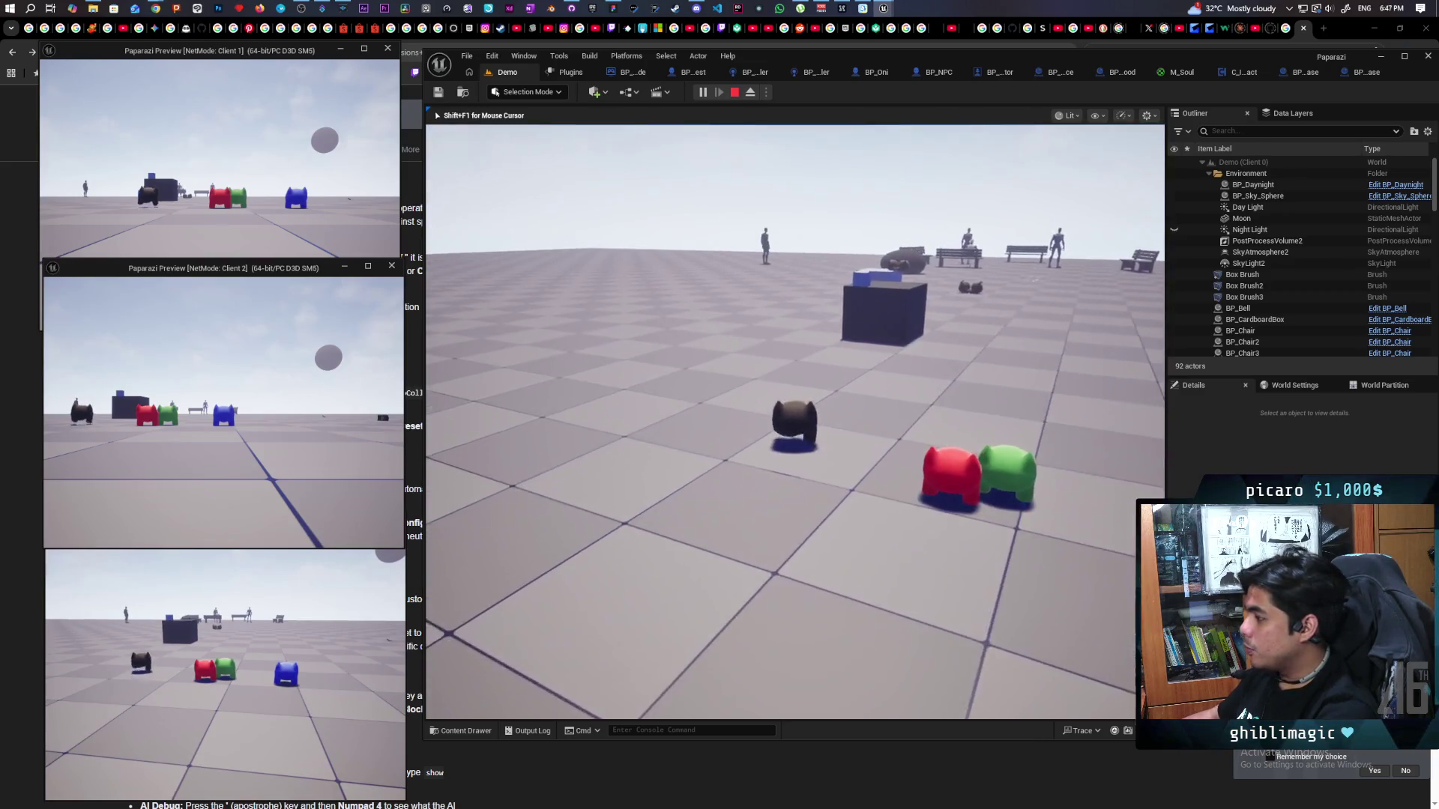
{"action": "key", "text": "w"}
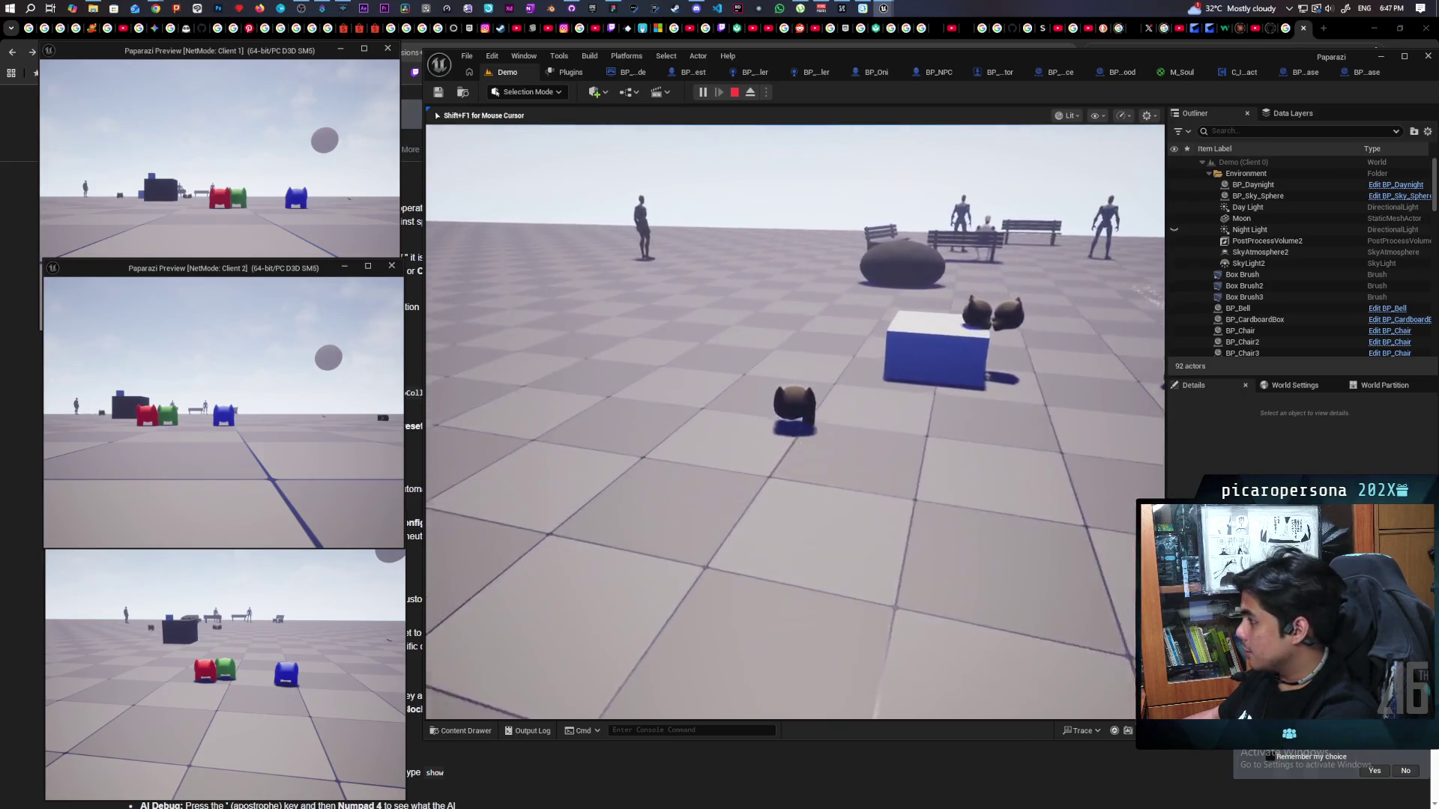
{"action": "key", "text": "e"}
{"action": "key", "text": "a"}
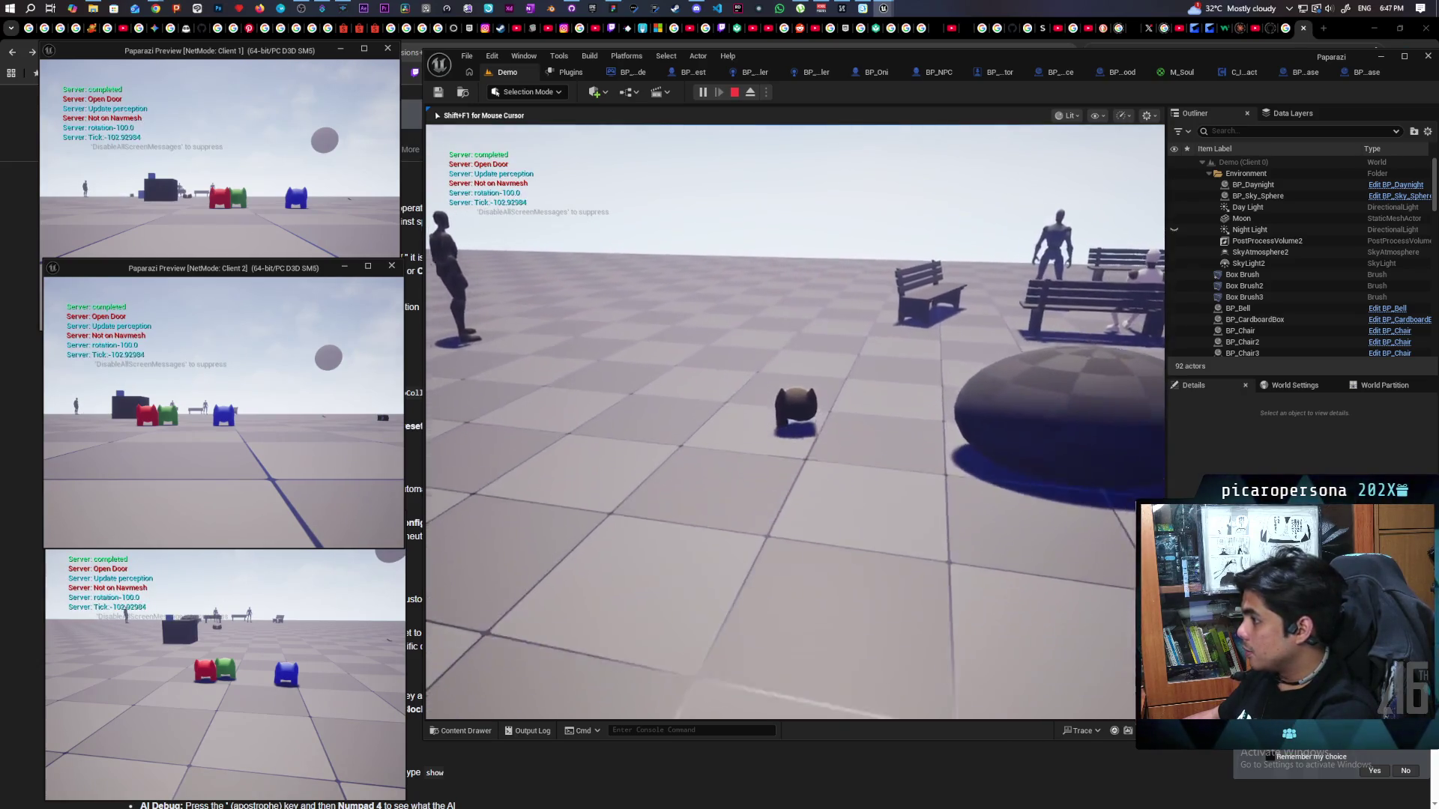
{"action": "key", "text": "w"}
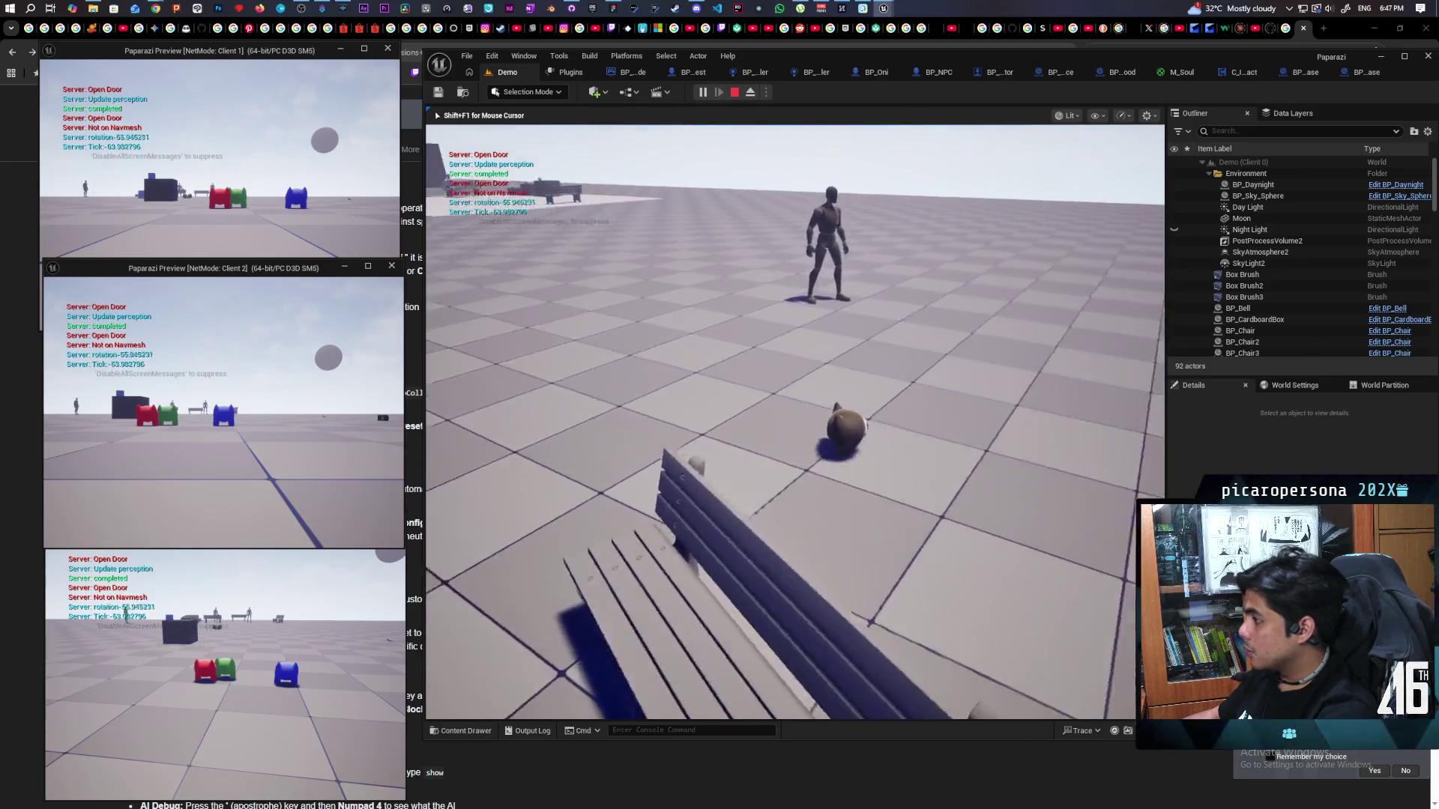
{"action": "key", "text": "w"}
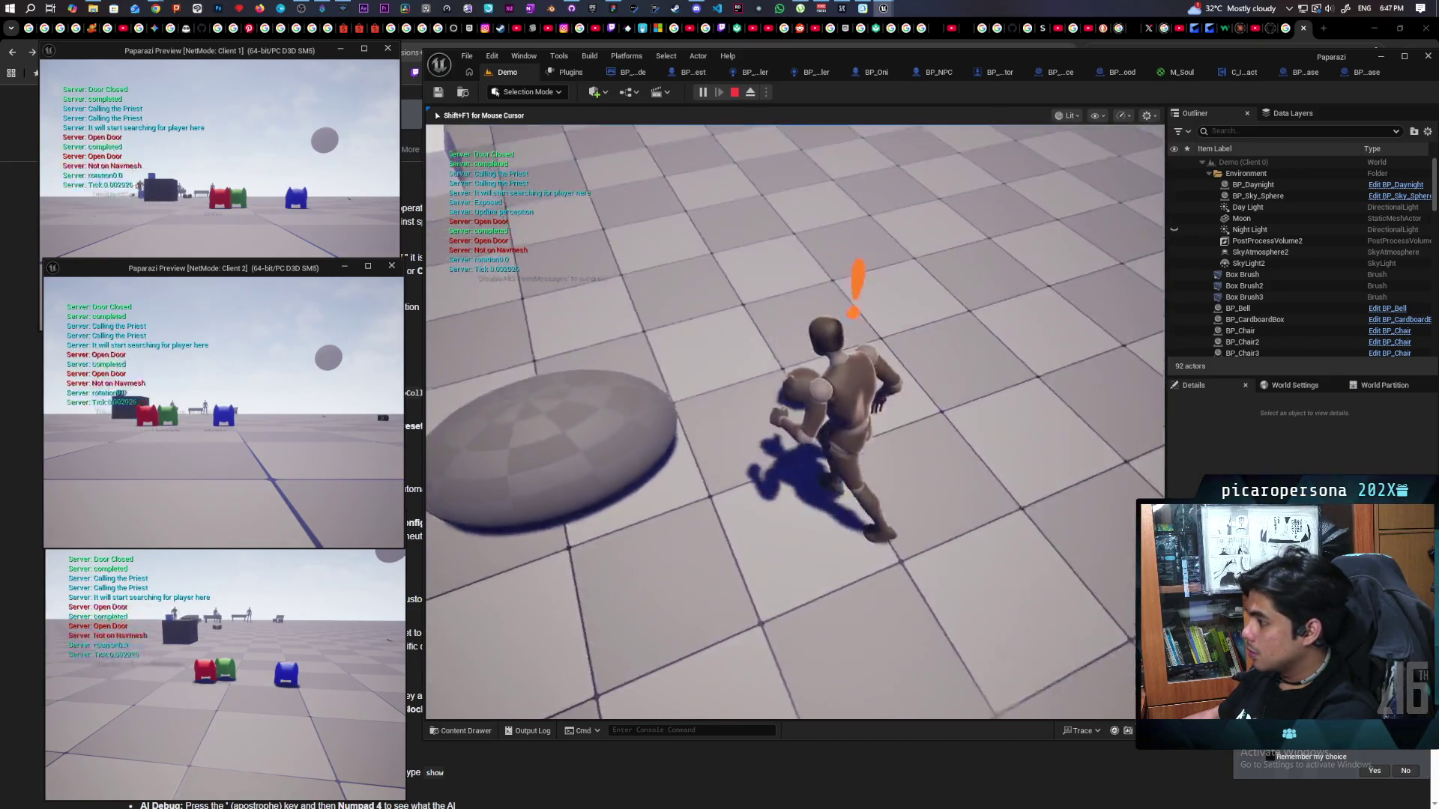
{"action": "key", "text": "w"}
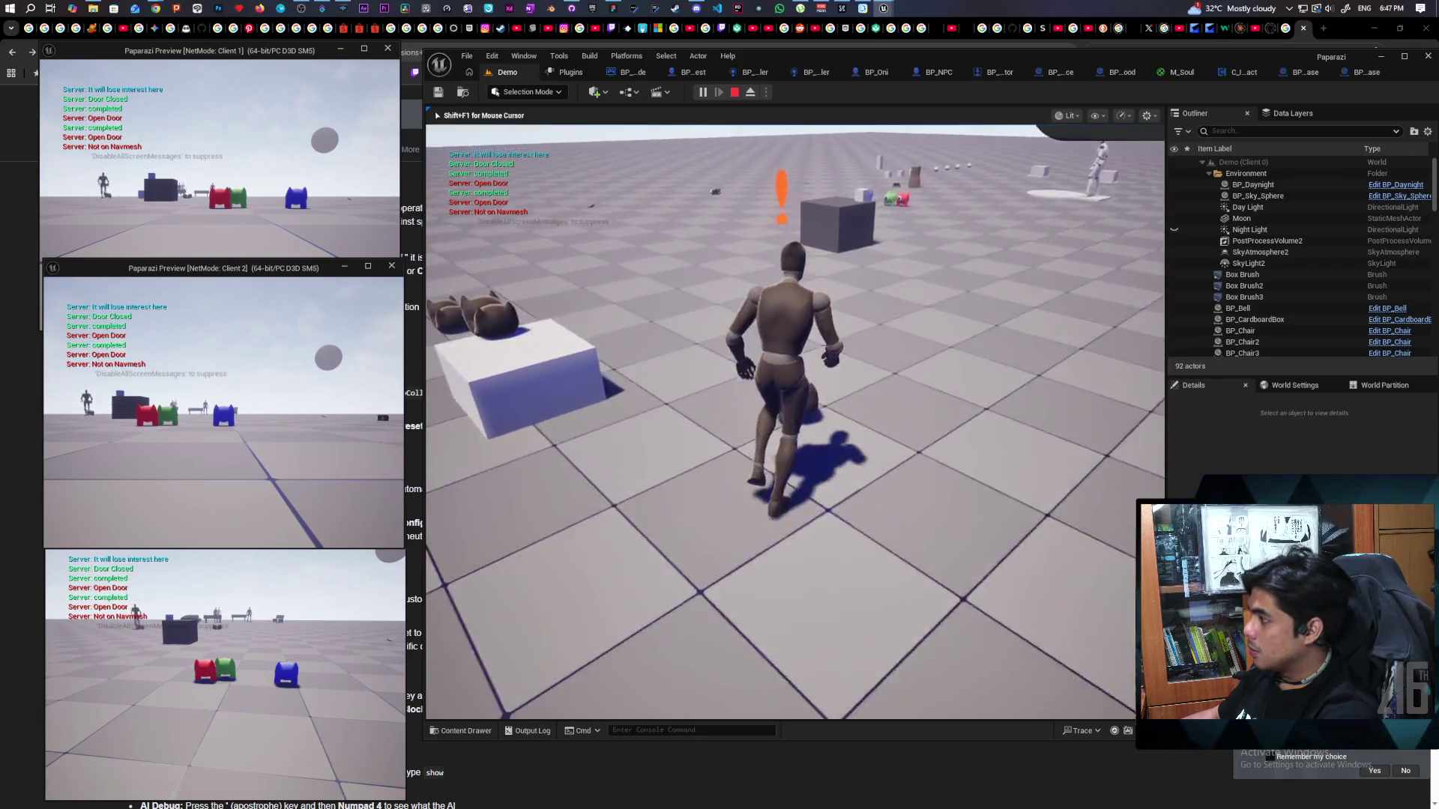
{"action": "key", "text": "w"}
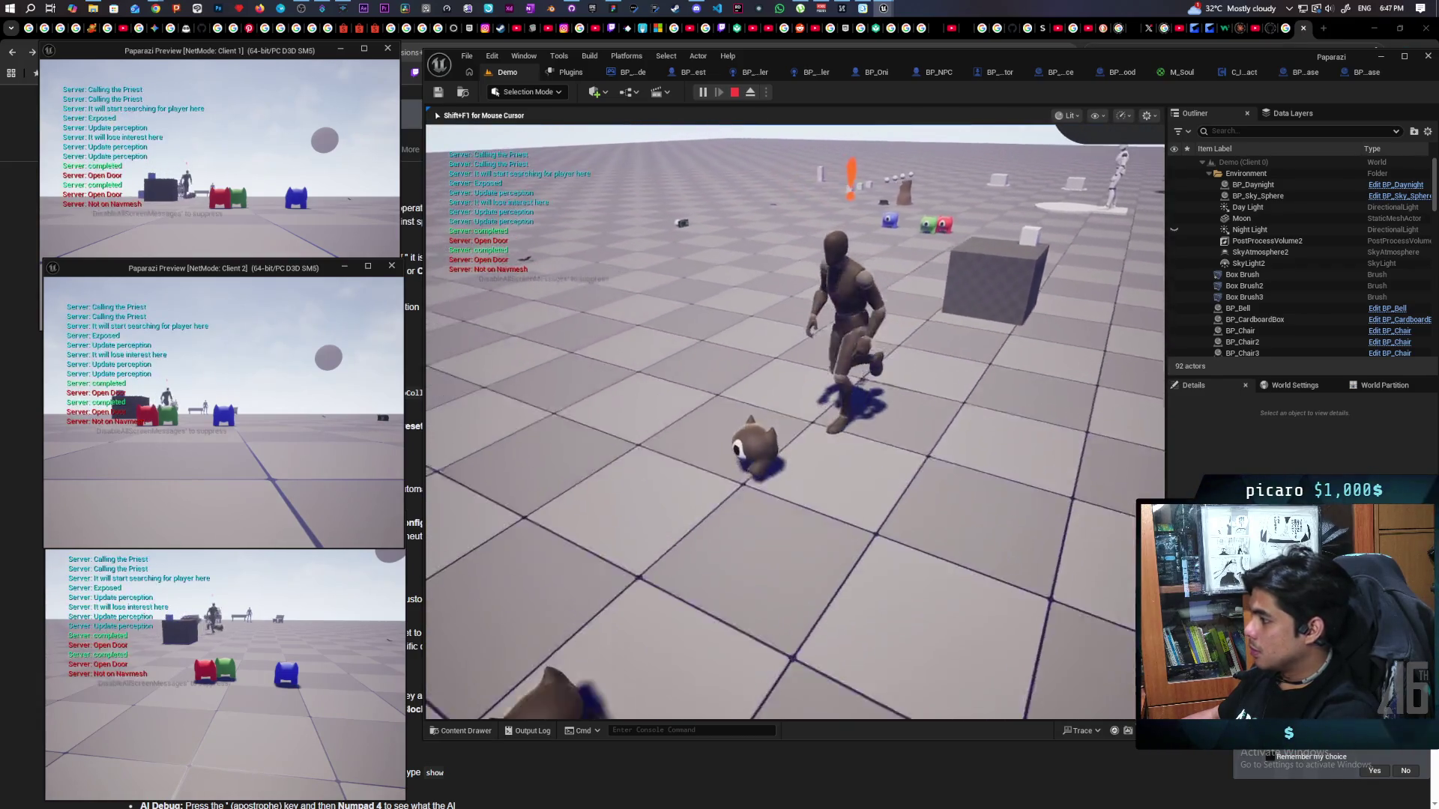
{"action": "key", "text": "w"}
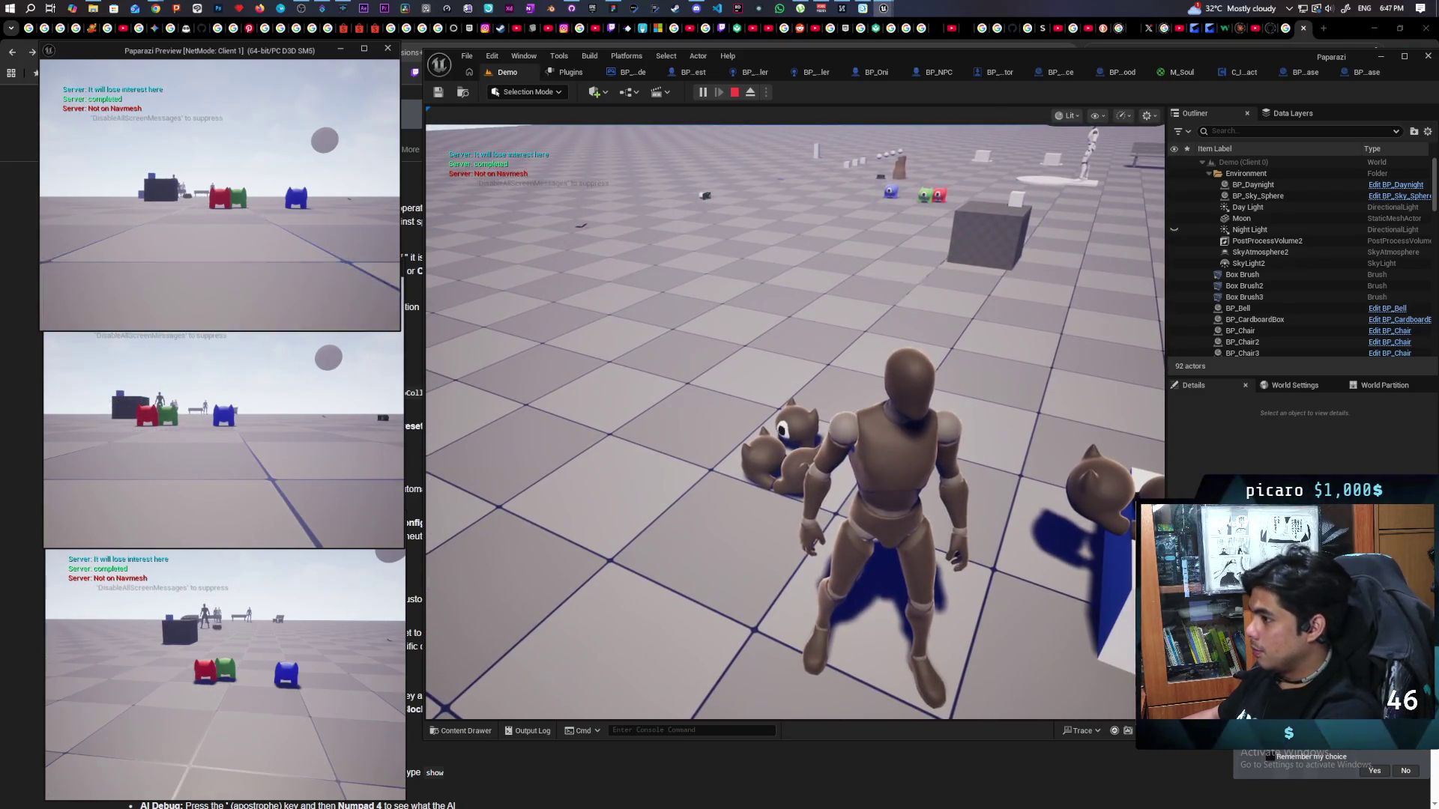
Run the red creature forward across the floor in Client 1, then check Client 2.
{"action": "left_click", "coordinate": [224, 165]}
{"action": "key", "text": "w"}
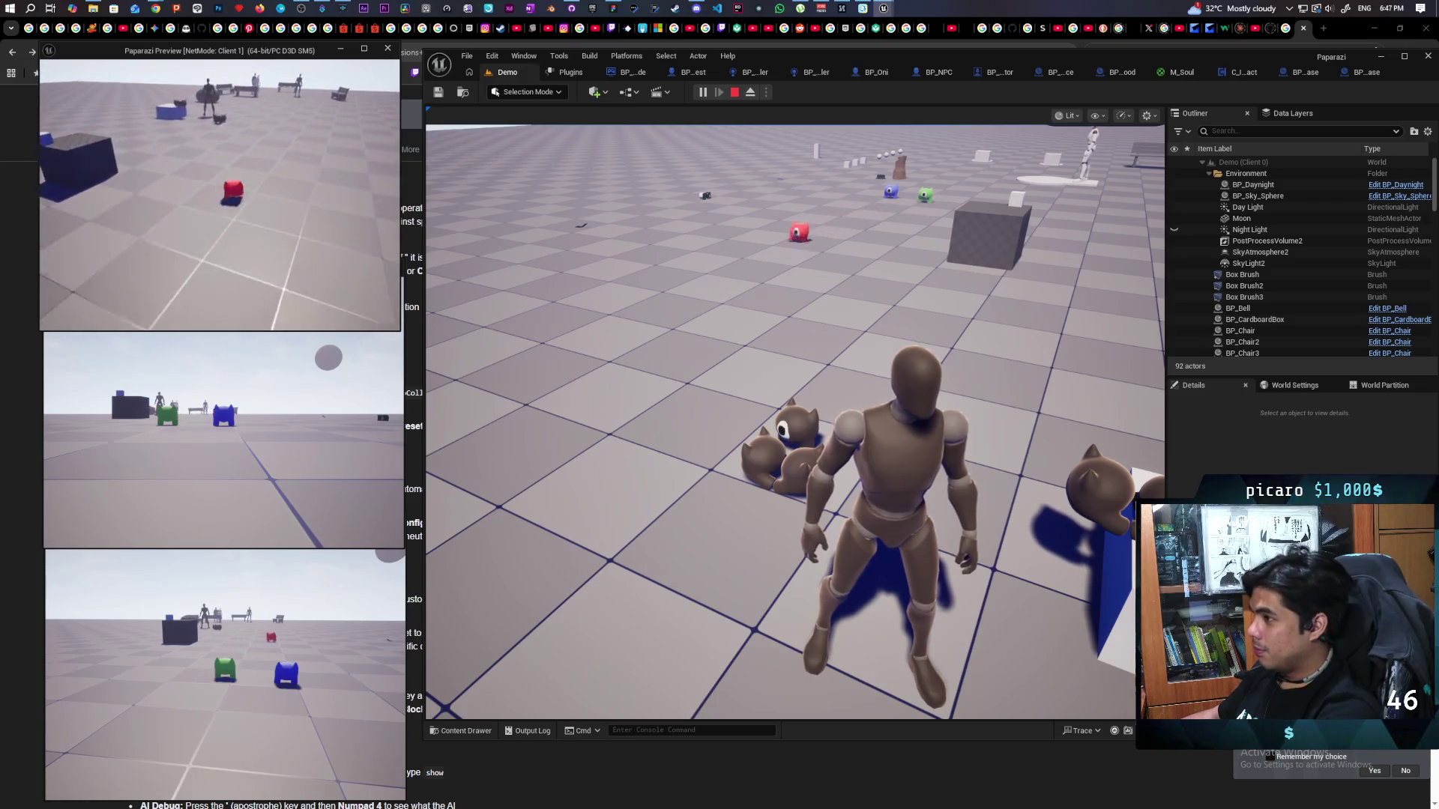
{"action": "key", "text": "w"}
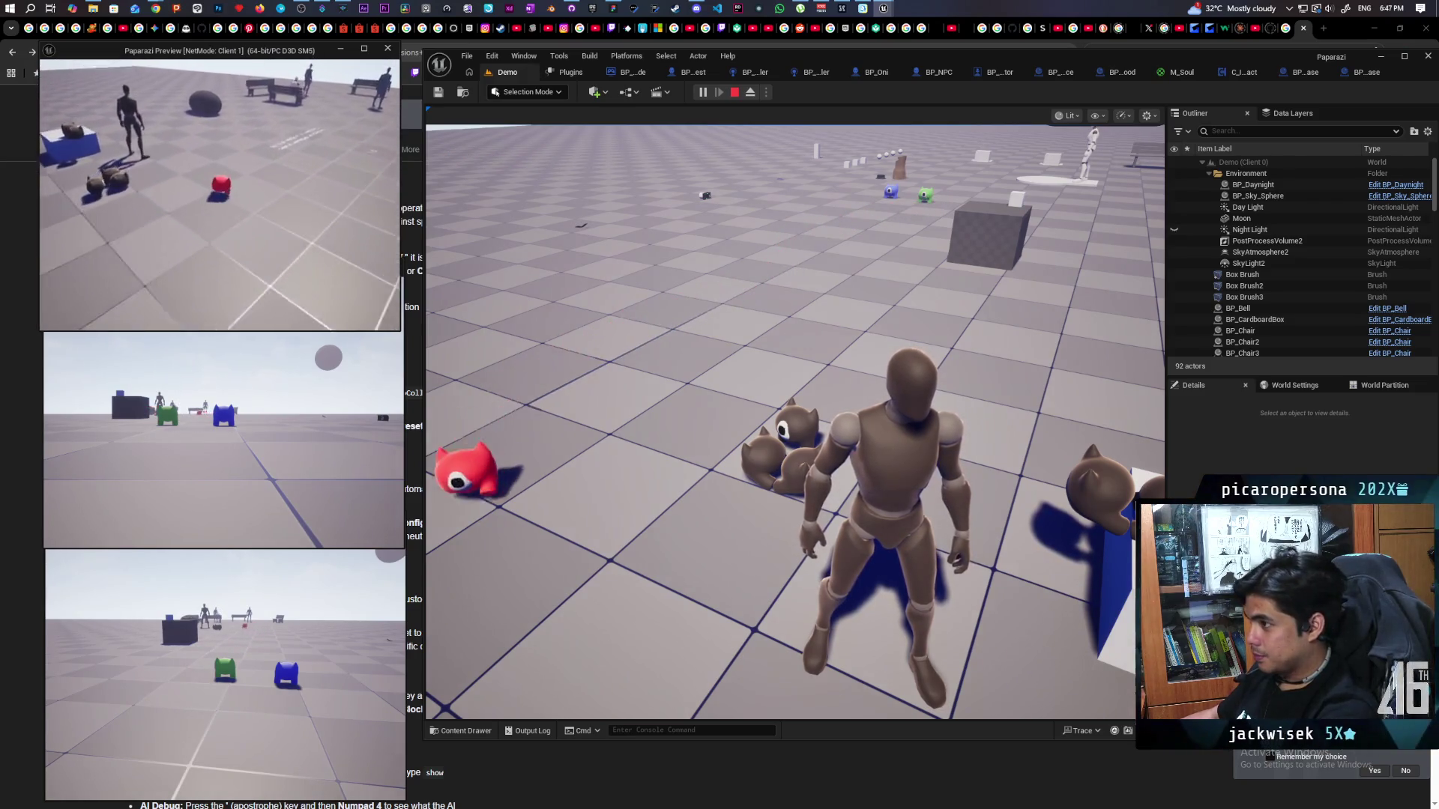
{"action": "left_click", "coordinate": [224, 449]}
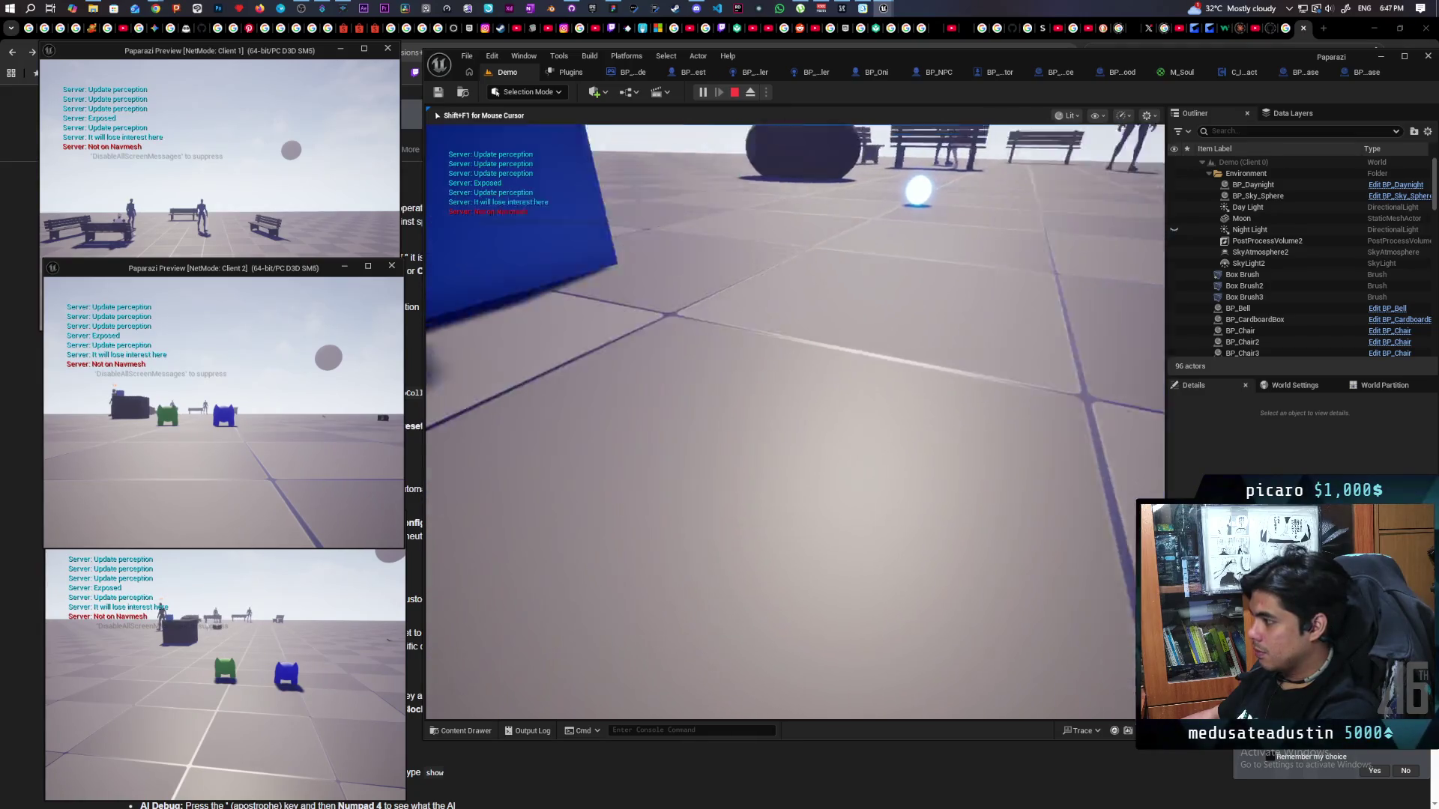
{"action": "key", "text": "alt+Tab"}
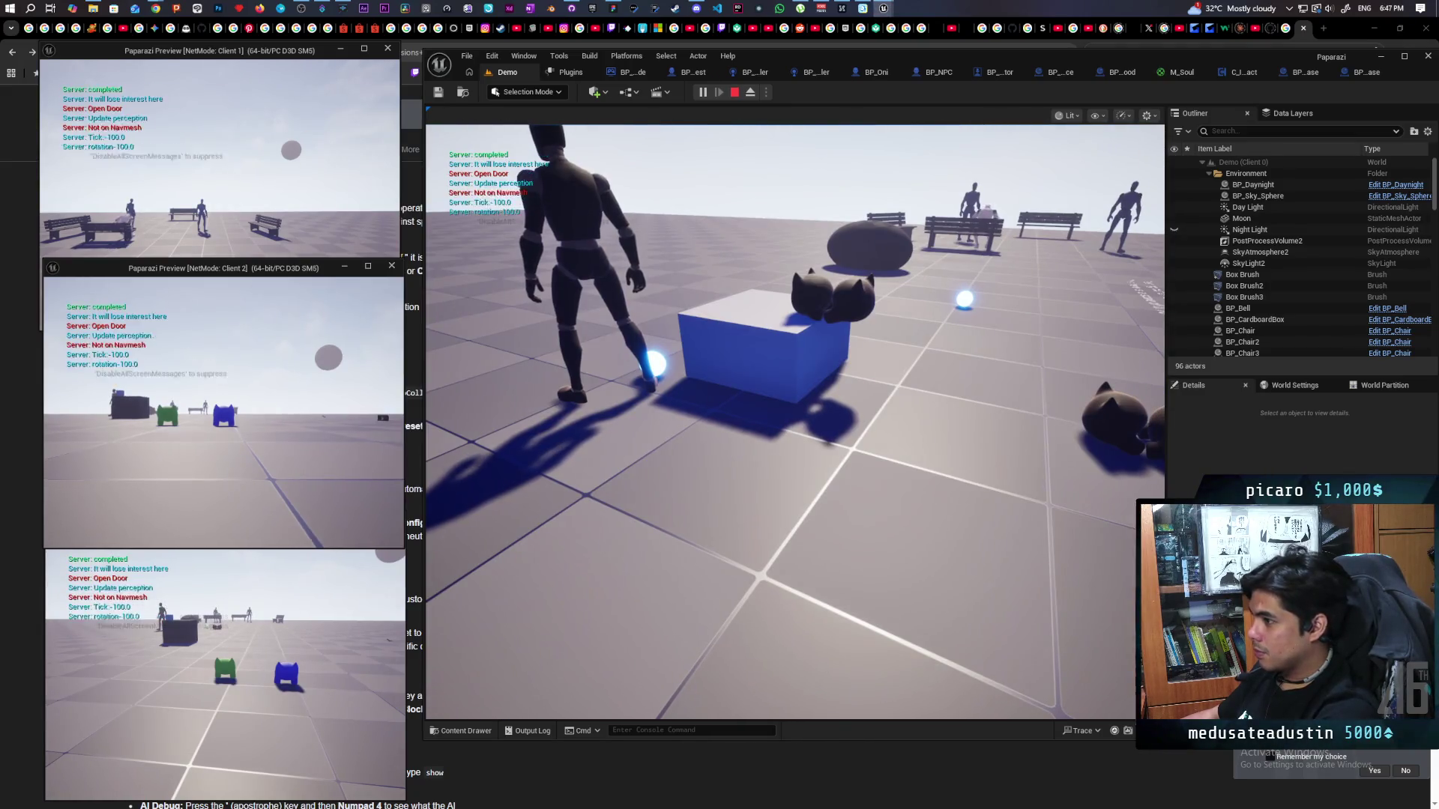
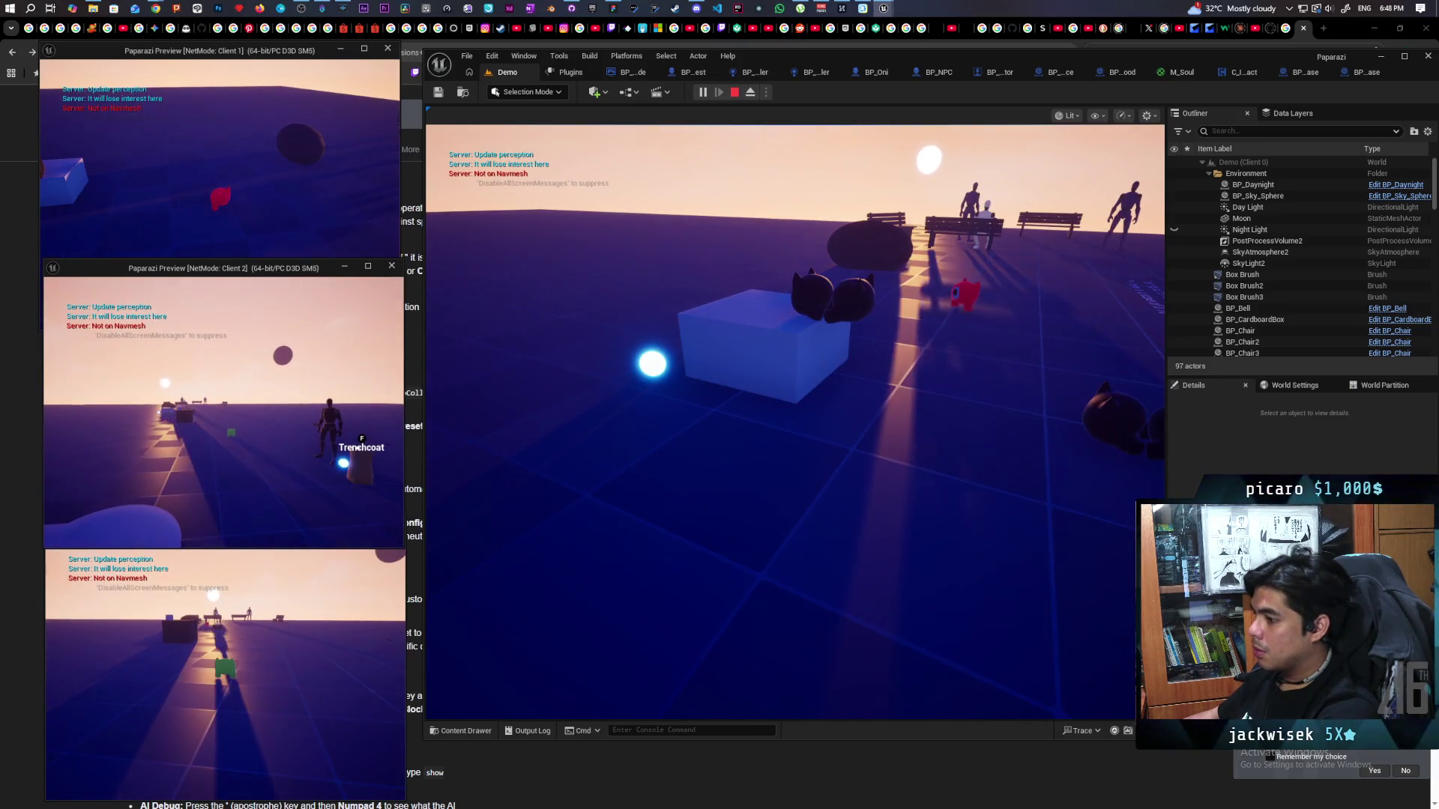
Walk the character around the box in the Client 1 and main views, then stop the play test.
{"action": "left_click", "coordinate": [218, 225]}
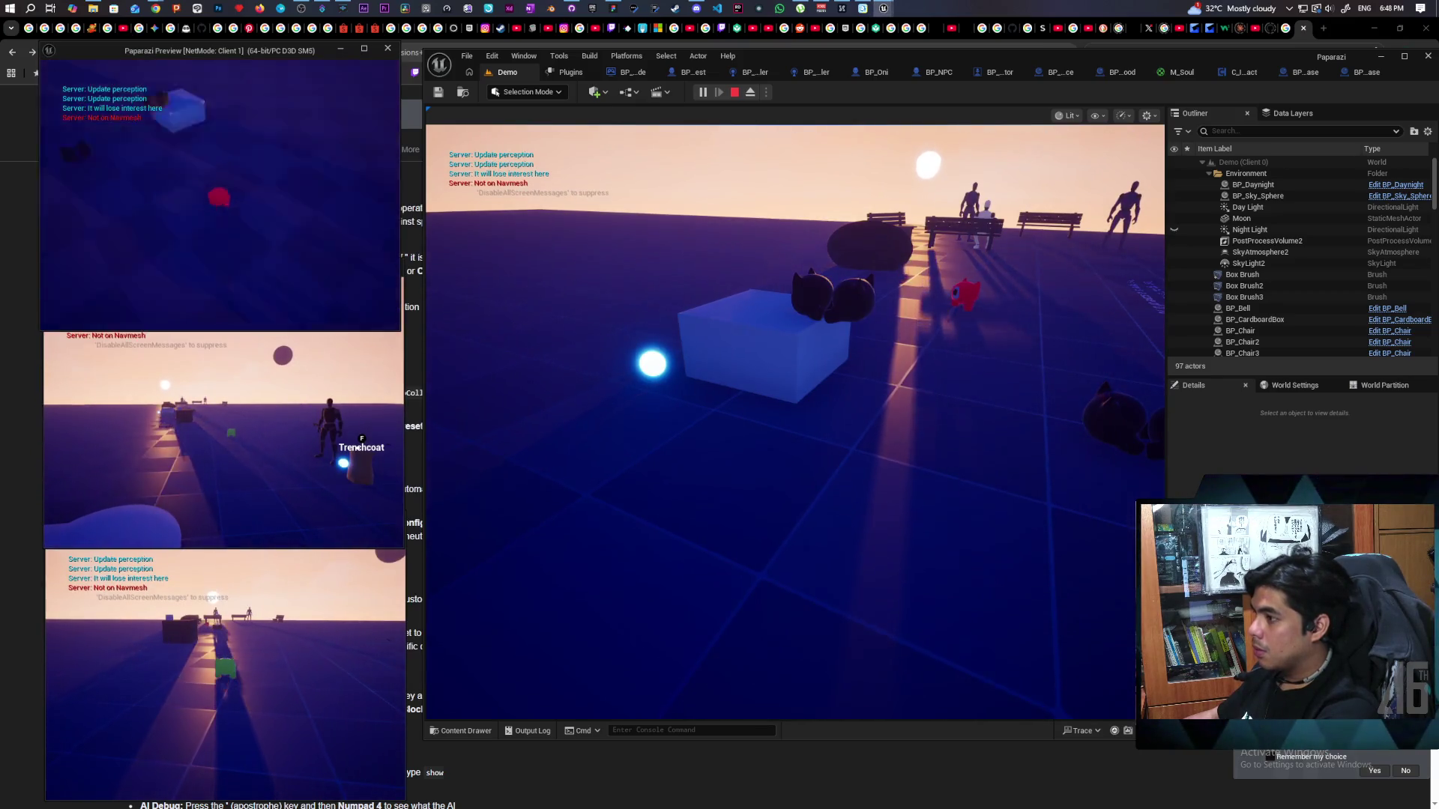
{"action": "key", "text": "w"}
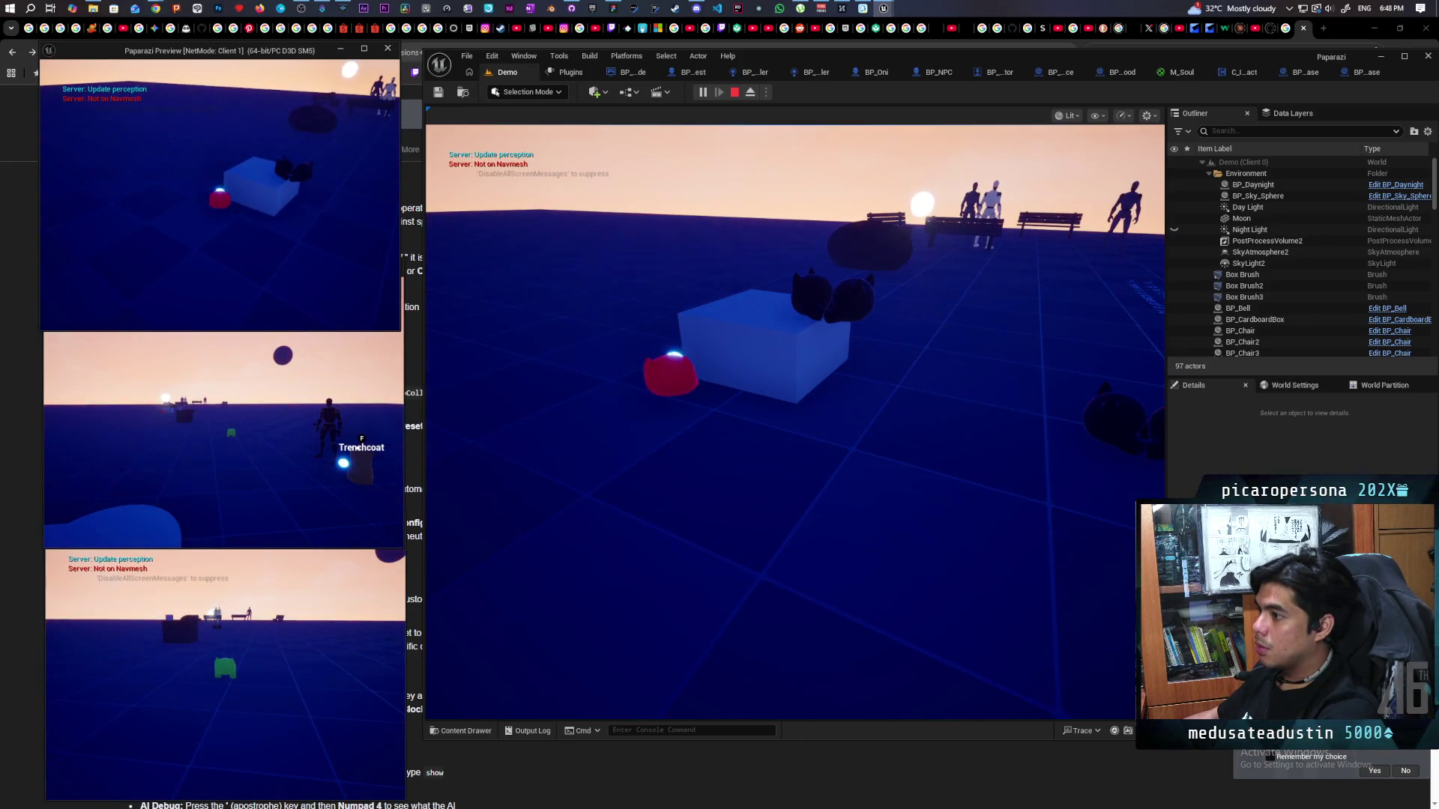
{"action": "key", "text": "w"}
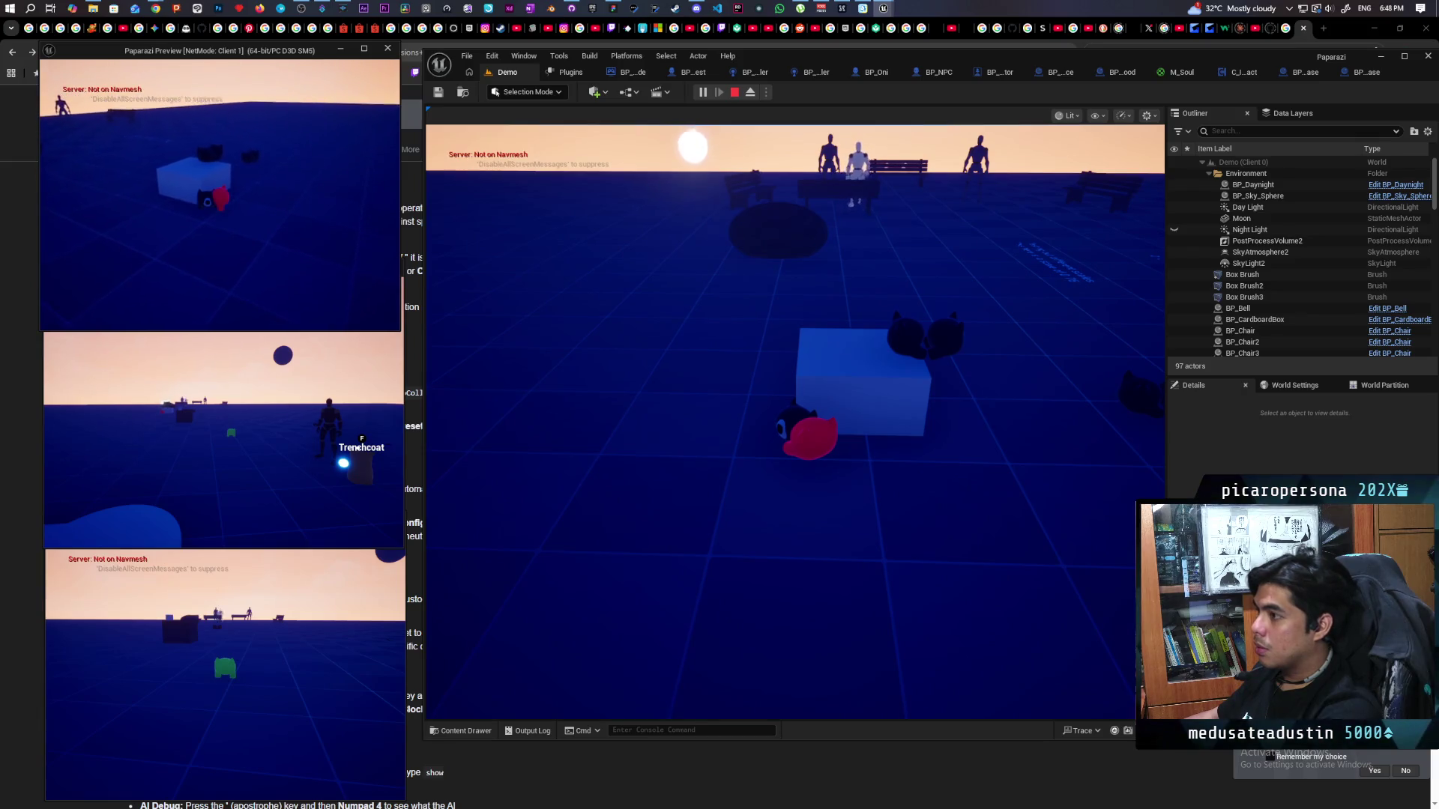
{"action": "key", "text": "s"}
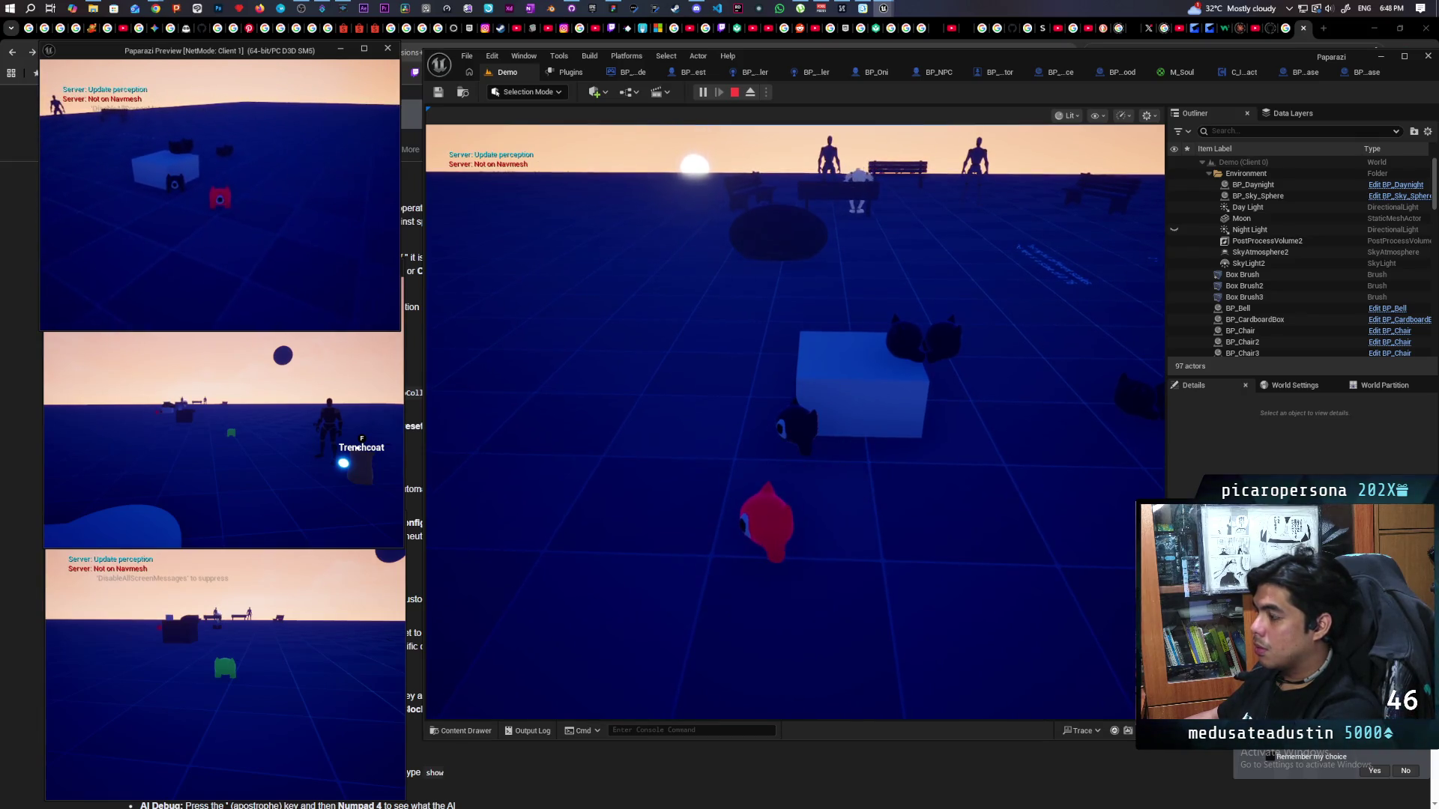
{"action": "left_click", "coordinate": [774, 224]}
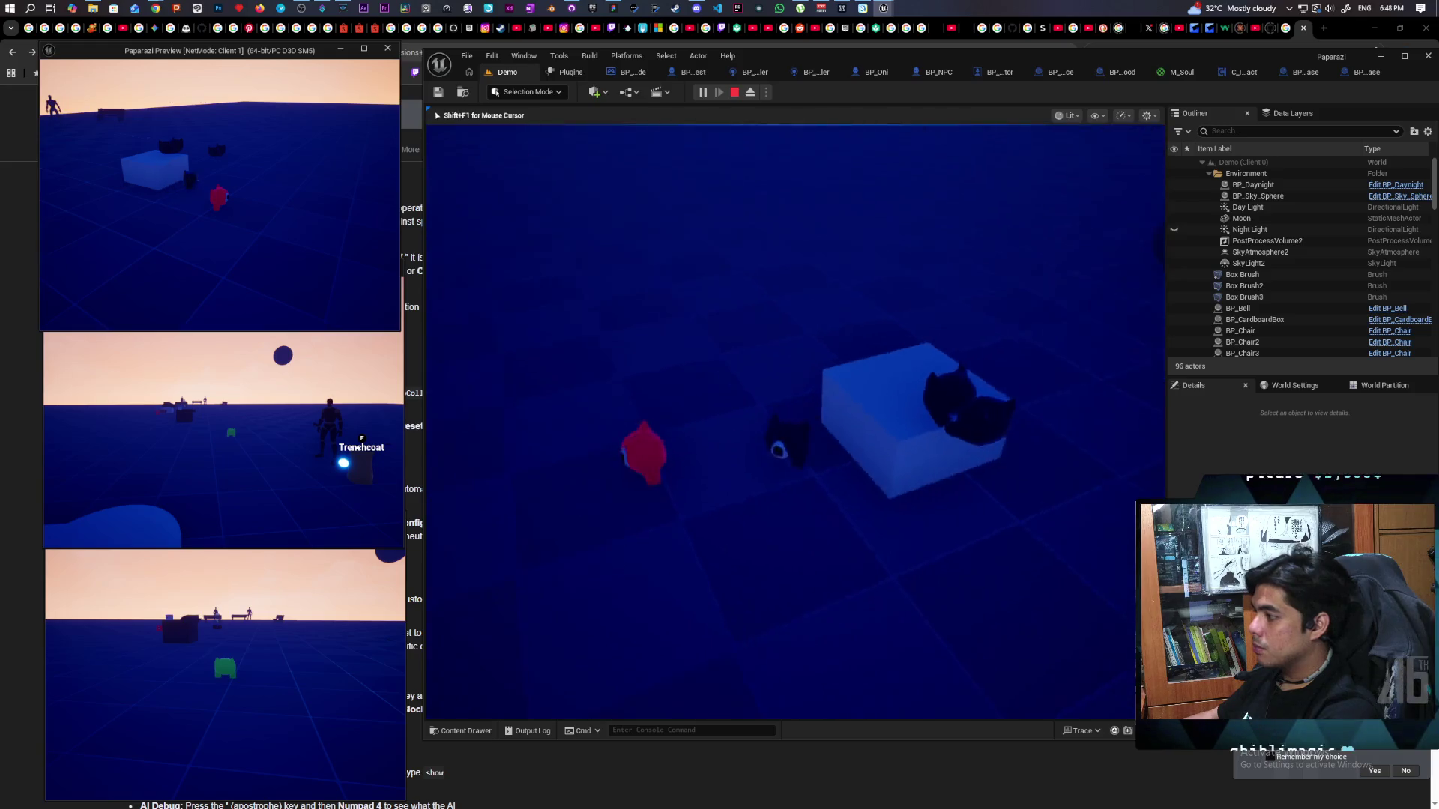
{"action": "key", "text": "w"}
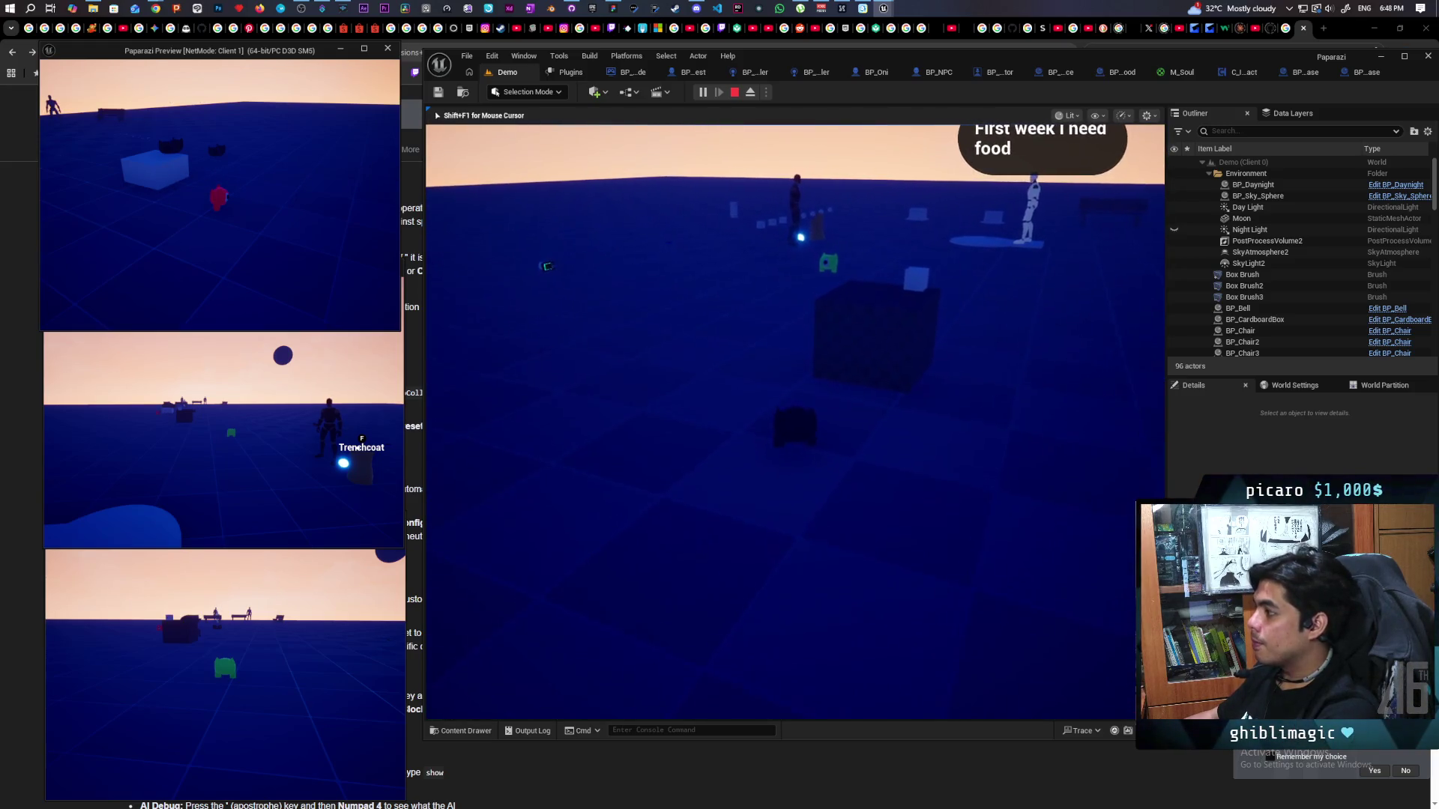
{"action": "key", "text": "Escape"}
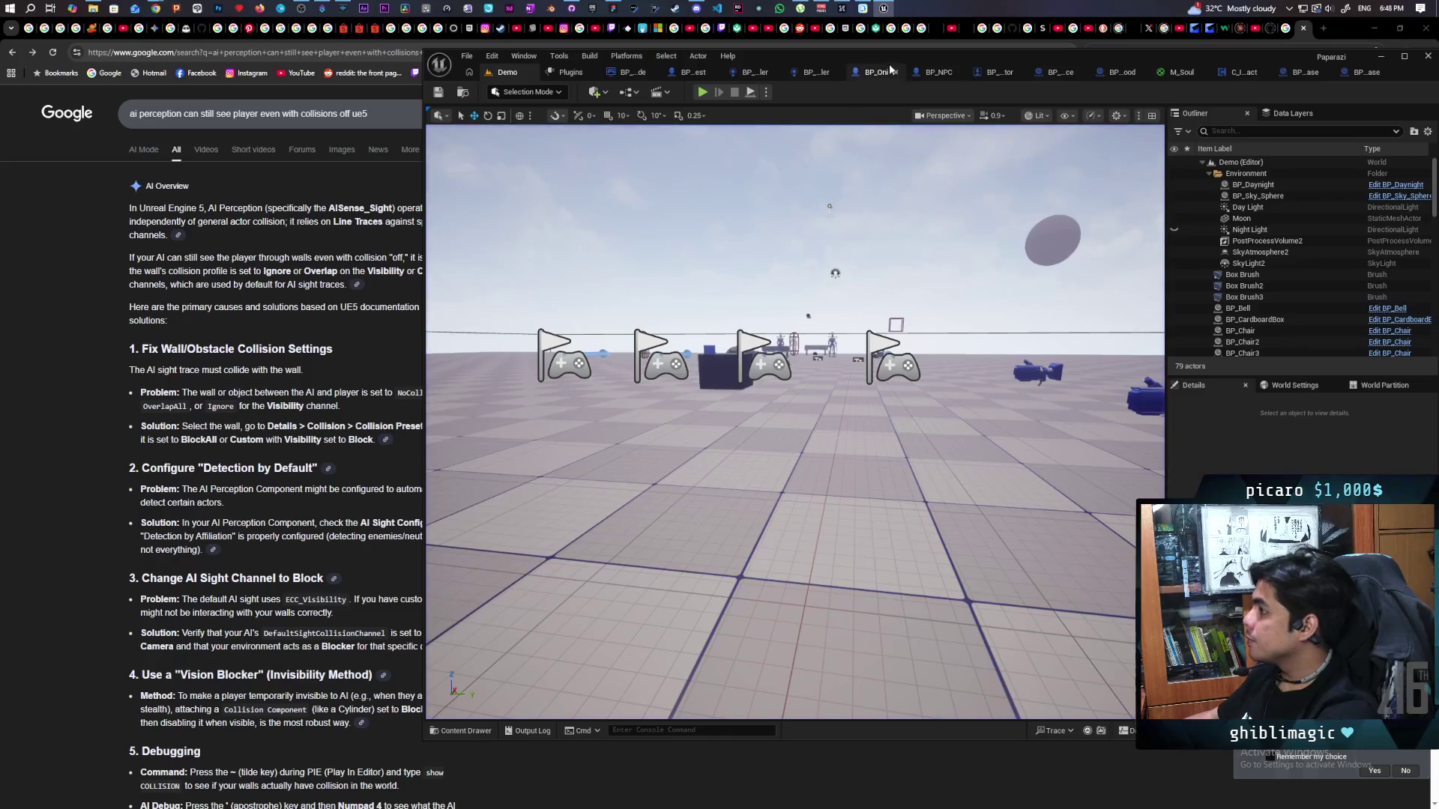
In the BP_Oni event graph, bring the Scuffed resummoning logic sitting nodes into view.
{"action": "left_click", "coordinate": [874, 73]}
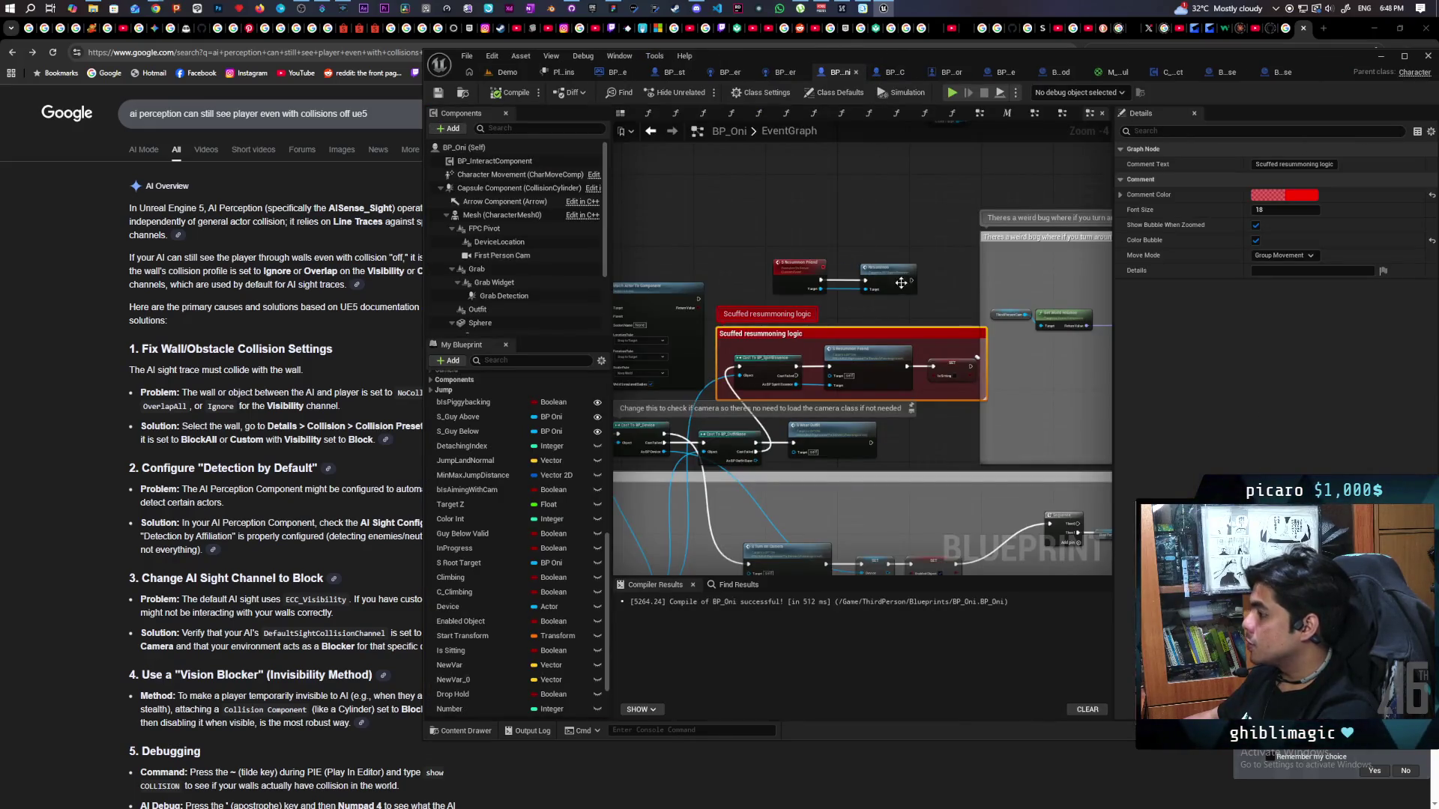
{"action": "scroll", "coordinate": [937, 172], "scroll_direction": "down", "scroll_amount": 6}
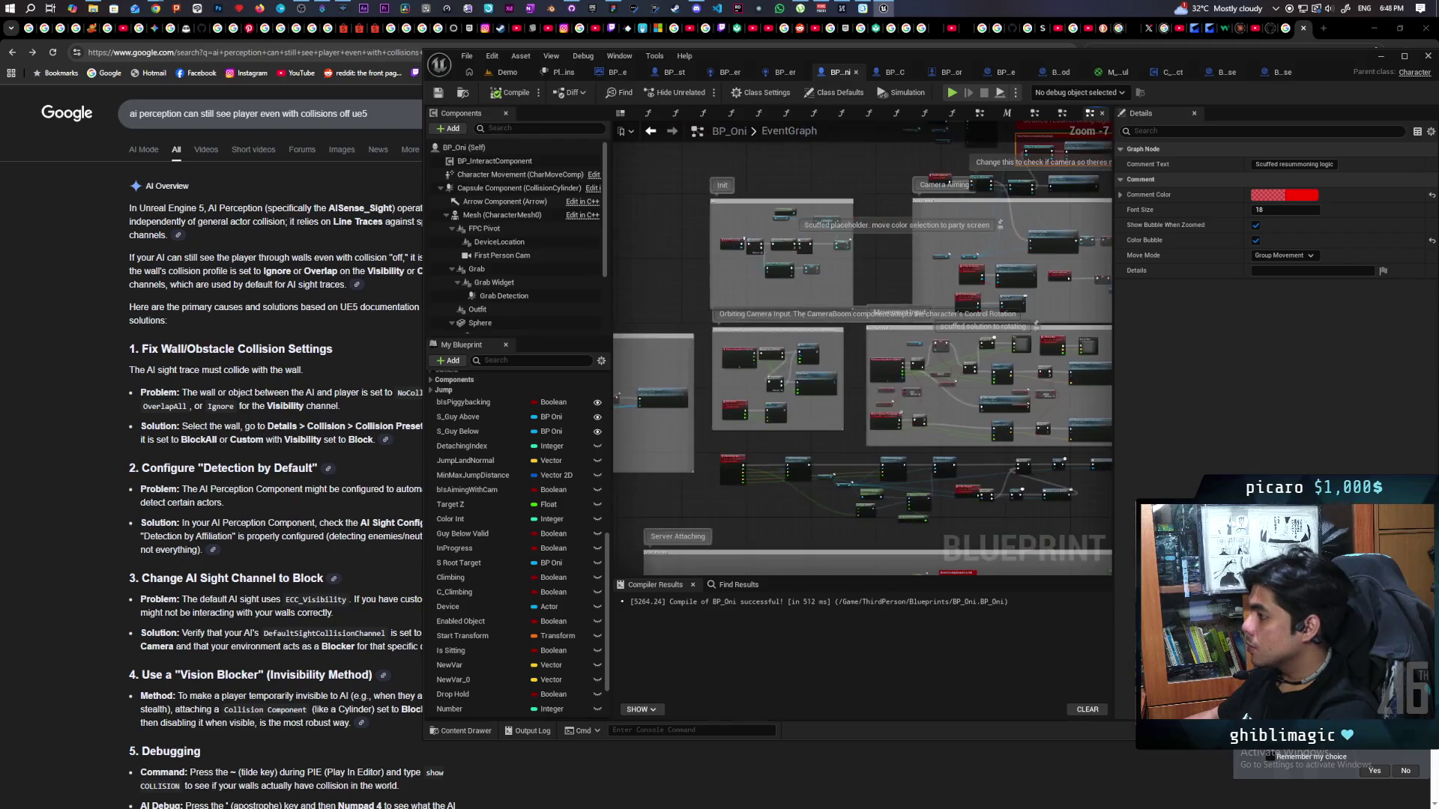
{"action": "scroll", "coordinate": [856, 299], "scroll_direction": "up", "scroll_amount": 5}
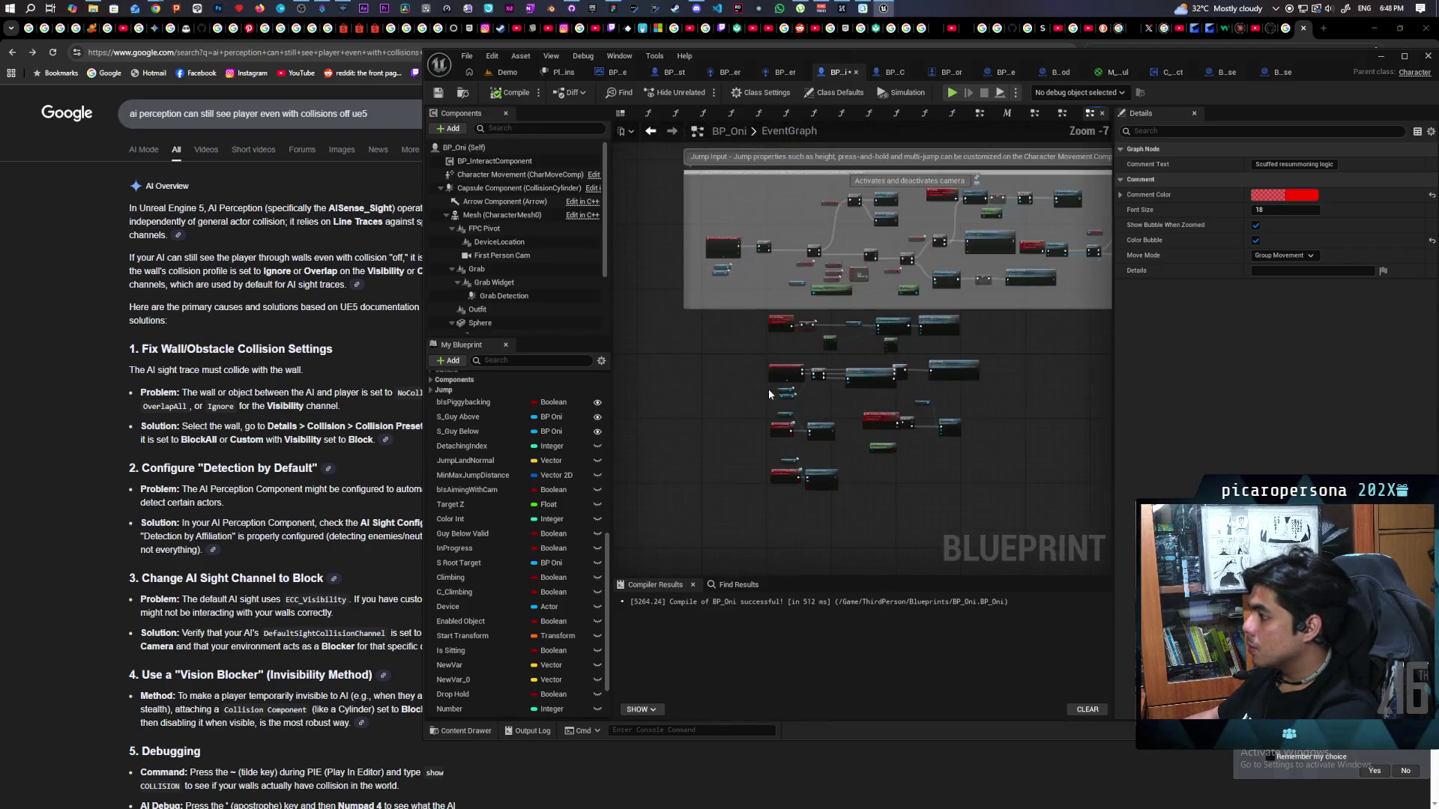
{"action": "mouse_move", "coordinate": [784, 275]}
{"action": "left_mouse_down"}
{"action": "mouse_move", "coordinate": [711, 331]}
{"action": "mouse_move", "coordinate": [648, 302]}
{"action": "left_mouse_up"}
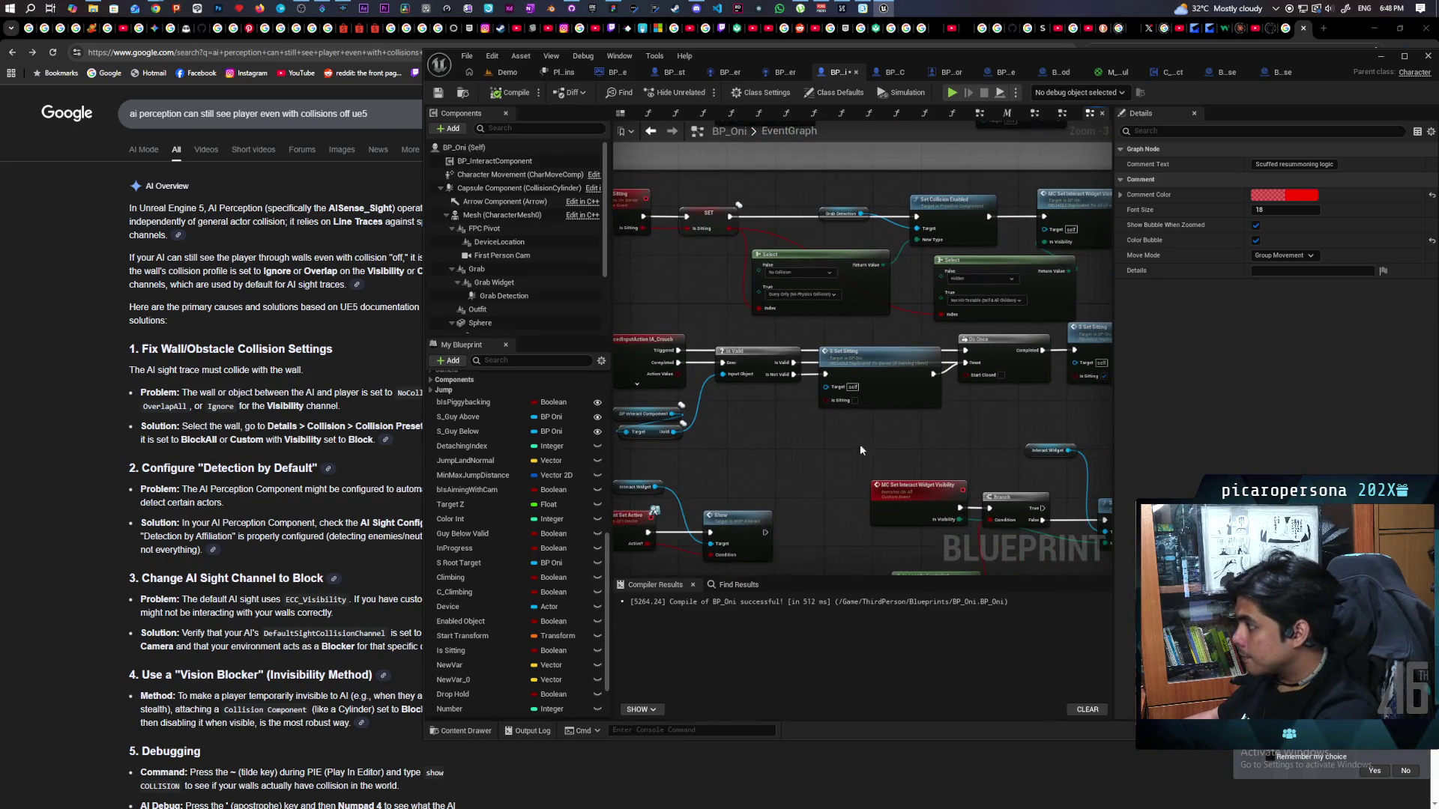
{"action": "left_click_drag", "start_coordinate": [861, 442], "coordinate": [887, 428]}
{"action": "left_click_drag", "start_coordinate": [886, 430], "coordinate": [742, 438]}
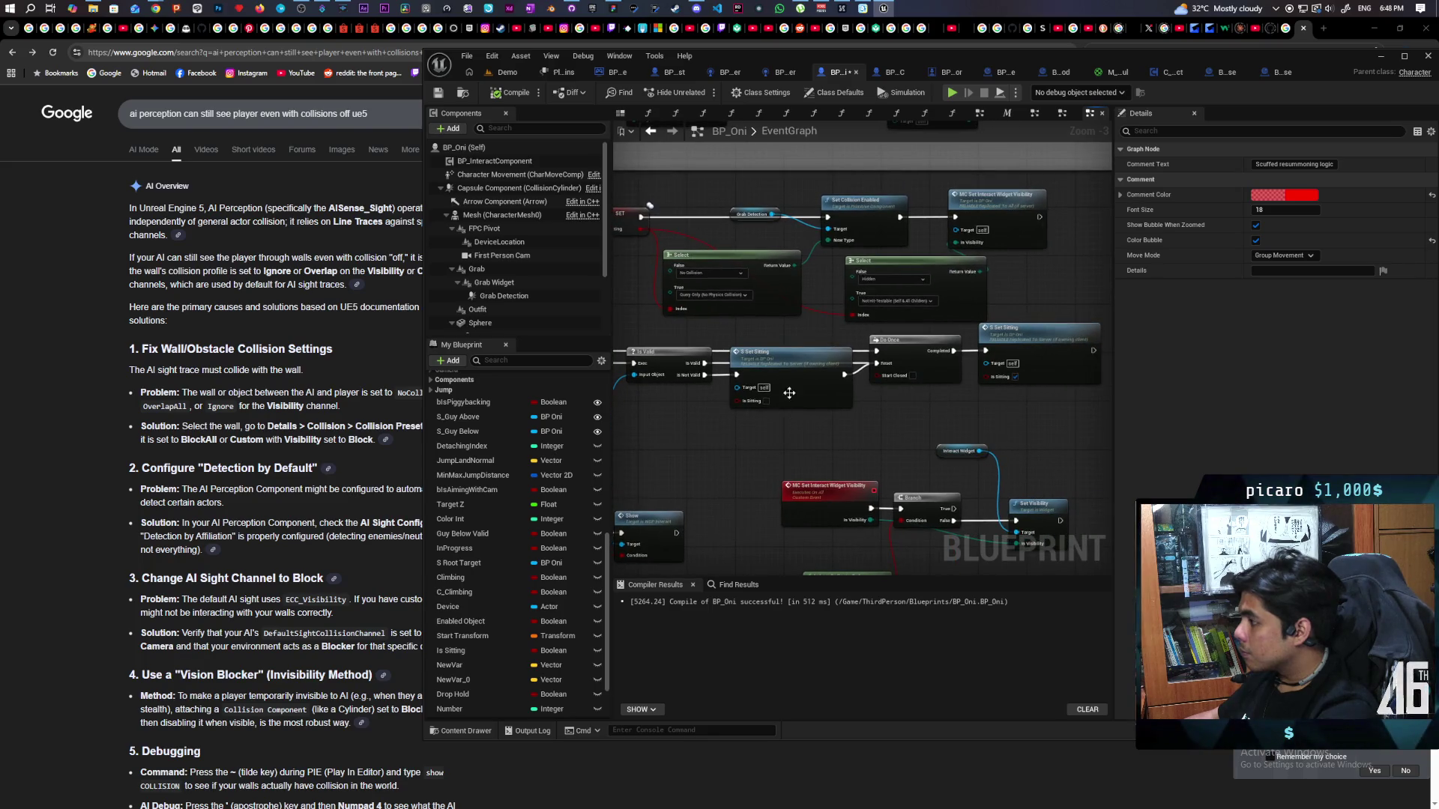
{"action": "scroll", "coordinate": [680, 398], "scroll_direction": "down", "scroll_amount": 9}
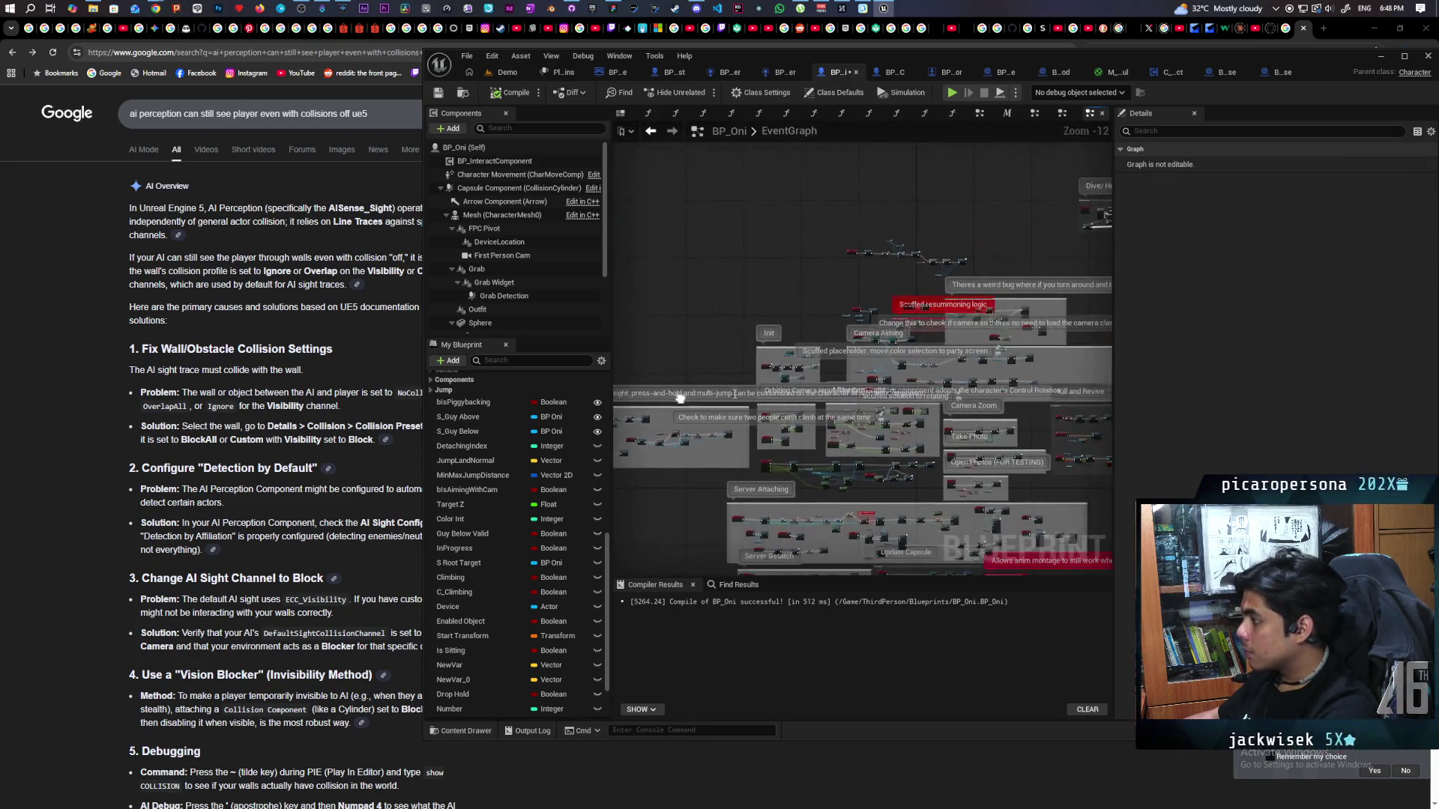
{"action": "scroll", "coordinate": [880, 365], "scroll_direction": "up", "scroll_amount": 10}
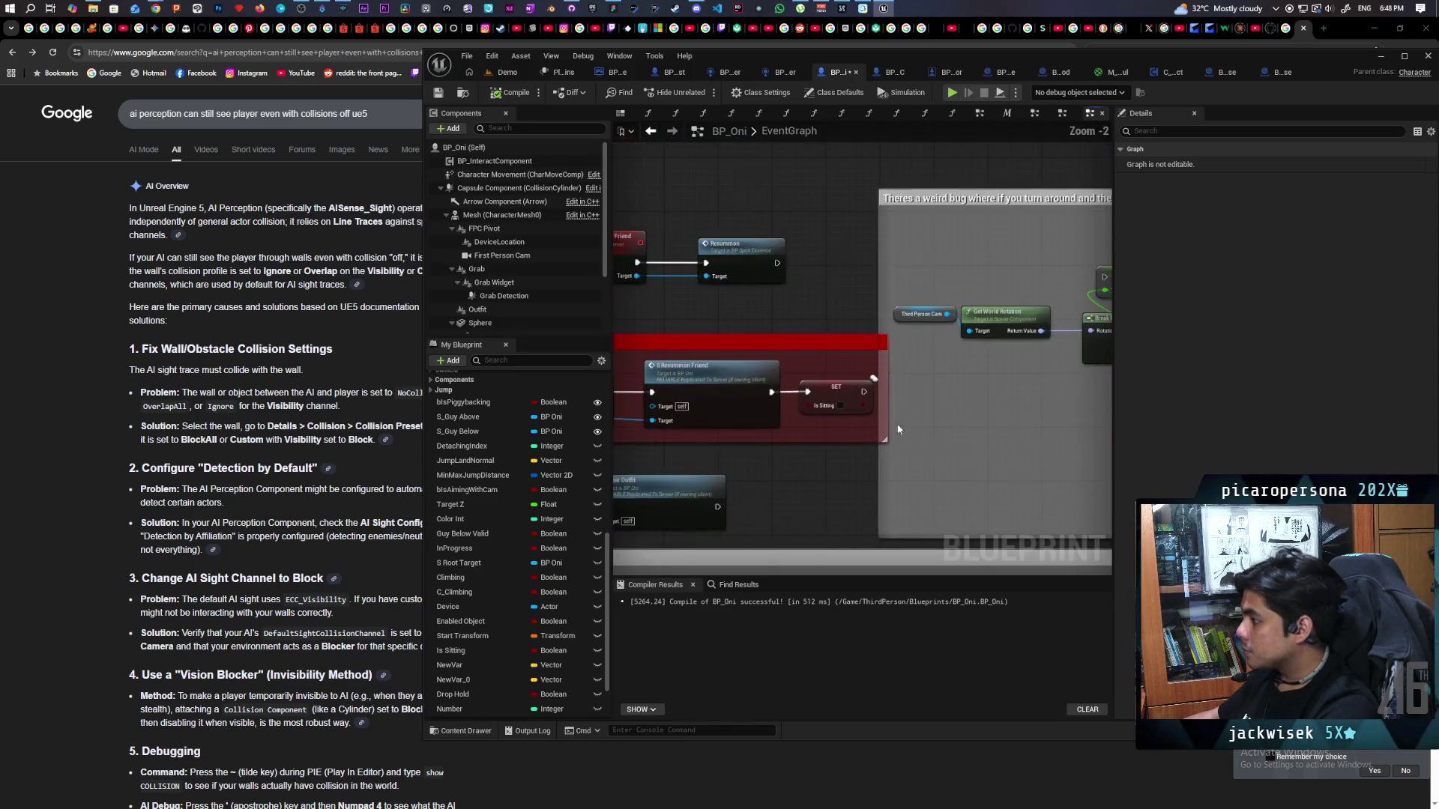
Replace SET Is Sitting with an S Set Sitting call node and jump to its event definition.
{"action": "key", "text": "ctrl+v"}
{"action": "left_click", "coordinate": [835, 389]}
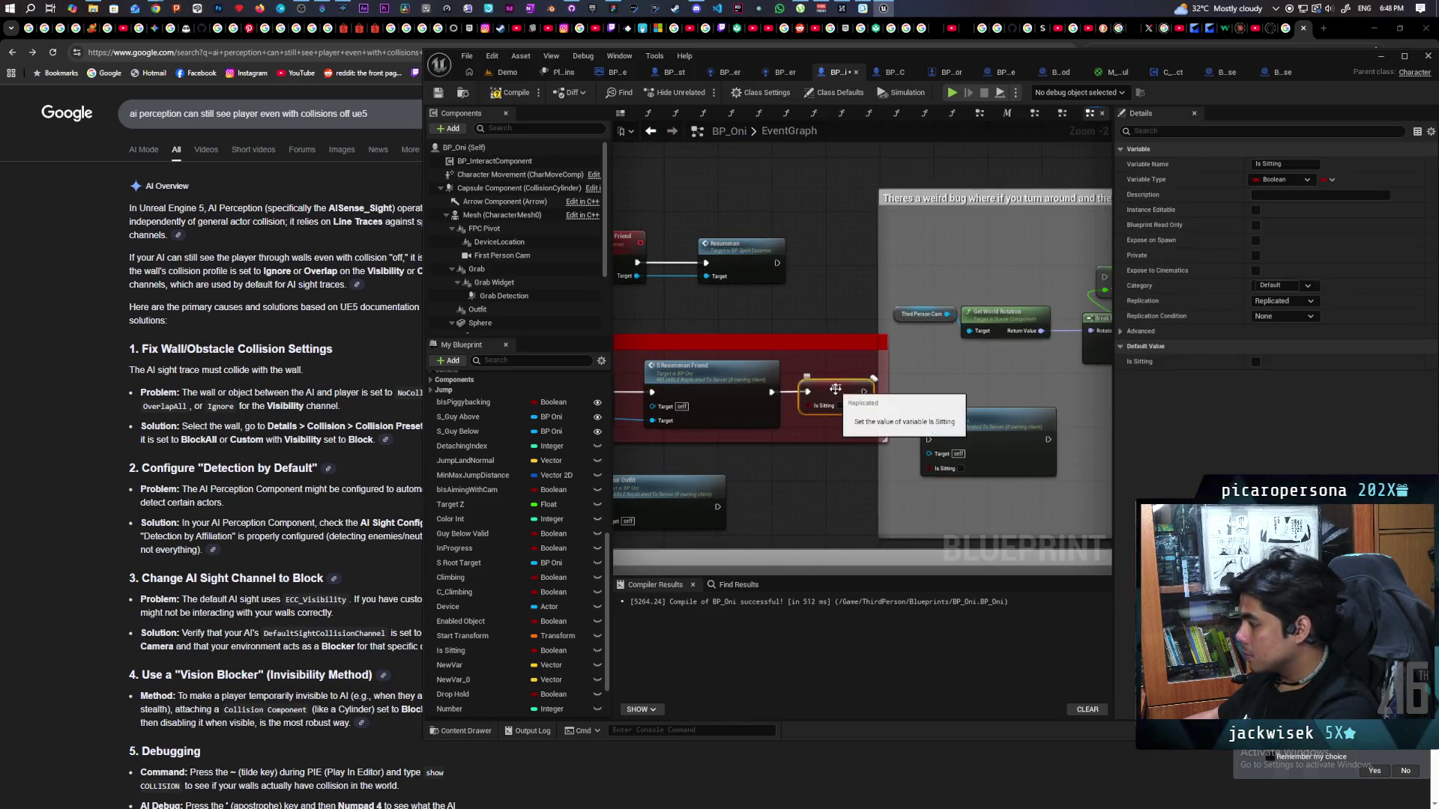
{"action": "left_click_drag", "start_coordinate": [978, 424], "coordinate": [849, 384]}
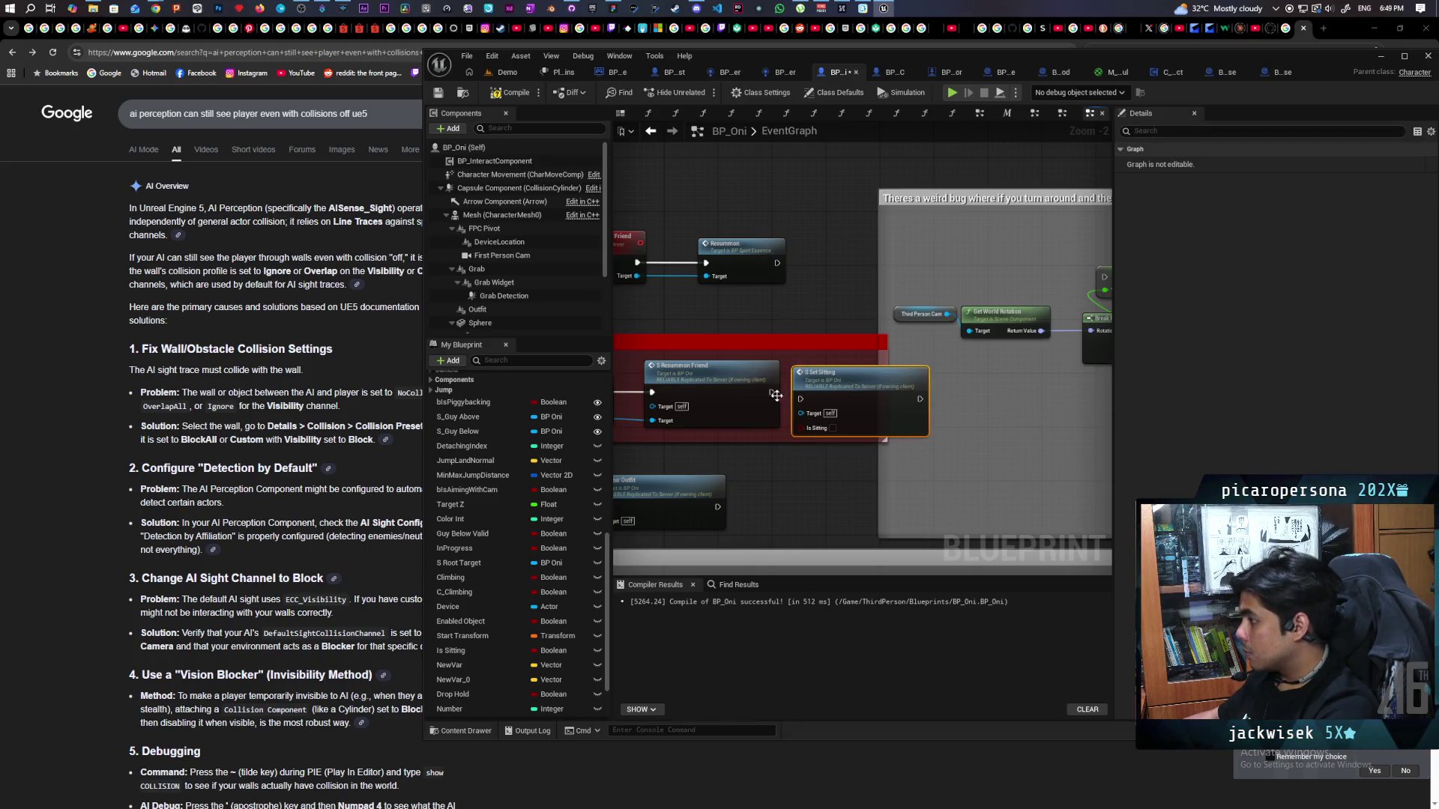
{"action": "double_click", "coordinate": [842, 379]}
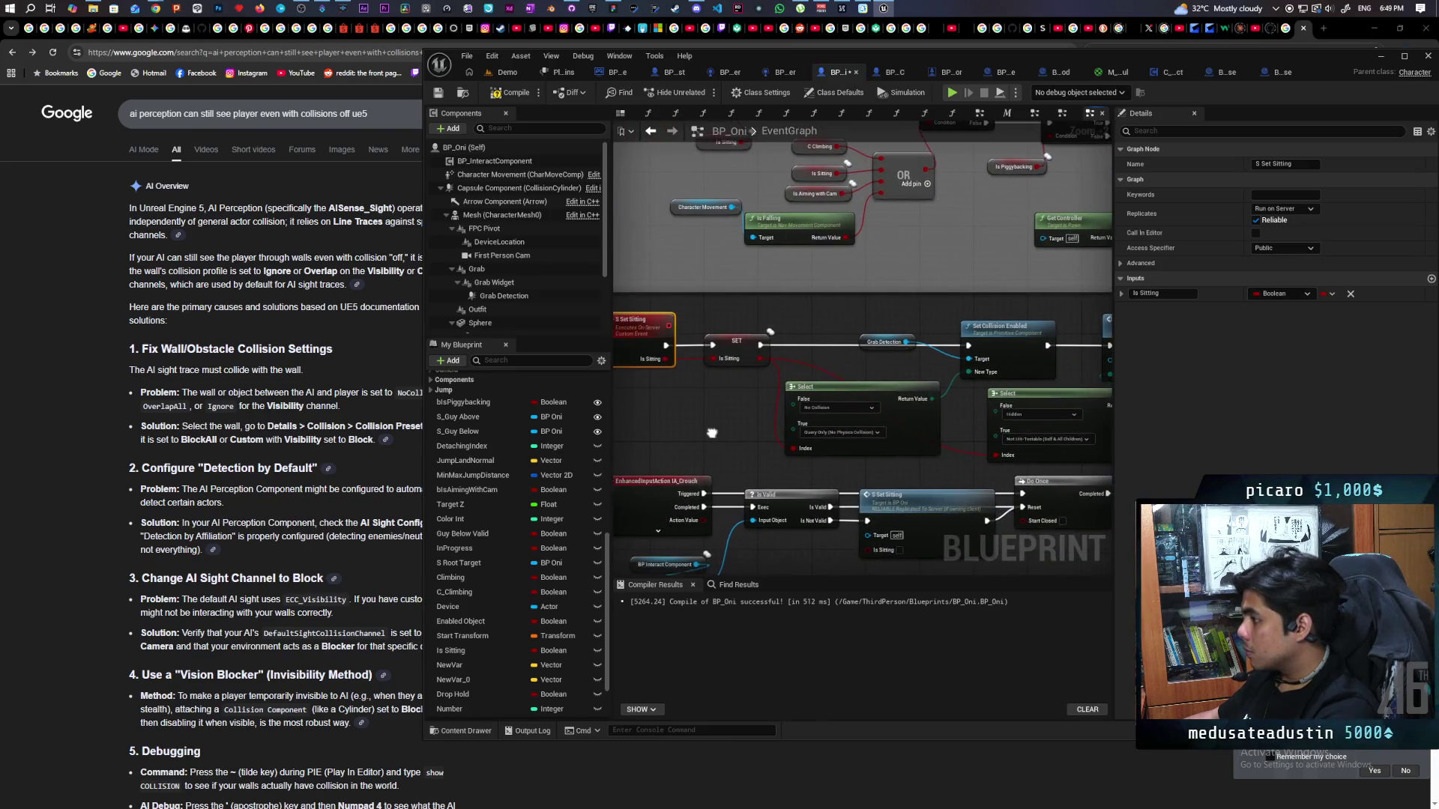
{"action": "left_click_drag", "start_coordinate": [712, 433], "coordinate": [643, 435]}
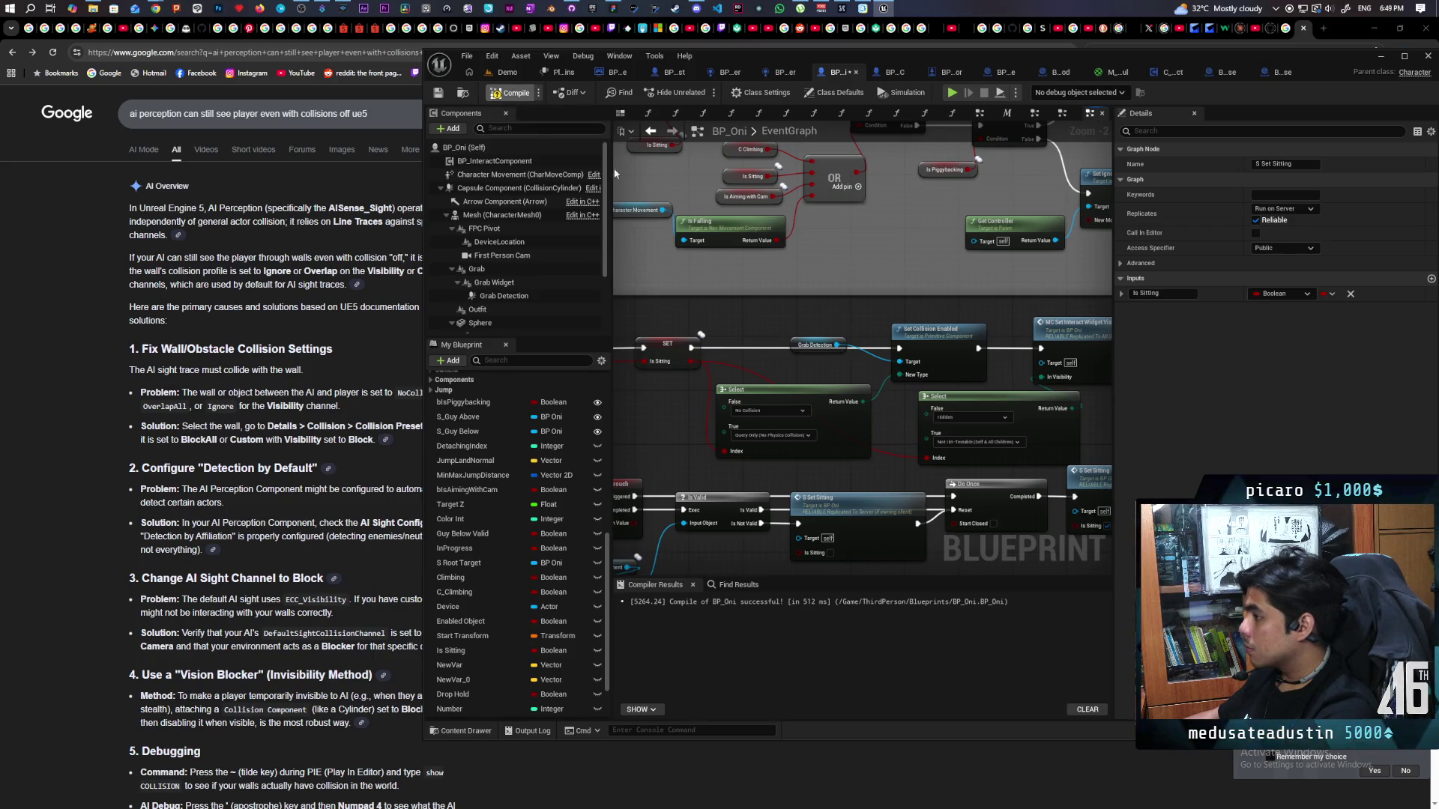
{"action": "scroll", "coordinate": [717, 303], "scroll_direction": "down", "scroll_amount": 1}
Center the Scuffed resummoning logic group in the BP_Oni graph.
{"action": "mouse_move", "coordinate": [721, 305]}
{"action": "left_mouse_down"}
{"action": "mouse_move", "coordinate": [805, 307]}
{"action": "mouse_move", "coordinate": [797, 316]}
{"action": "left_mouse_up"}
{"action": "scroll", "coordinate": [798, 316], "scroll_direction": "down", "scroll_amount": 4}
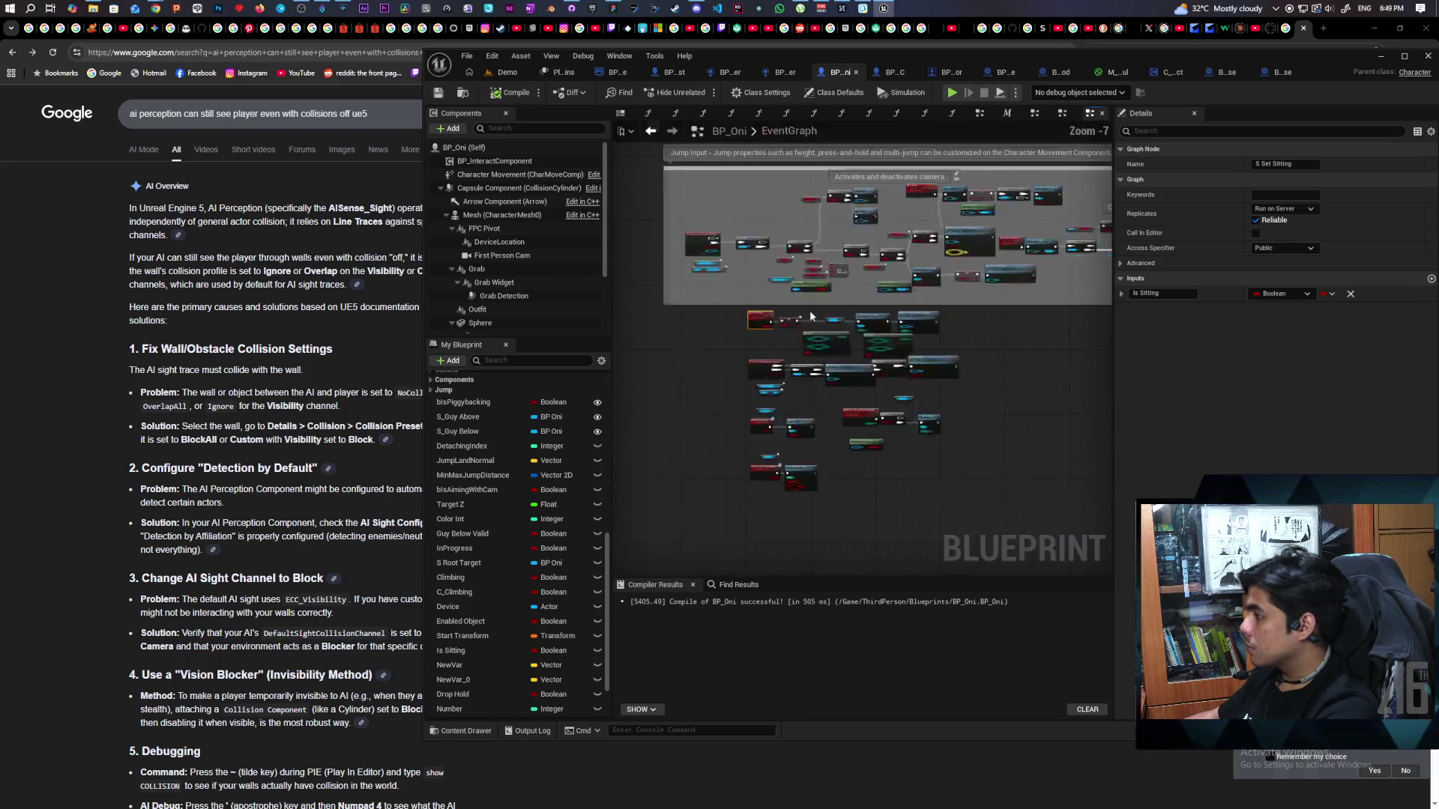
{"action": "mouse_move", "coordinate": [732, 379]}
{"action": "left_mouse_down"}
{"action": "mouse_move", "coordinate": [861, 394]}
{"action": "mouse_move", "coordinate": [833, 359]}
{"action": "left_mouse_up"}
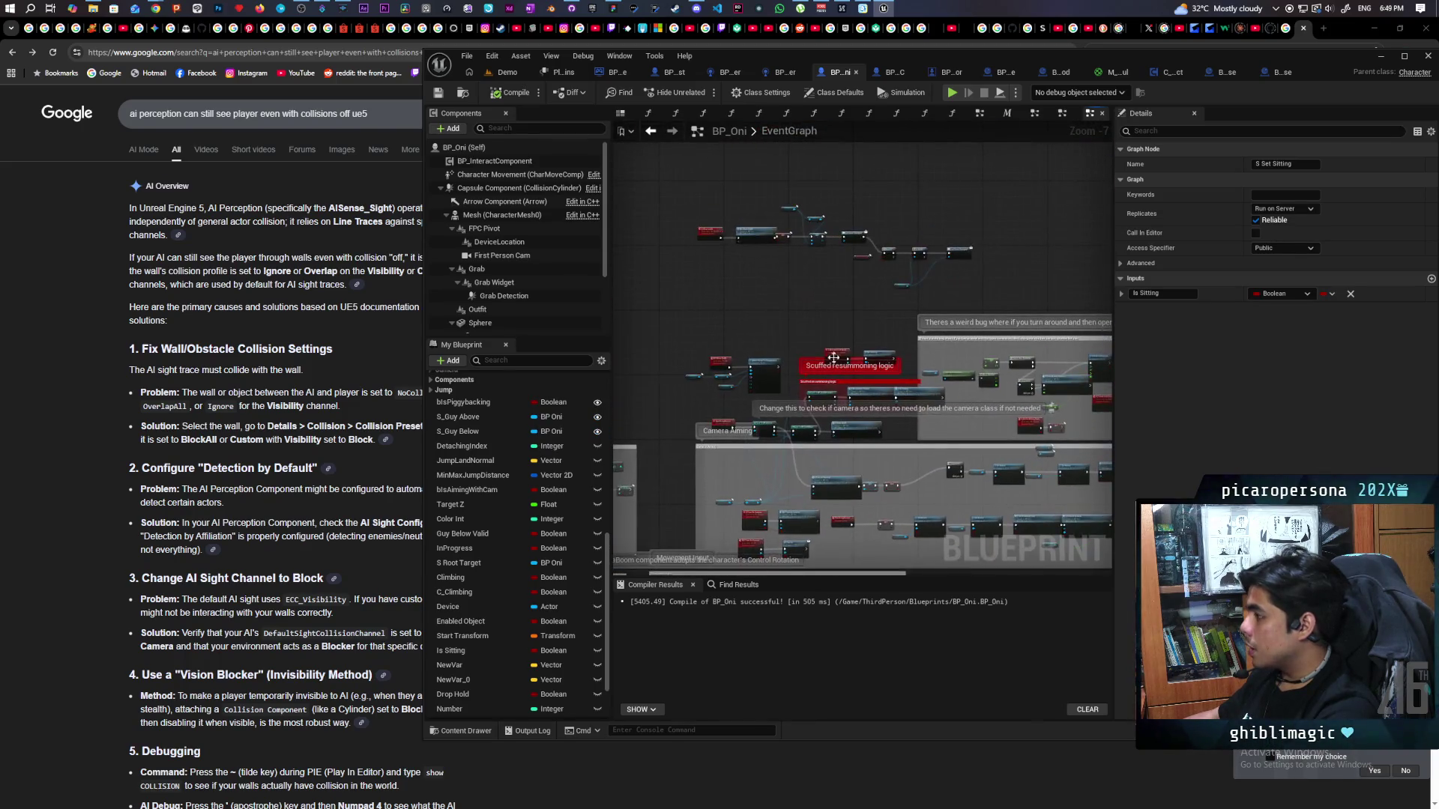
{"action": "scroll", "coordinate": [797, 401], "scroll_direction": "up", "scroll_amount": 6}
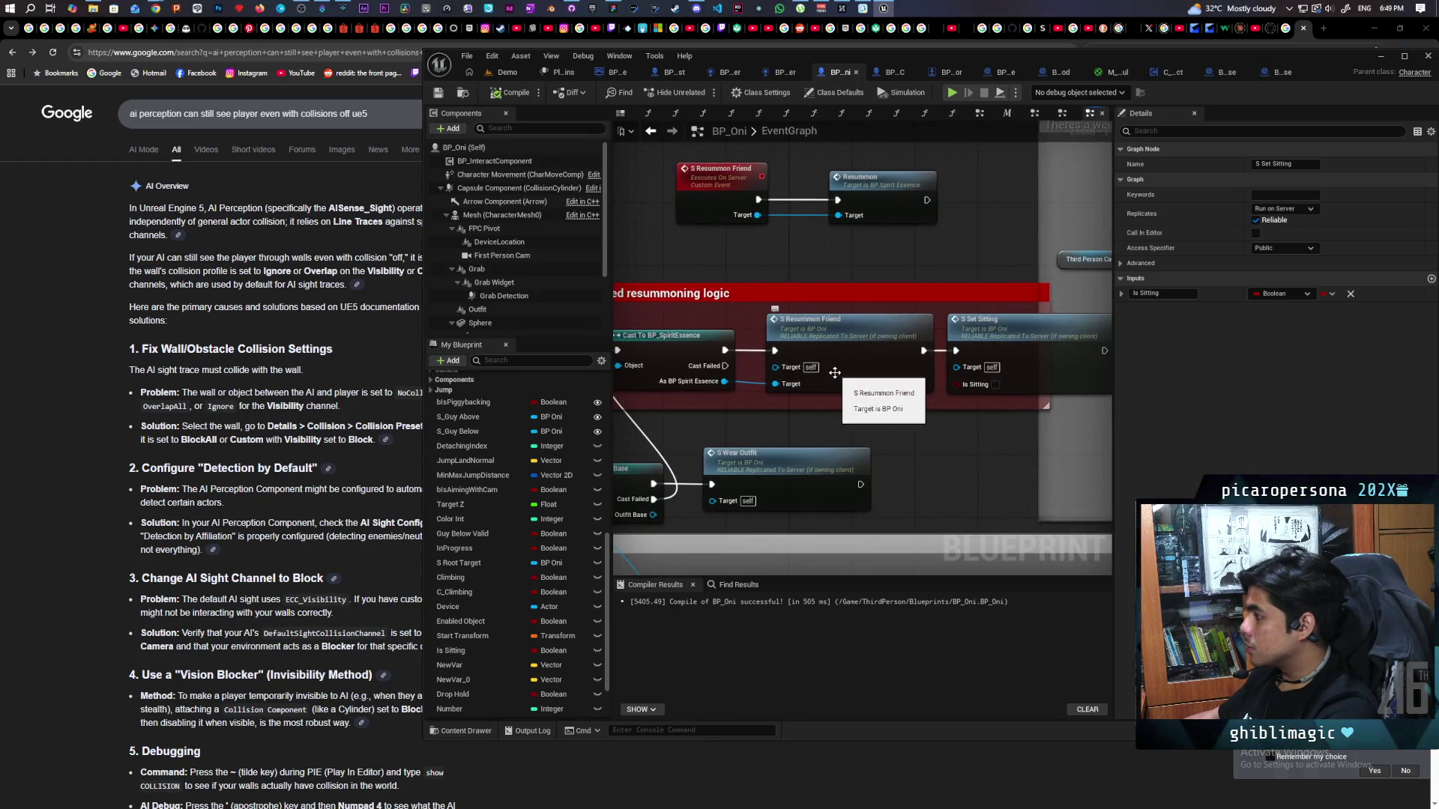
{"action": "mouse_move", "coordinate": [830, 362]}
{"action": "left_mouse_down"}
{"action": "mouse_move", "coordinate": [815, 394]}
{"action": "mouse_move", "coordinate": [723, 372]}
{"action": "mouse_move", "coordinate": [759, 384]}
{"action": "left_mouse_up"}
Add a SET Is Sitting node and place it beside the Resummon node.
{"action": "left_click", "coordinate": [925, 414]}
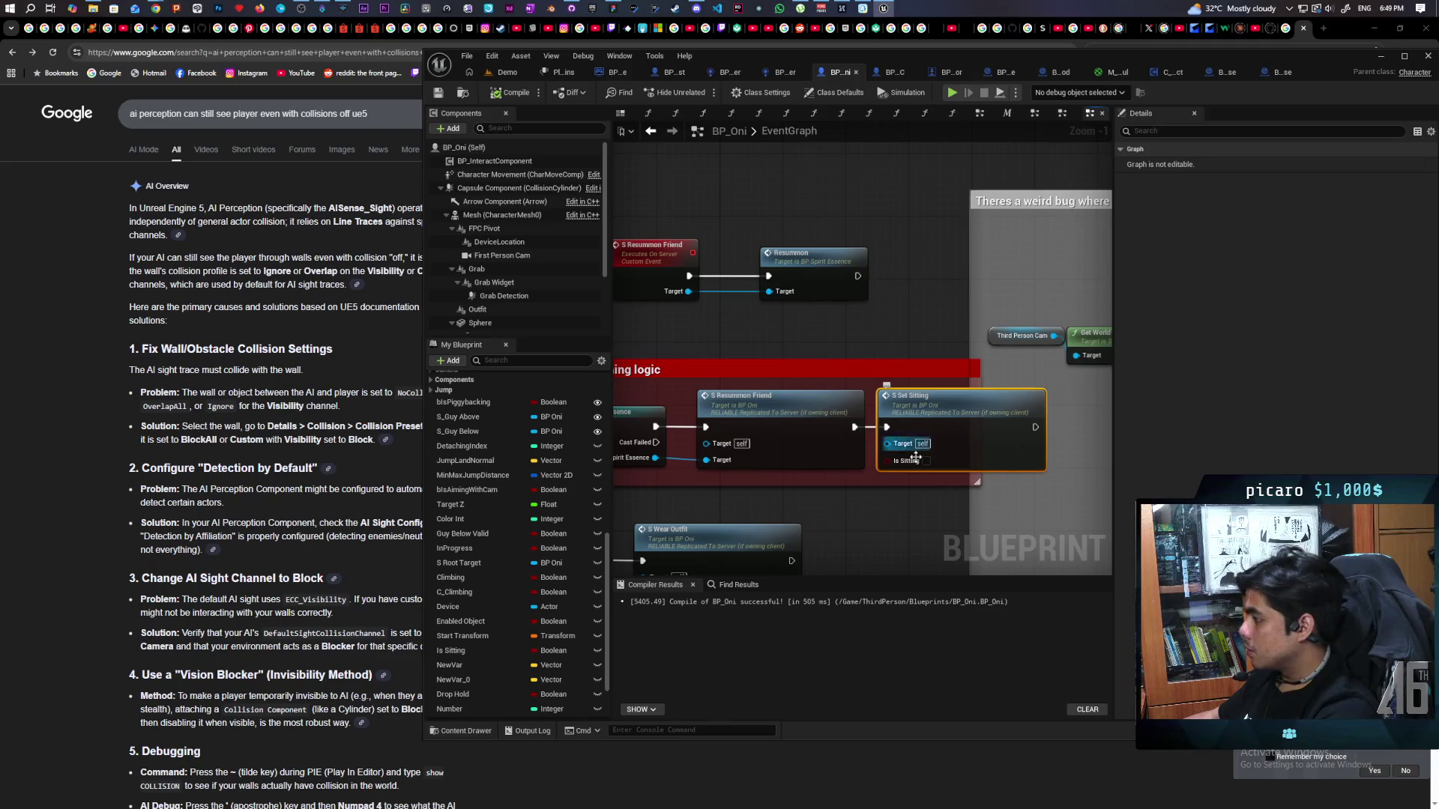
{"action": "left_click", "coordinate": [836, 326]}
{"action": "right_click", "coordinate": [832, 320]}
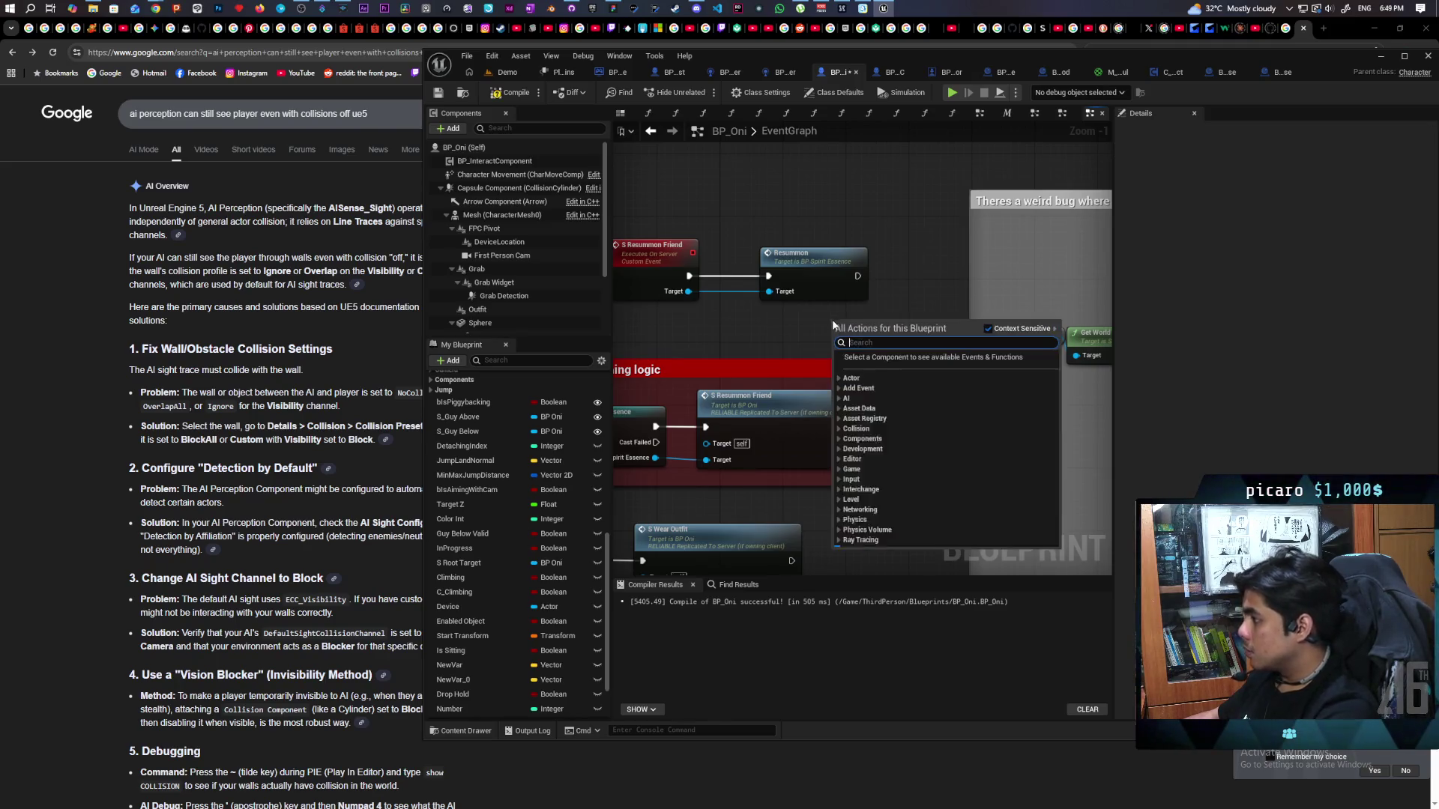
{"action": "type", "text": "set is sitting"}
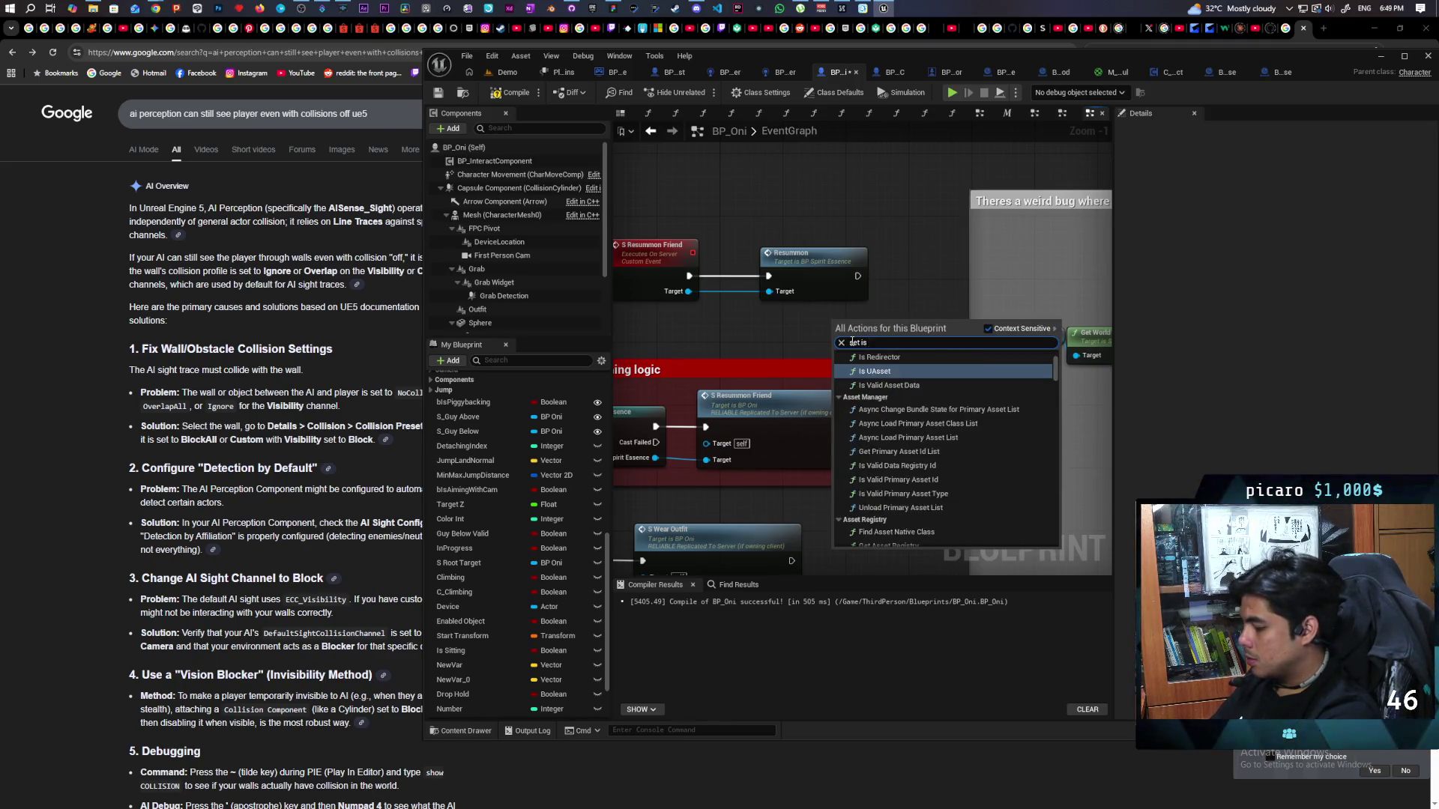
{"action": "key", "text": "Return"}
{"action": "mouse_move", "coordinate": [852, 346]}
{"action": "left_mouse_down"}
{"action": "mouse_move", "coordinate": [899, 260]}
{"action": "mouse_move", "coordinate": [782, 273]}
{"action": "left_mouse_up"}
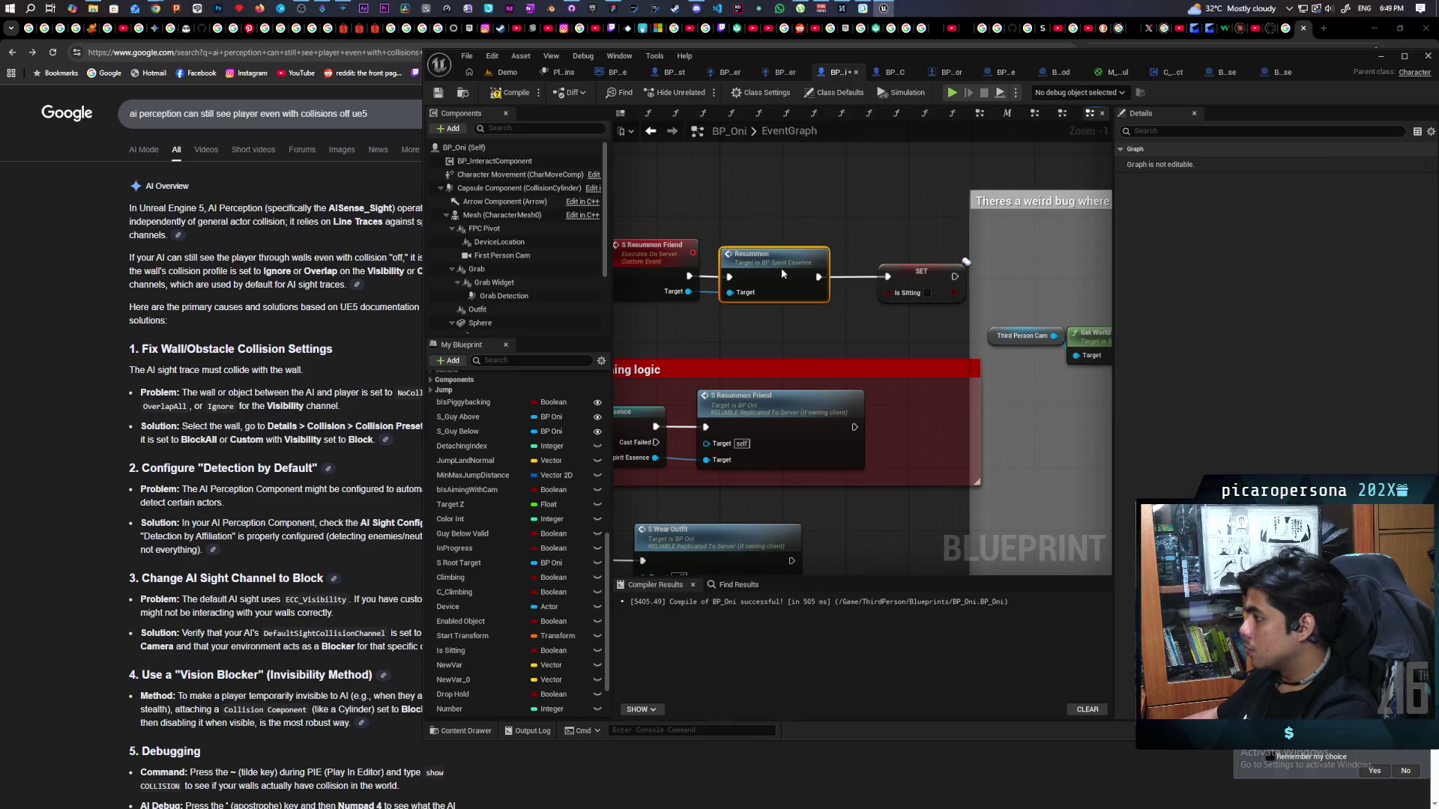
Enclose the resummon friend, Resummon and SET Is Sitting nodes in the resized comment.
{"action": "left_click", "coordinate": [699, 329]}
{"action": "left_click_drag", "start_coordinate": [699, 329], "coordinate": [937, 251]}
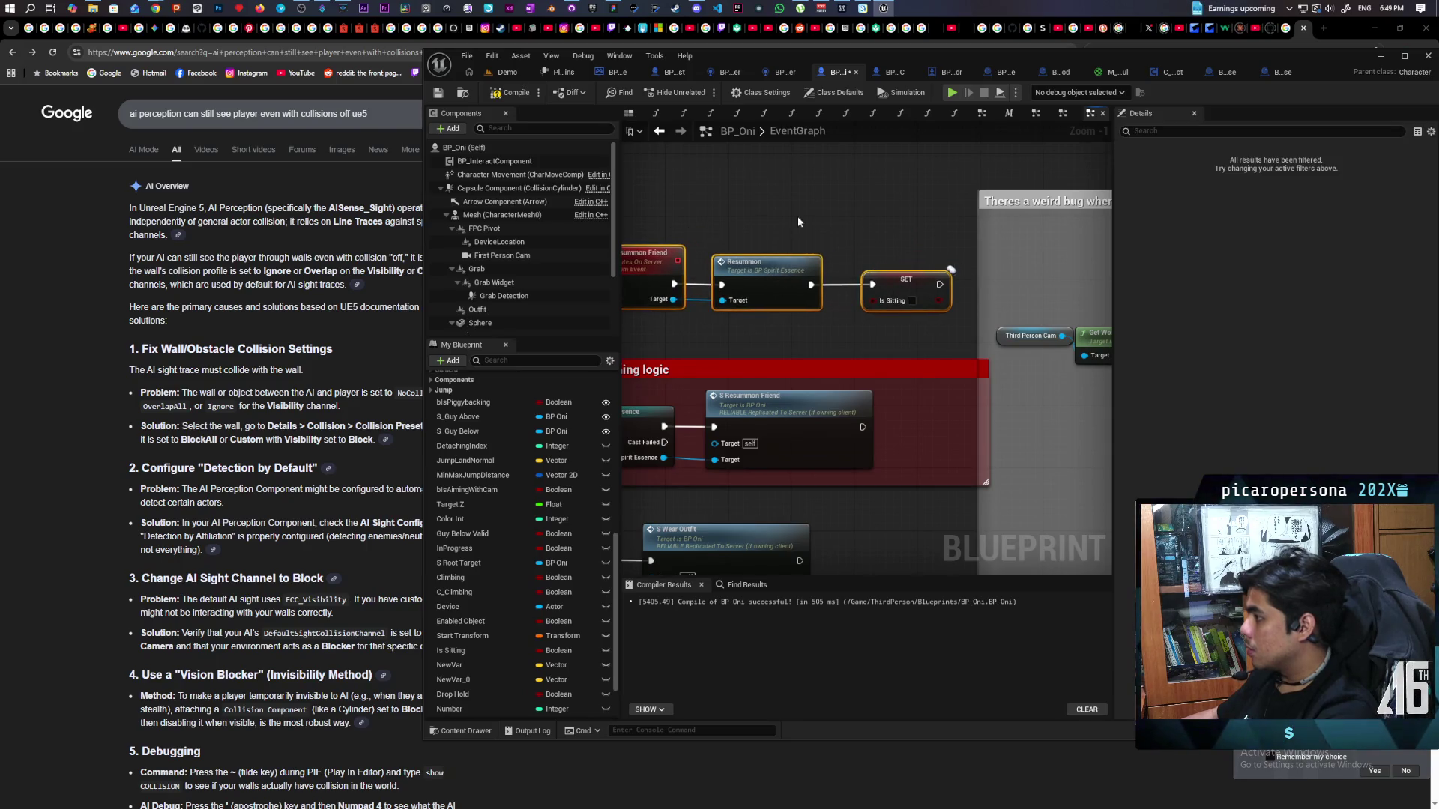
{"action": "left_click_drag", "start_coordinate": [869, 372], "coordinate": [875, 219]}
{"action": "scroll", "coordinate": [875, 219], "scroll_direction": "down", "scroll_amount": 2}
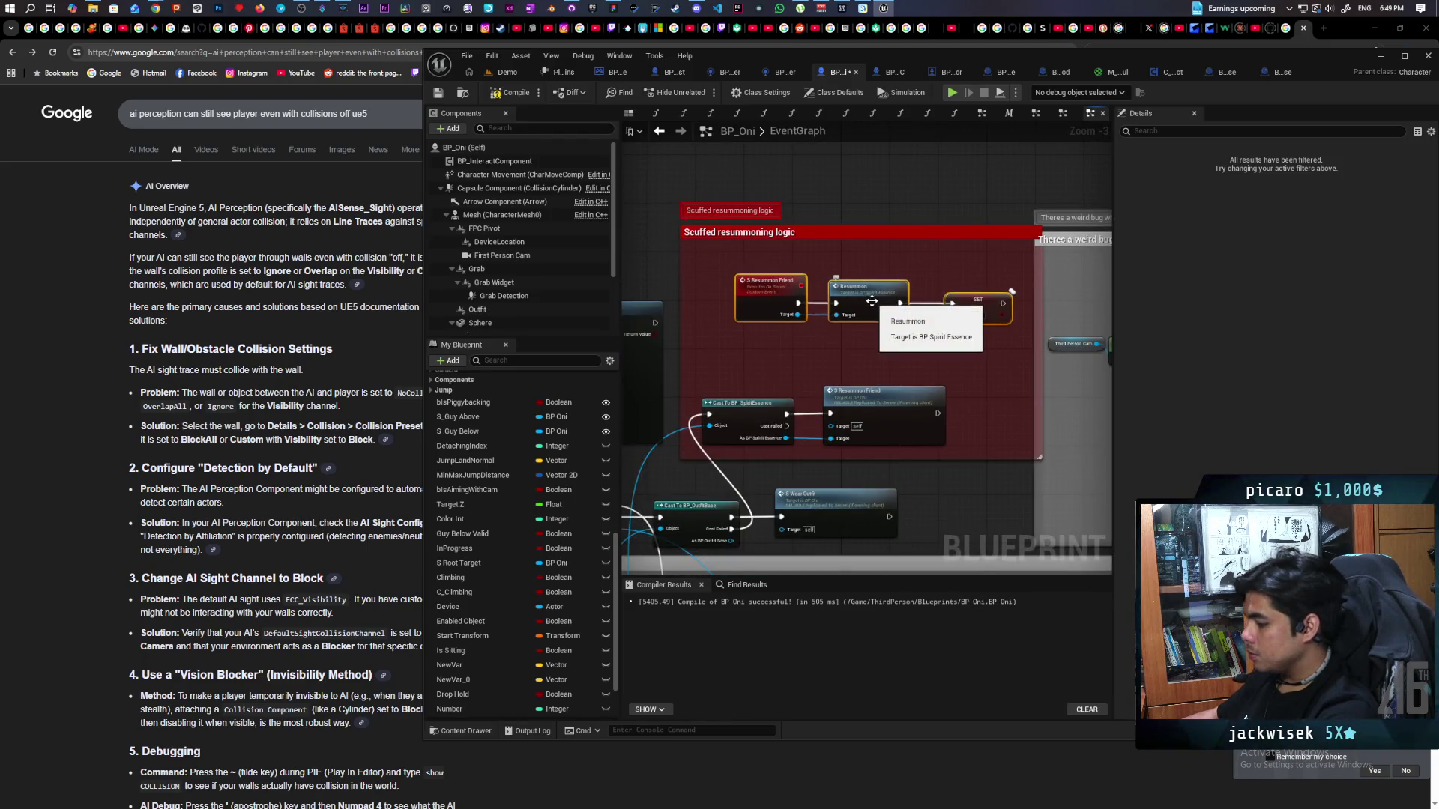
{"action": "left_click_drag", "start_coordinate": [872, 302], "coordinate": [833, 335]}
{"action": "left_click", "coordinate": [1036, 323]}
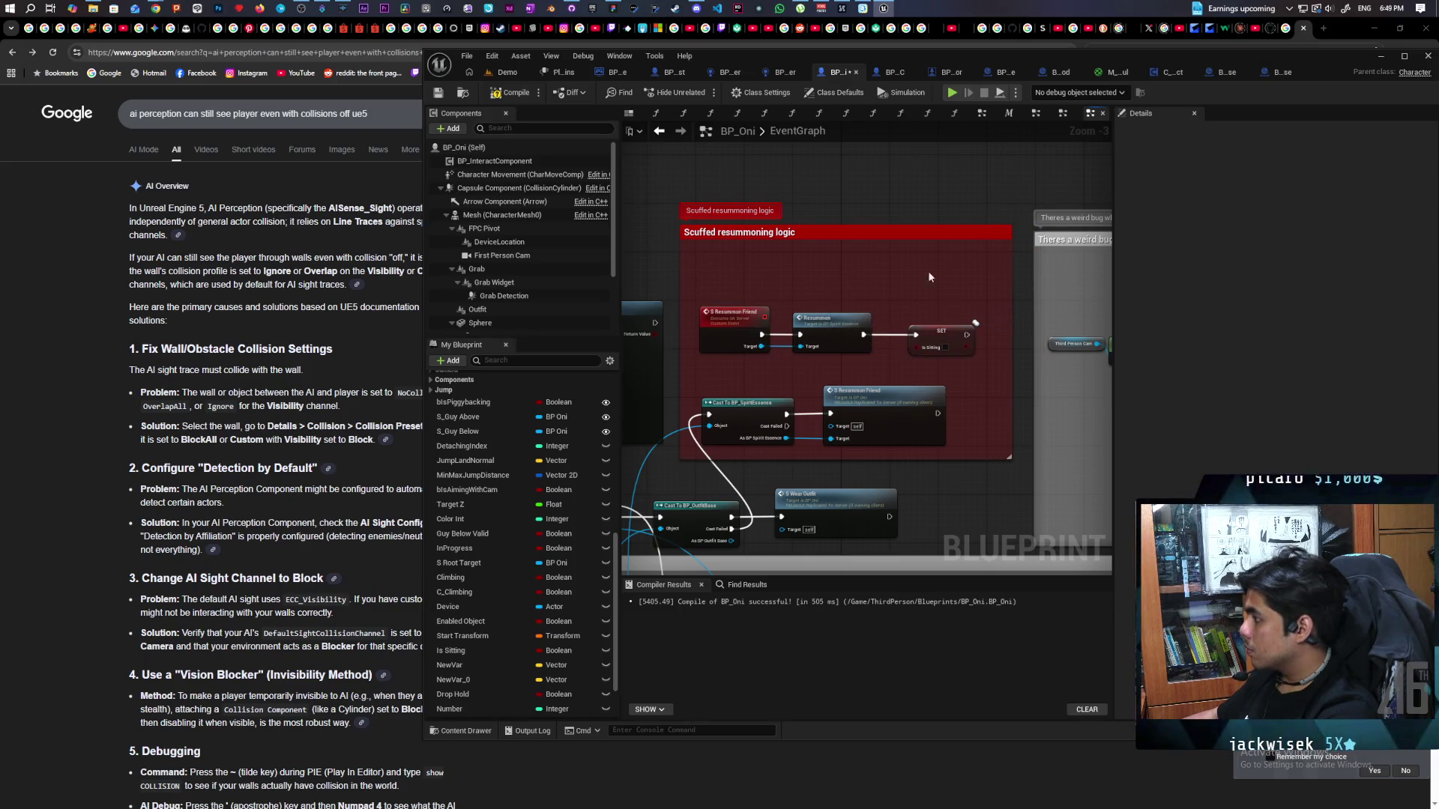
{"action": "left_click_drag", "start_coordinate": [827, 241], "coordinate": [830, 251]}
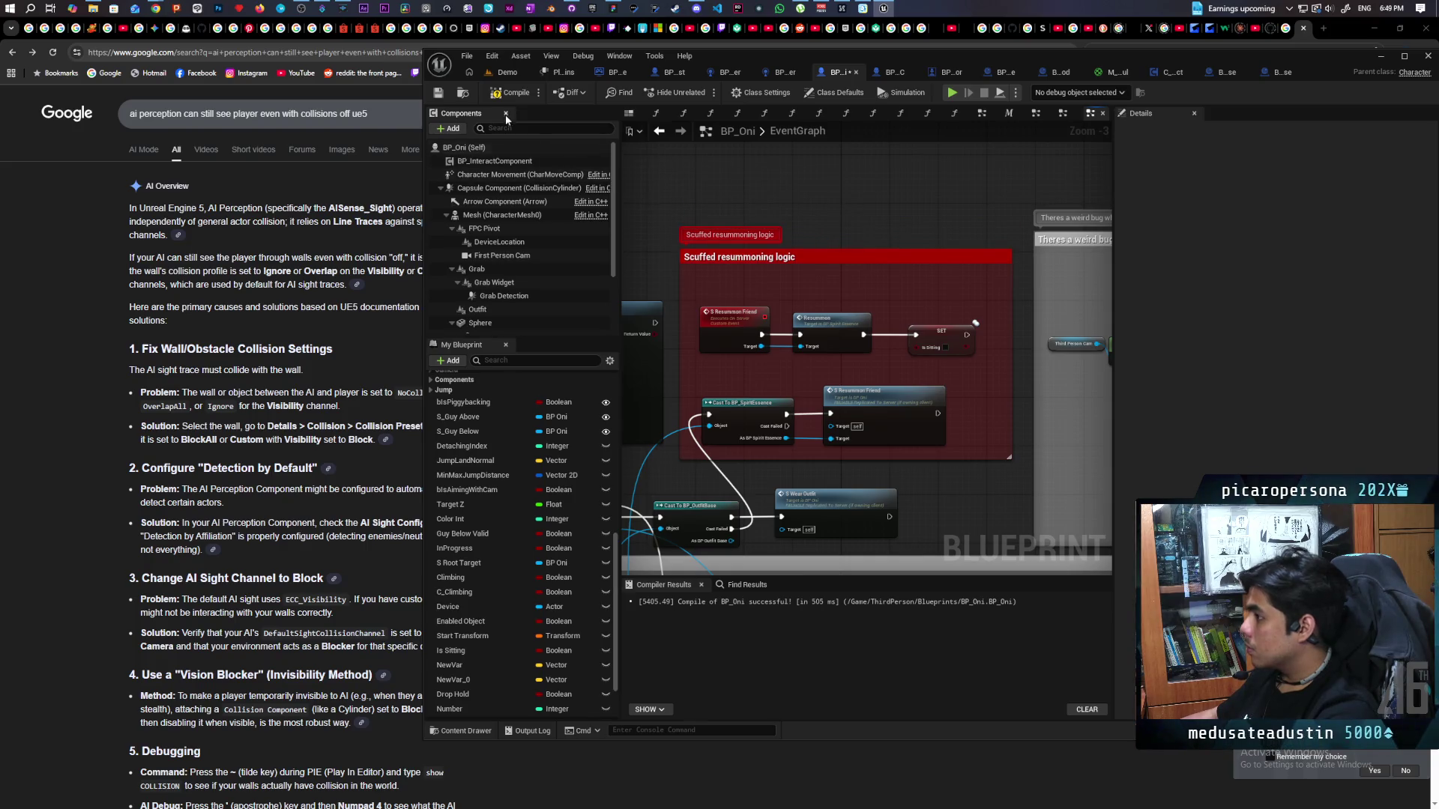
Save BP_Oni and launch a three-client play test on the Demo level.
{"action": "key", "text": "ctrl+s"}
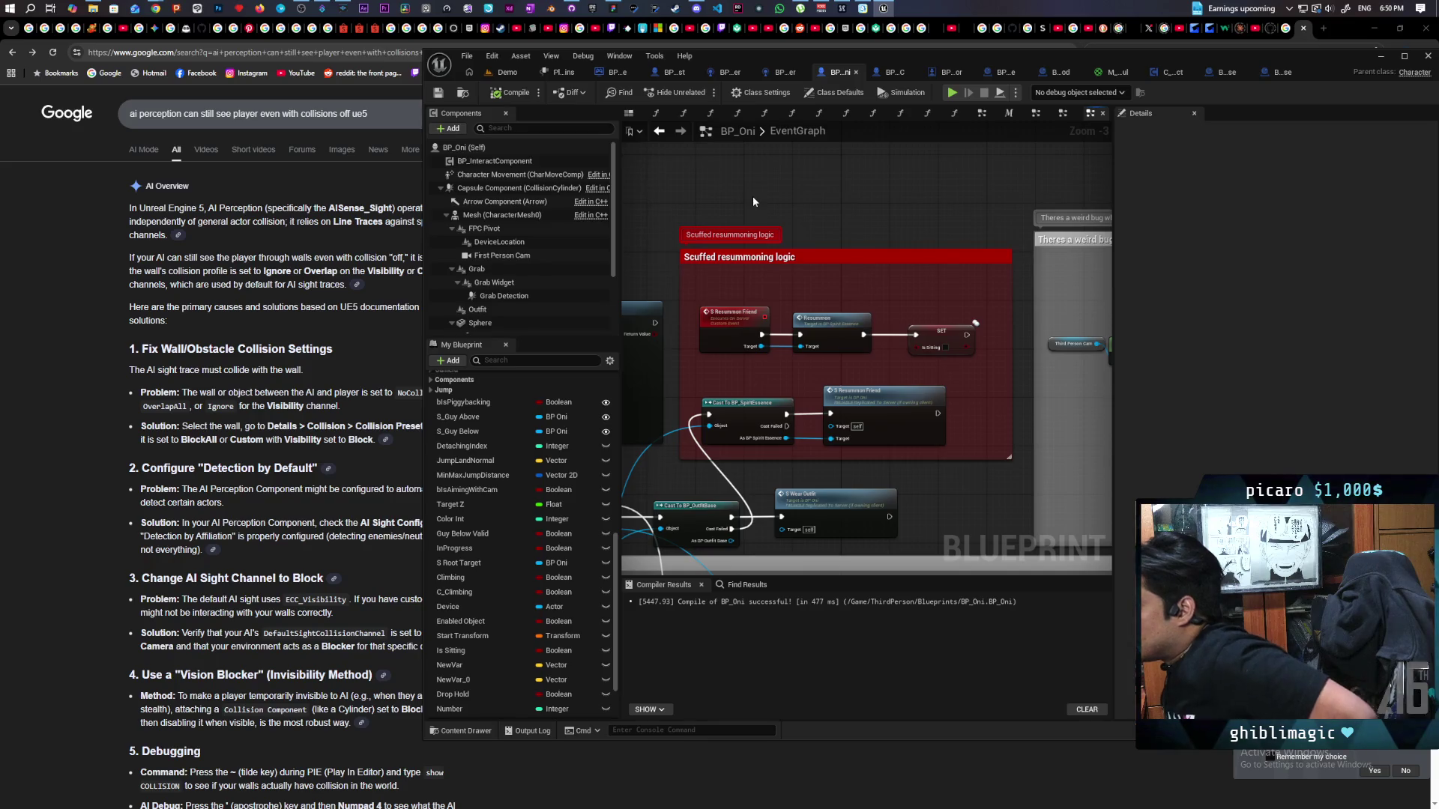
{"action": "left_click", "coordinate": [508, 73]}
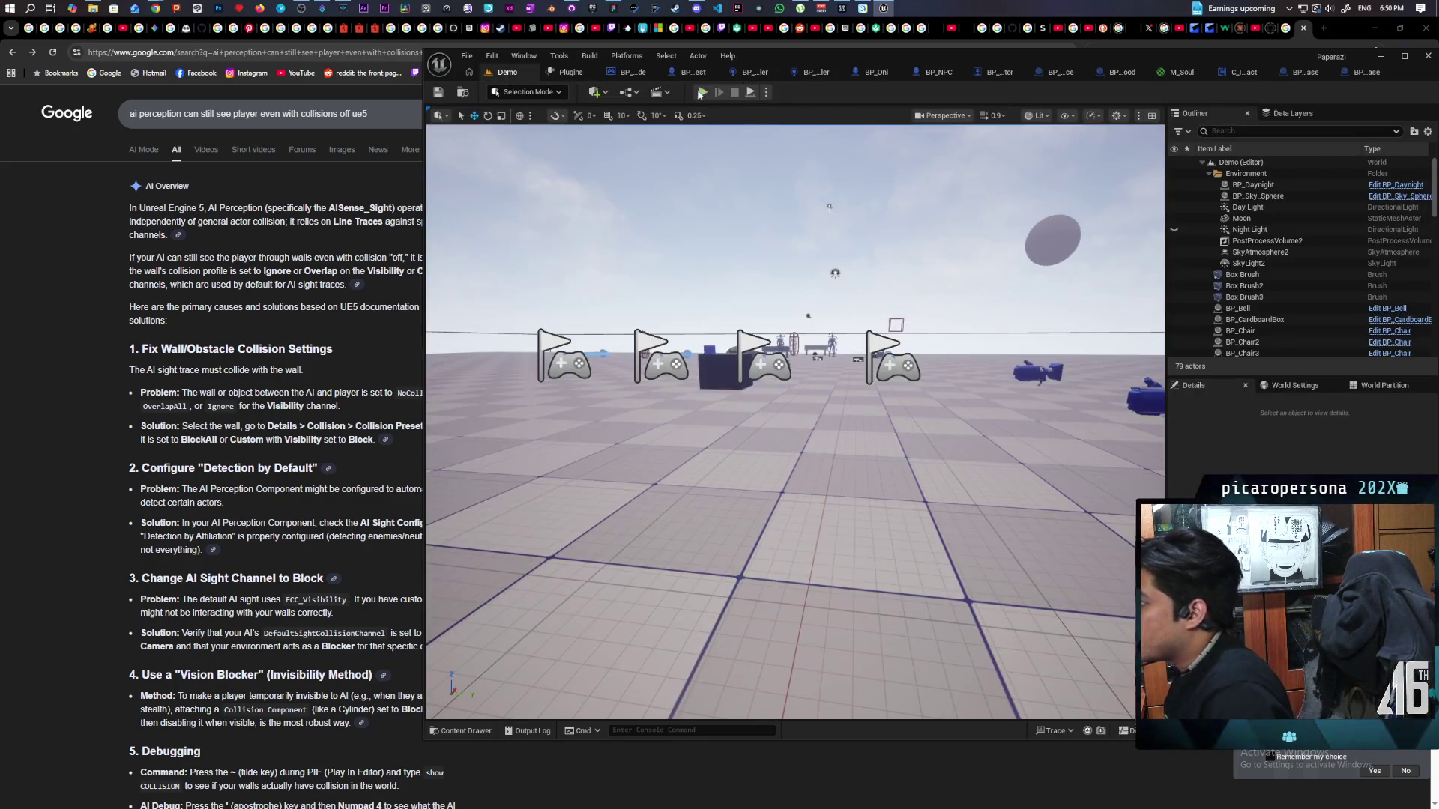
{"action": "key", "text": "alt+p"}
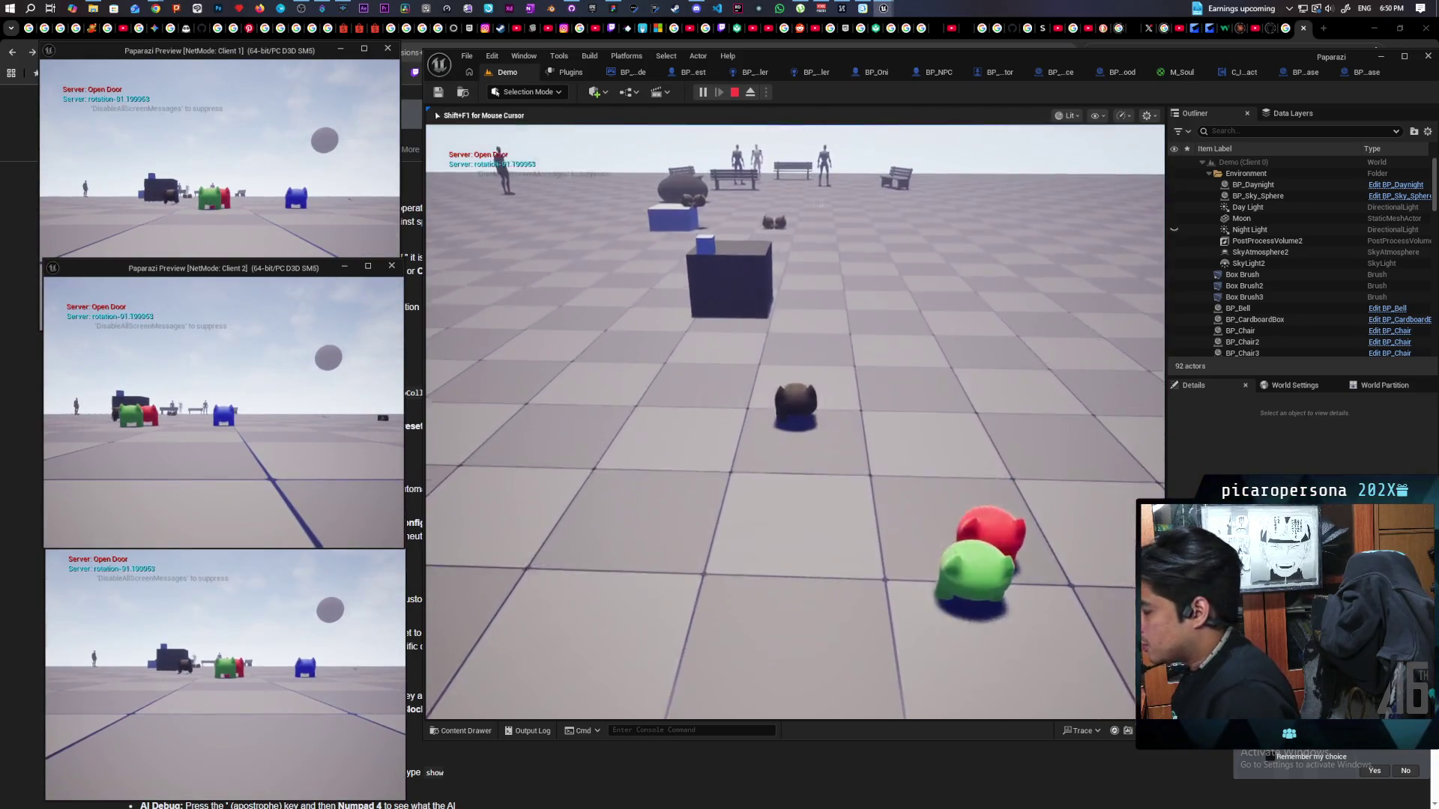
Walk the Client 2 character up to the spirit orbs, then stop the test to see the BP_SpiritEssence error.
{"action": "key", "text": "w"}
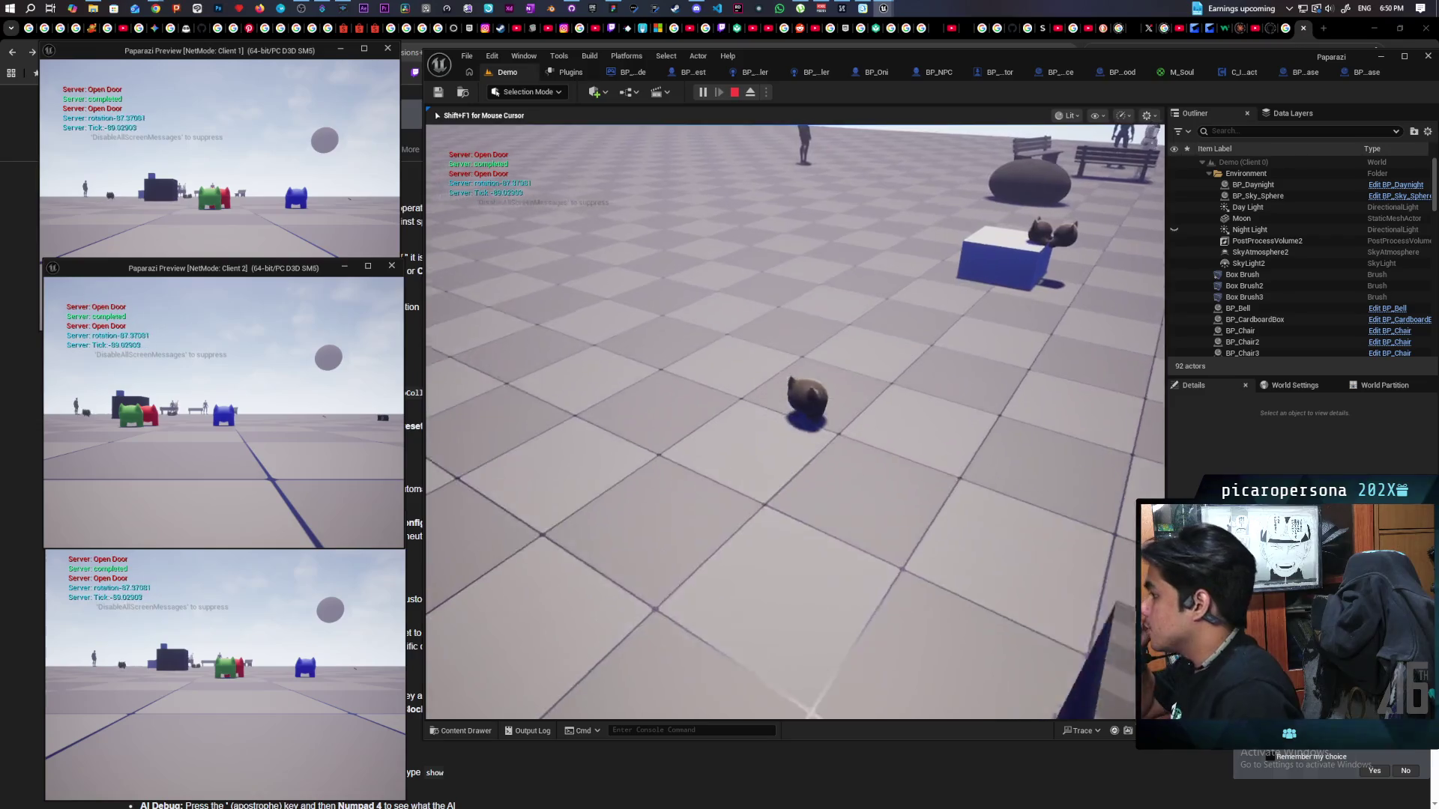
{"action": "key", "text": "a"}
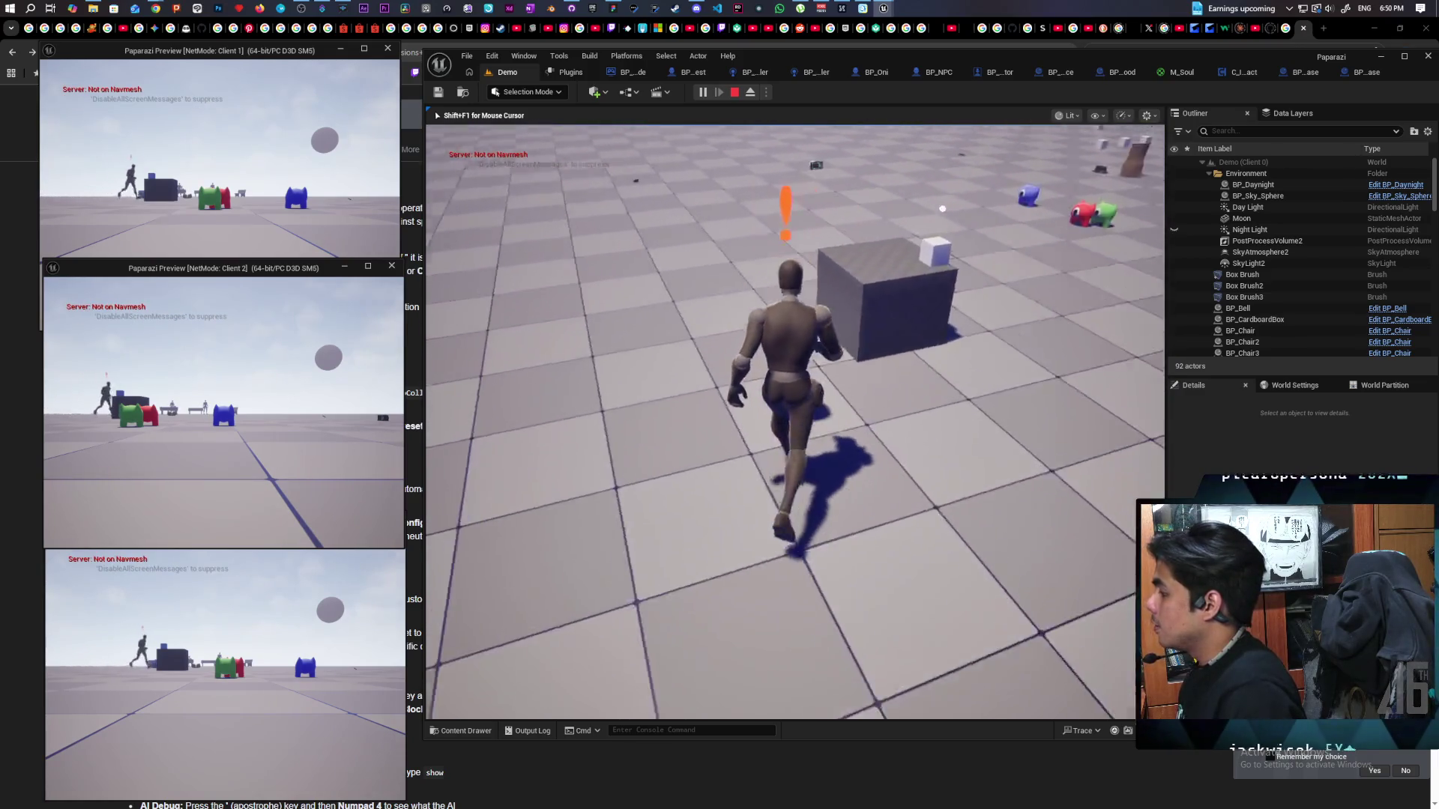
{"action": "key", "text": "alt+Tab"}
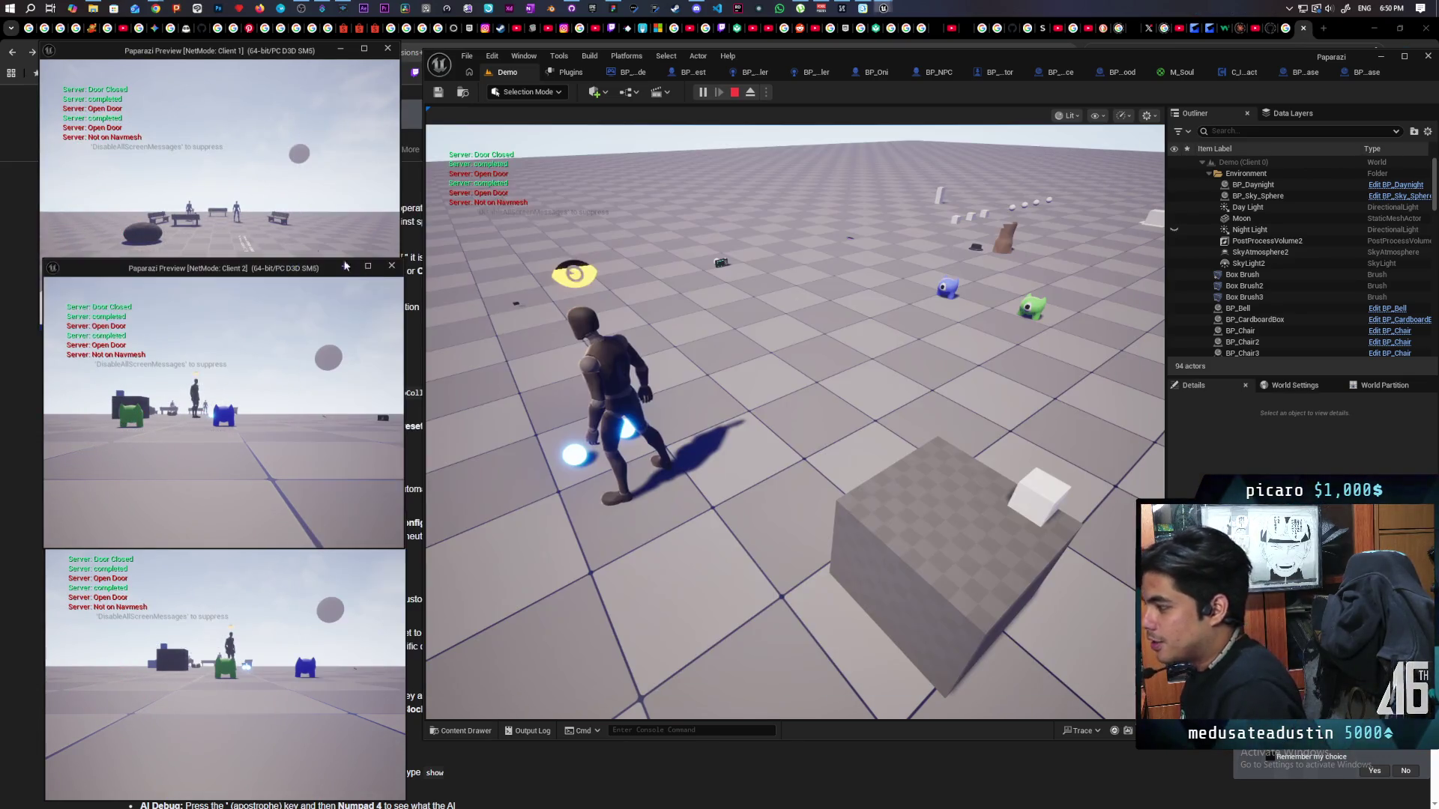
{"action": "left_click", "coordinate": [346, 265]}
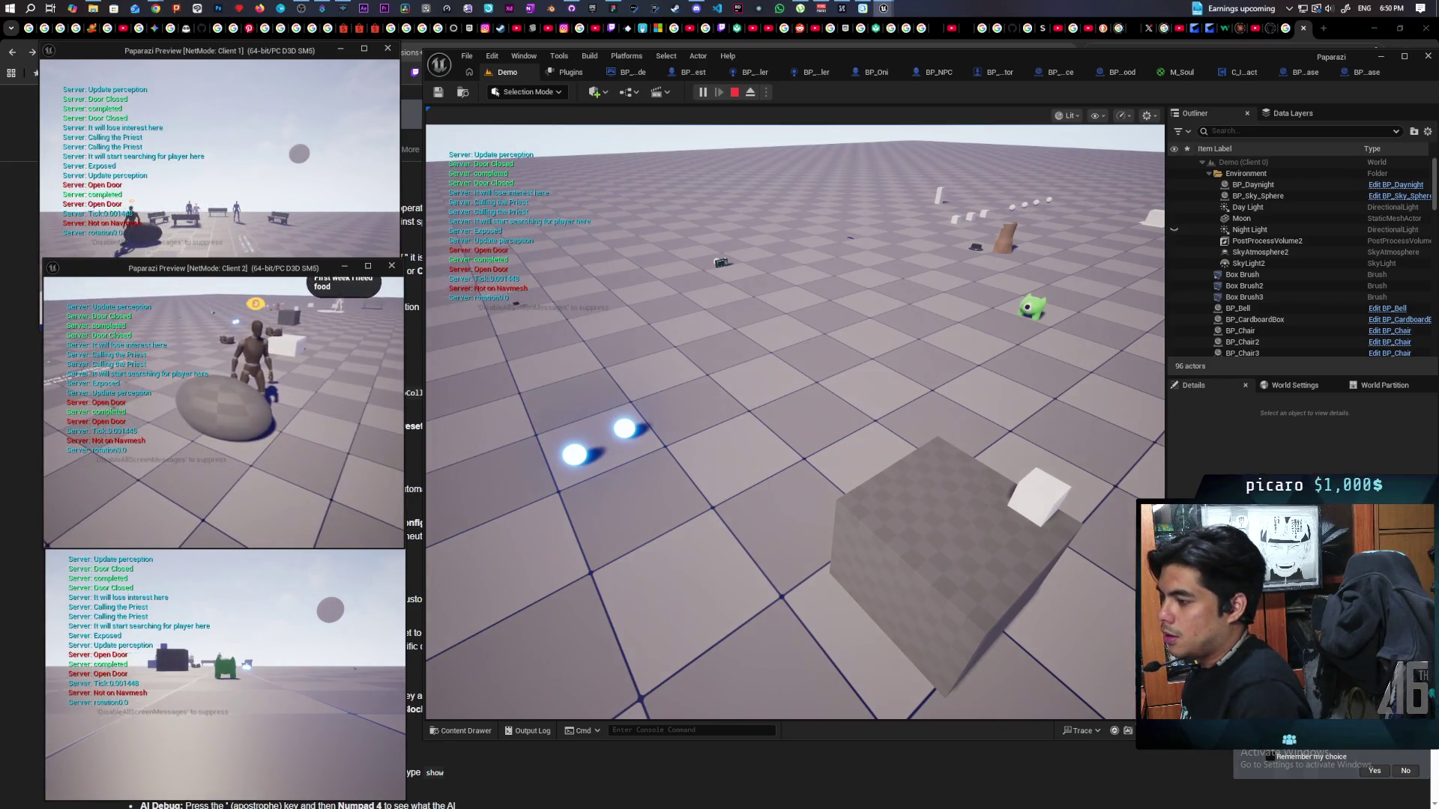
{"action": "key", "text": "w"}
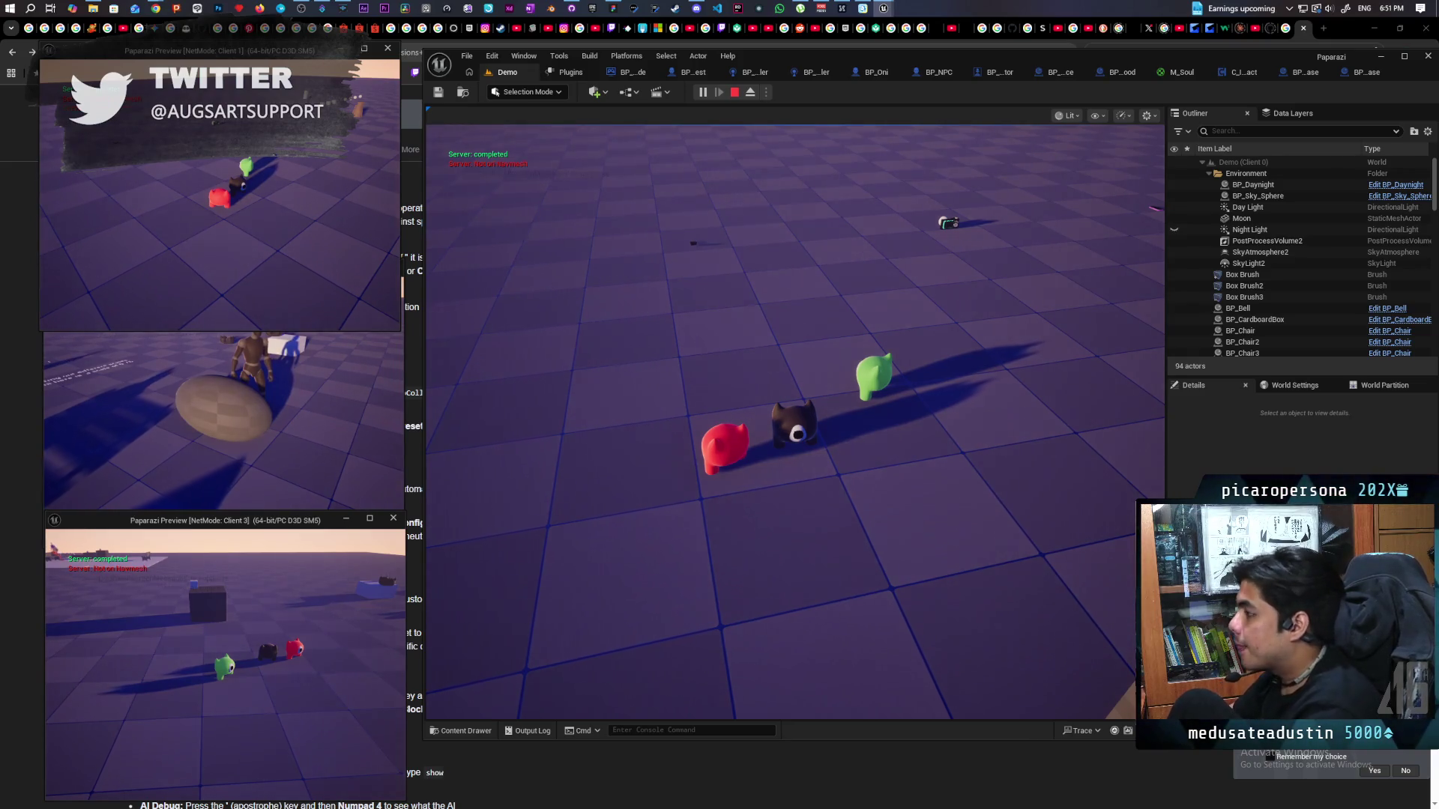
{"action": "key", "text": "Escape"}
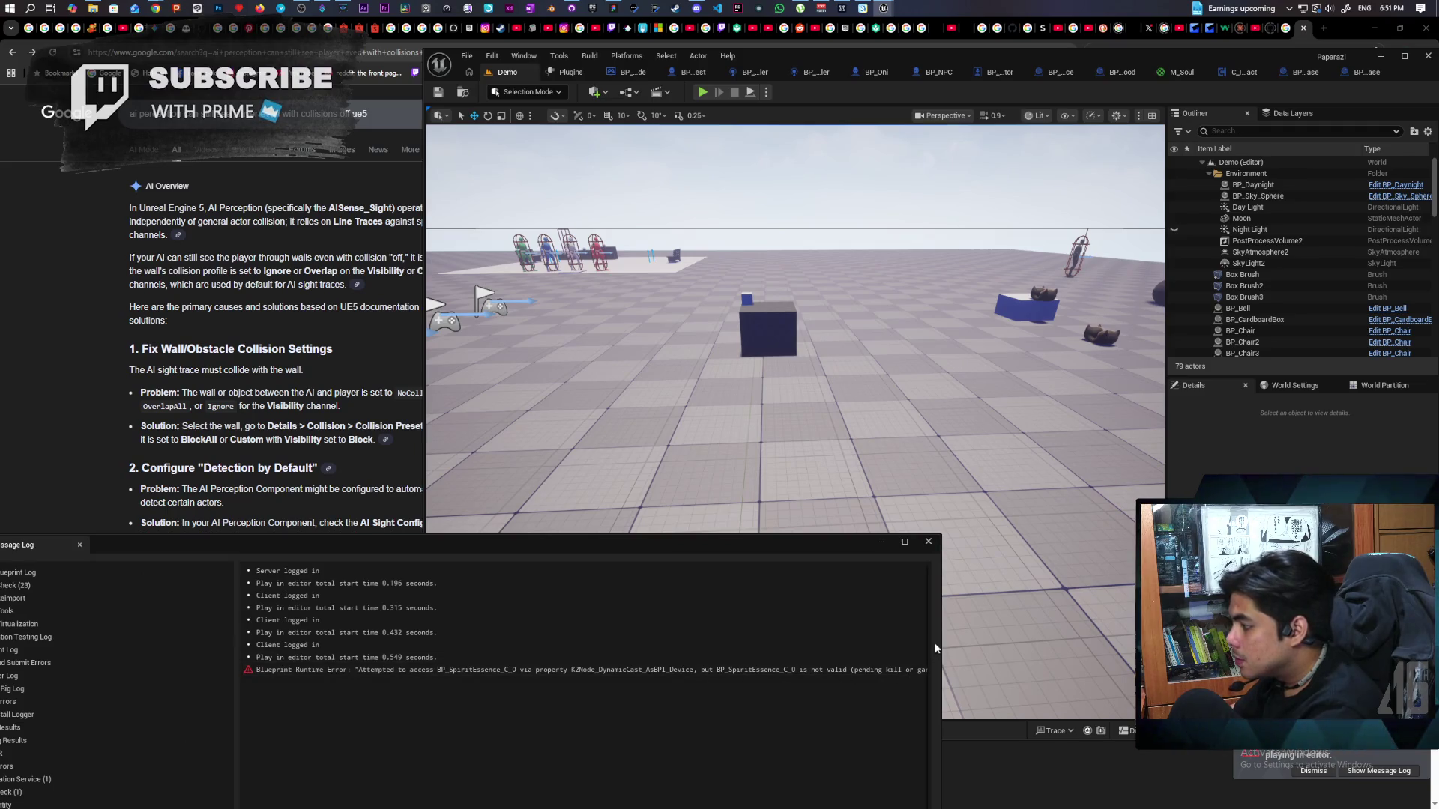
Jump from the Message Log error to Set Widget Hidden and route Branch False through an Is Valid check.
{"action": "left_click_drag", "start_coordinate": [939, 641], "coordinate": [1137, 643]}
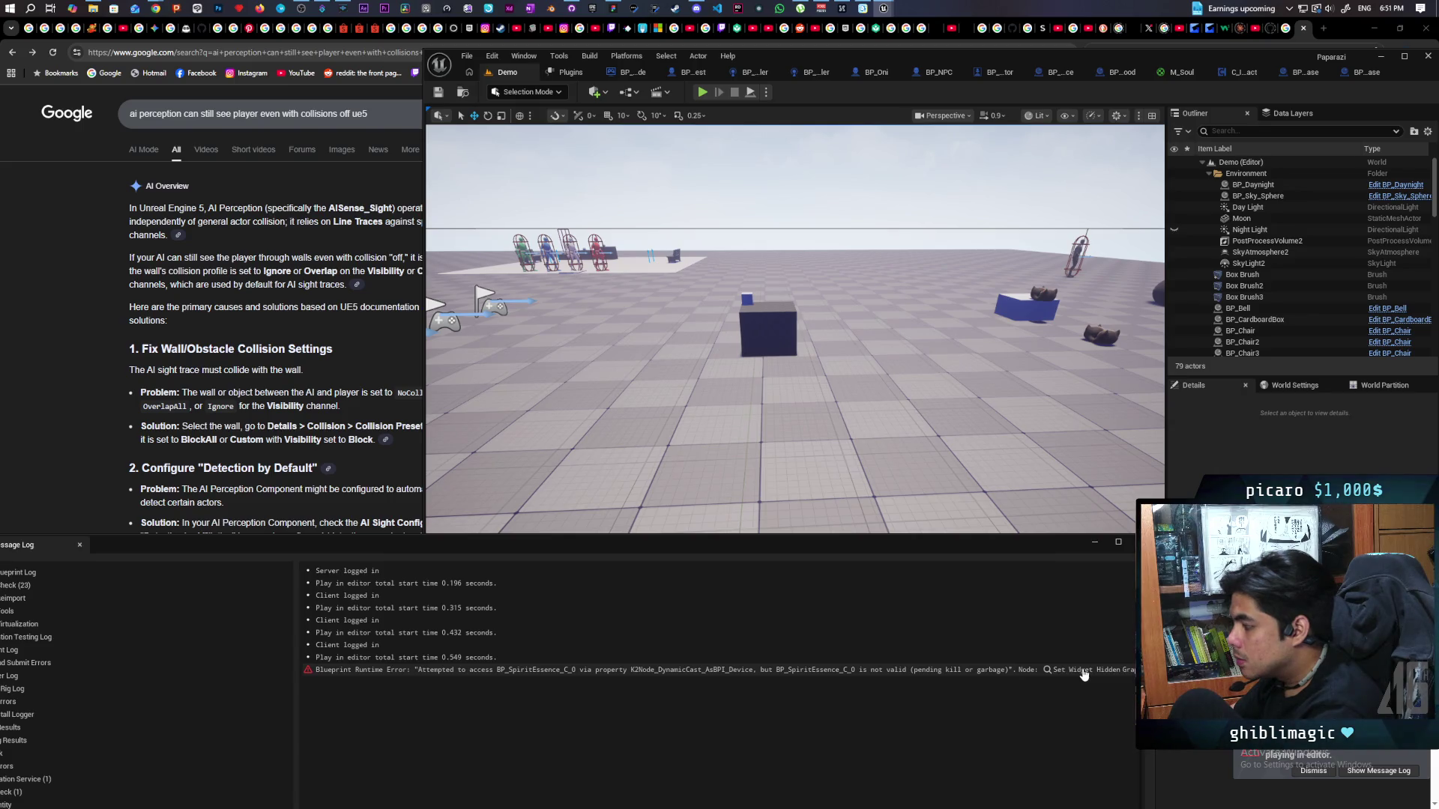
{"action": "left_click", "coordinate": [1084, 672]}
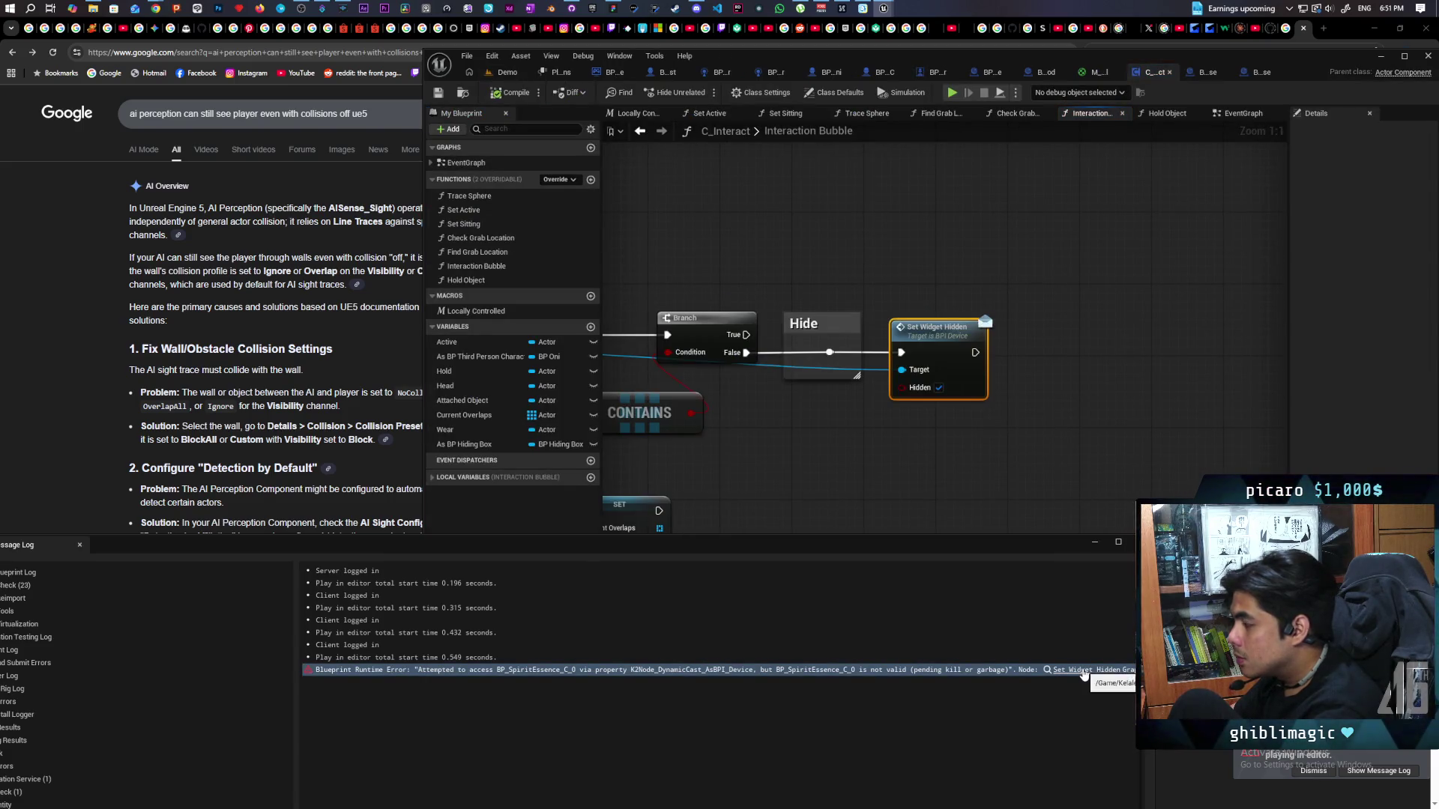
{"action": "mouse_move", "coordinate": [811, 506]}
{"action": "left_mouse_down"}
{"action": "mouse_move", "coordinate": [1221, 479]}
{"action": "mouse_move", "coordinate": [1026, 456]}
{"action": "mouse_move", "coordinate": [1064, 475]}
{"action": "mouse_move", "coordinate": [1139, 474]}
{"action": "mouse_move", "coordinate": [978, 510]}
{"action": "mouse_move", "coordinate": [871, 451]}
{"action": "mouse_move", "coordinate": [882, 456]}
{"action": "mouse_move", "coordinate": [894, 404]}
{"action": "left_mouse_up"}
{"action": "key", "text": "ctrl+v"}
{"action": "mouse_move", "coordinate": [617, 338]}
{"action": "left_mouse_down"}
{"action": "mouse_move", "coordinate": [801, 347]}
{"action": "mouse_move", "coordinate": [824, 480]}
{"action": "mouse_move", "coordinate": [1034, 475]}
{"action": "mouse_move", "coordinate": [1018, 434]}
{"action": "mouse_move", "coordinate": [801, 440]}
{"action": "mouse_move", "coordinate": [798, 389]}
{"action": "left_mouse_up"}
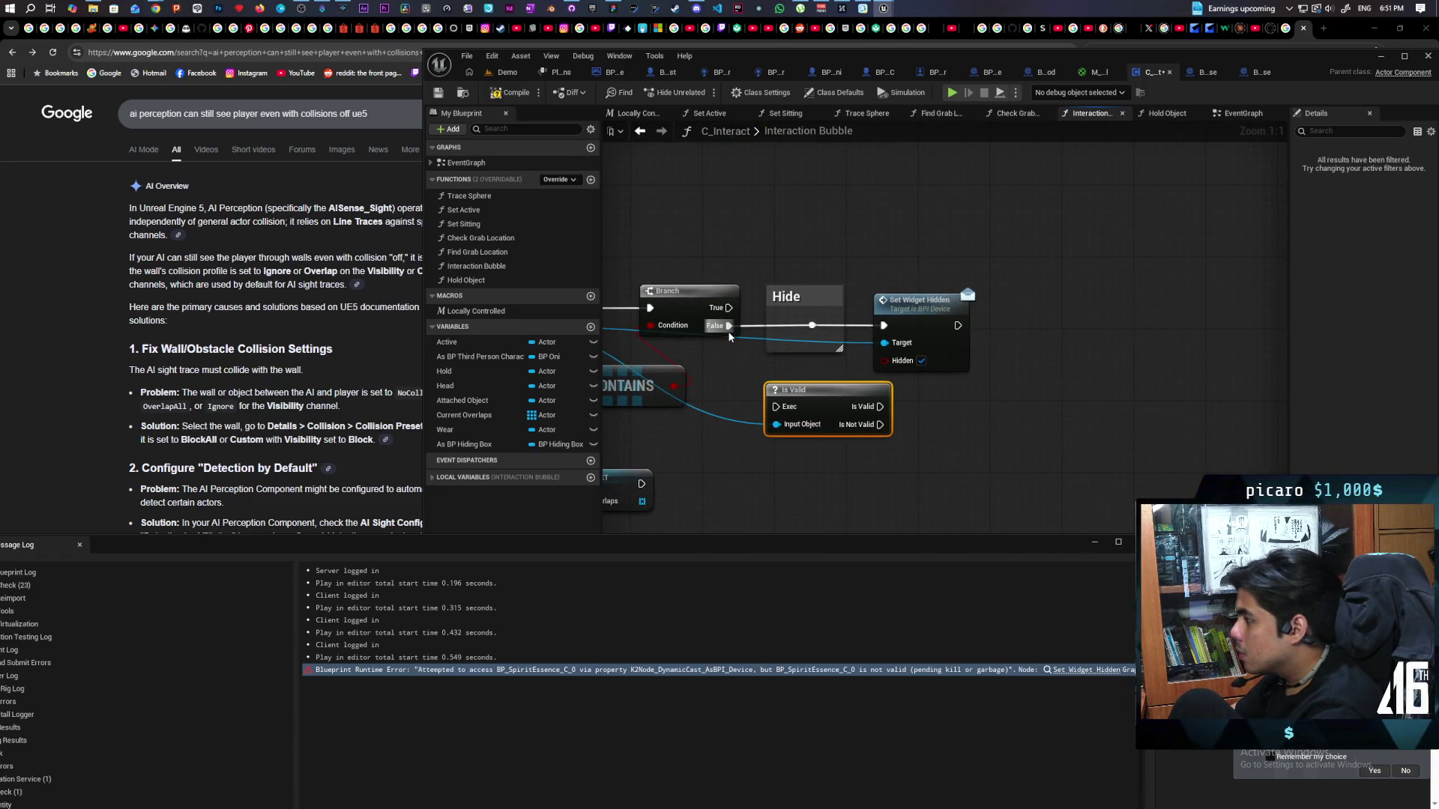
{"action": "left_click_drag", "start_coordinate": [725, 327], "coordinate": [784, 404]}
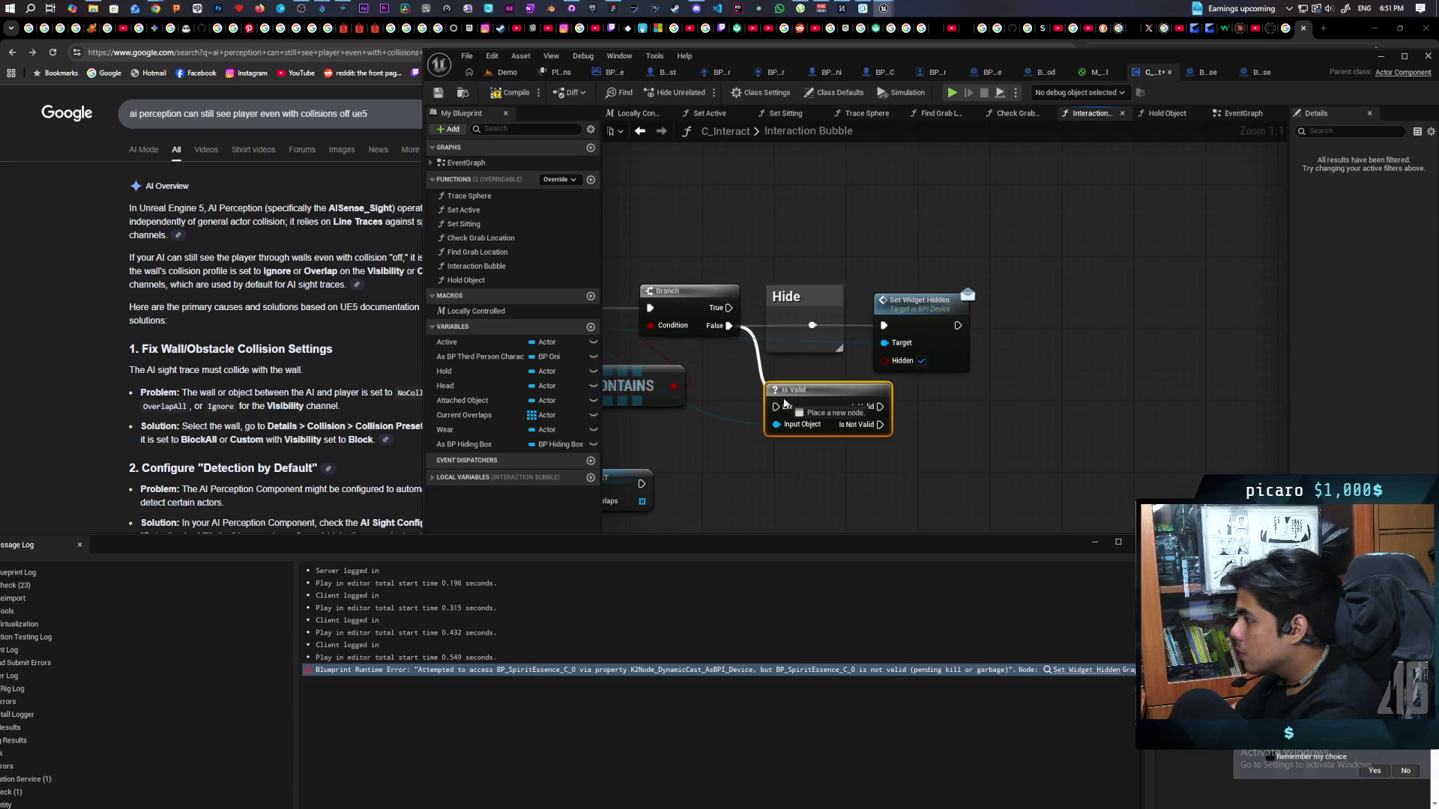
{"action": "mouse_move", "coordinate": [879, 409]}
{"action": "left_mouse_down"}
{"action": "mouse_move", "coordinate": [870, 331]}
{"action": "mouse_move", "coordinate": [814, 327]}
{"action": "left_mouse_up"}
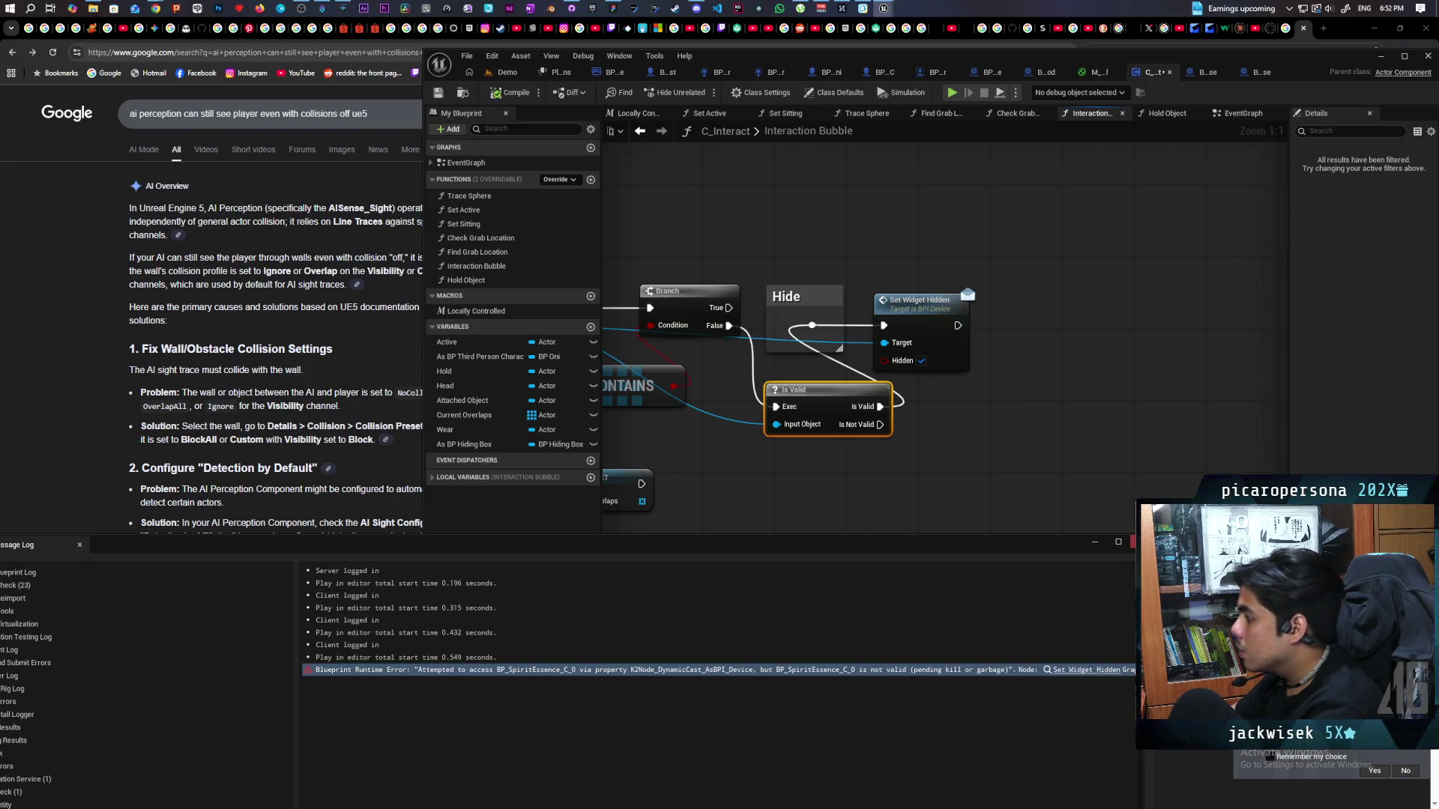
{"action": "left_click", "coordinate": [509, 72]}
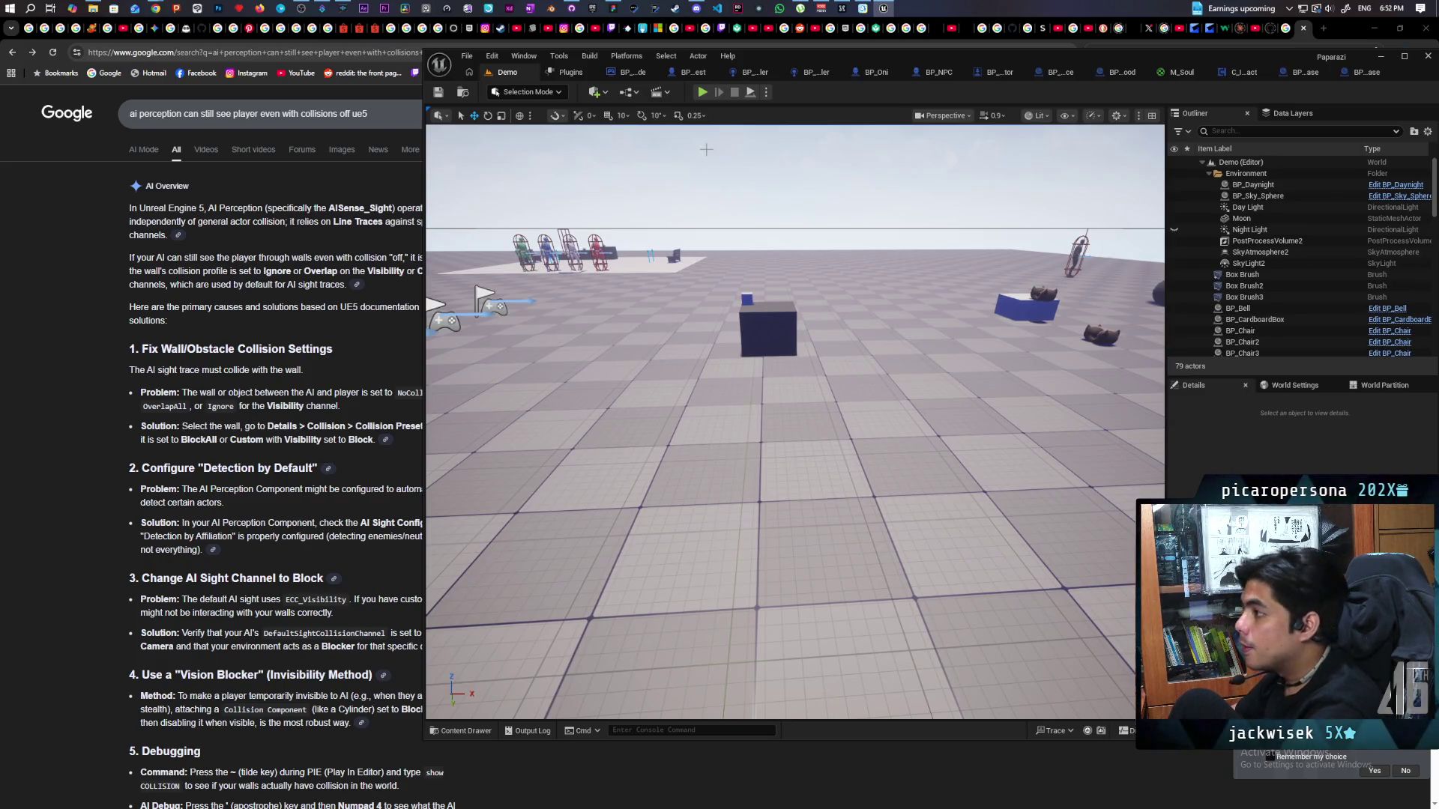
Commit the four changed files to main as 'added basic resummon friend' and push to origin.
{"action": "left_click", "coordinate": [579, 5]}
{"action": "left_click", "coordinate": [212, 153]}
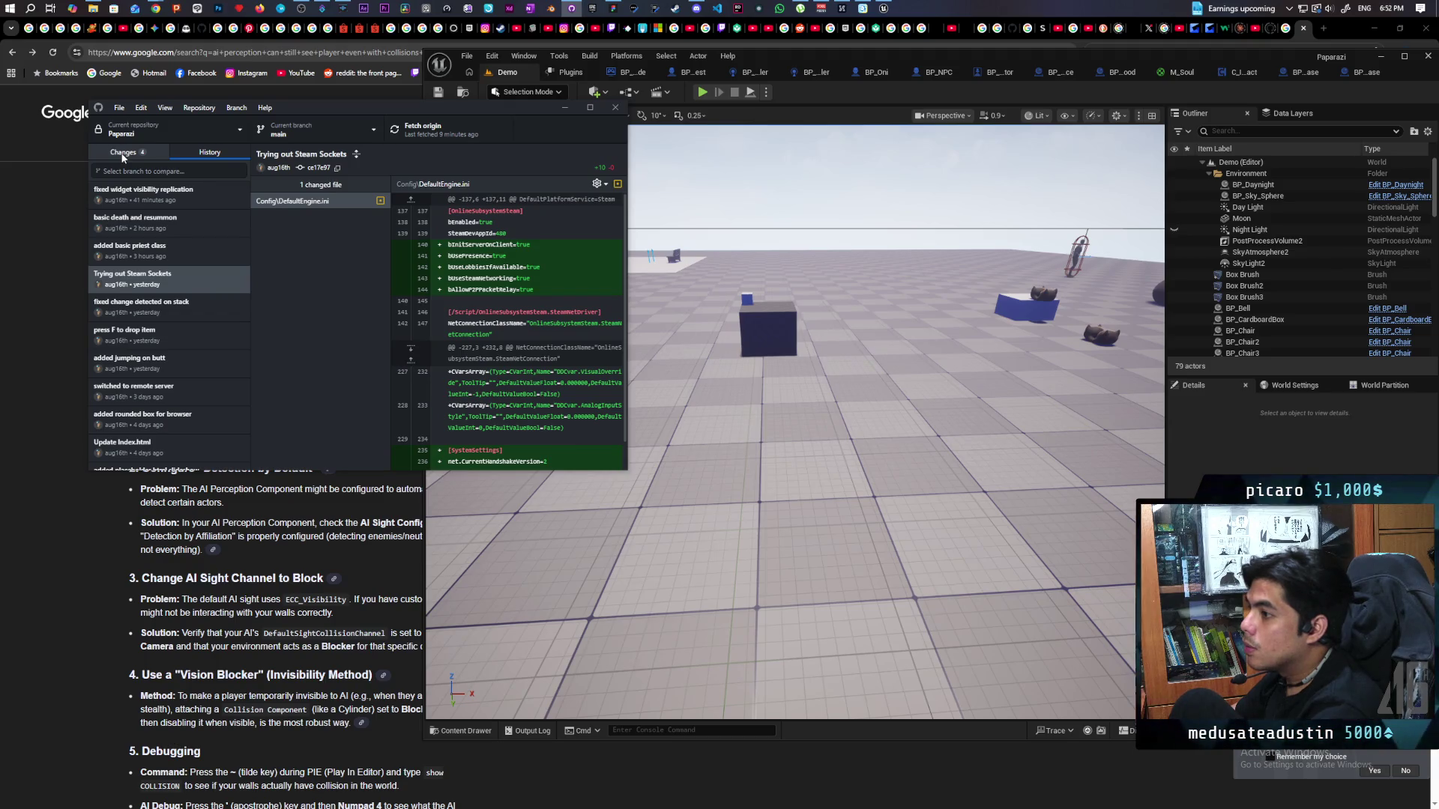
{"action": "left_click", "coordinate": [123, 154]}
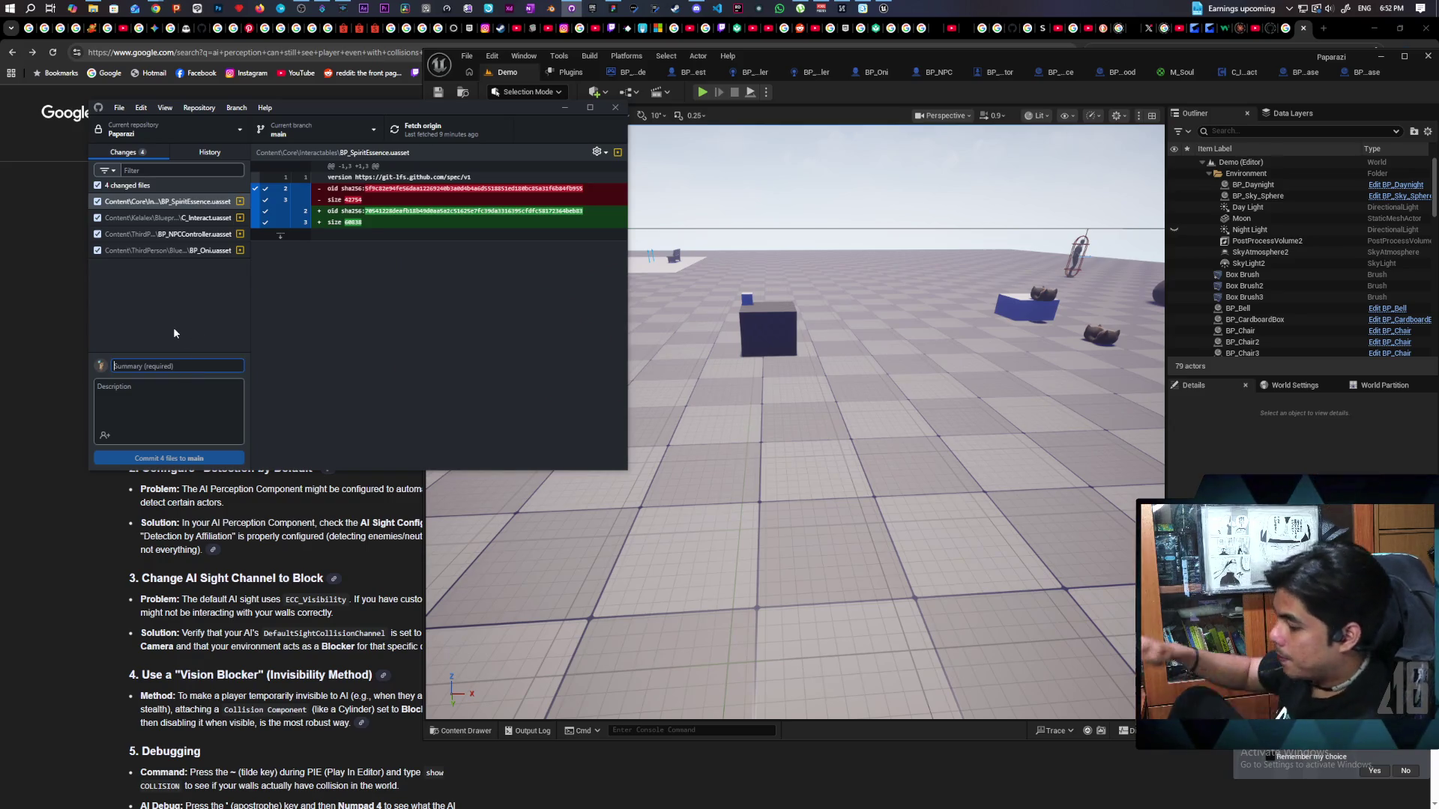
{"action": "type", "text": "added basic"}
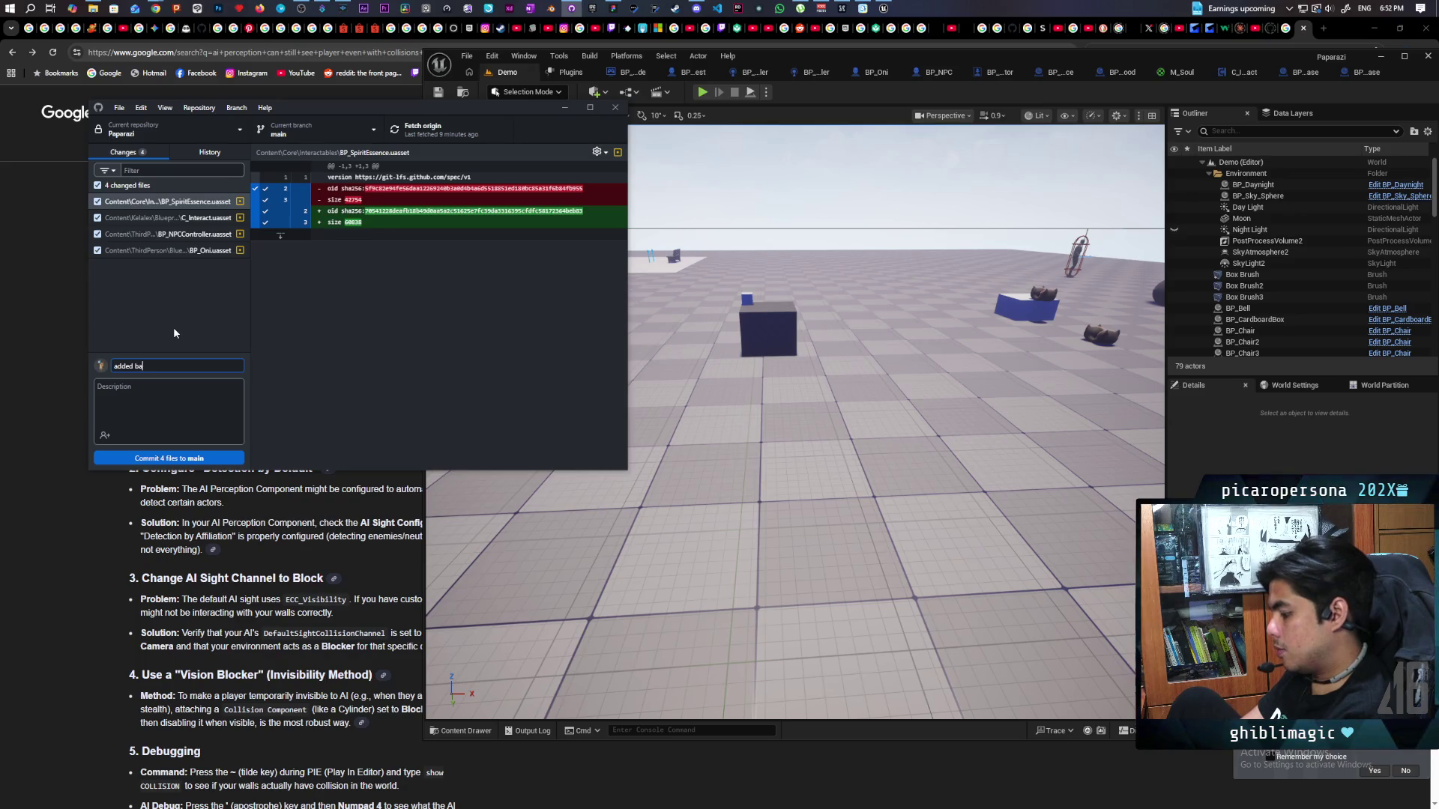
{"action": "type", "text": " resumm"}
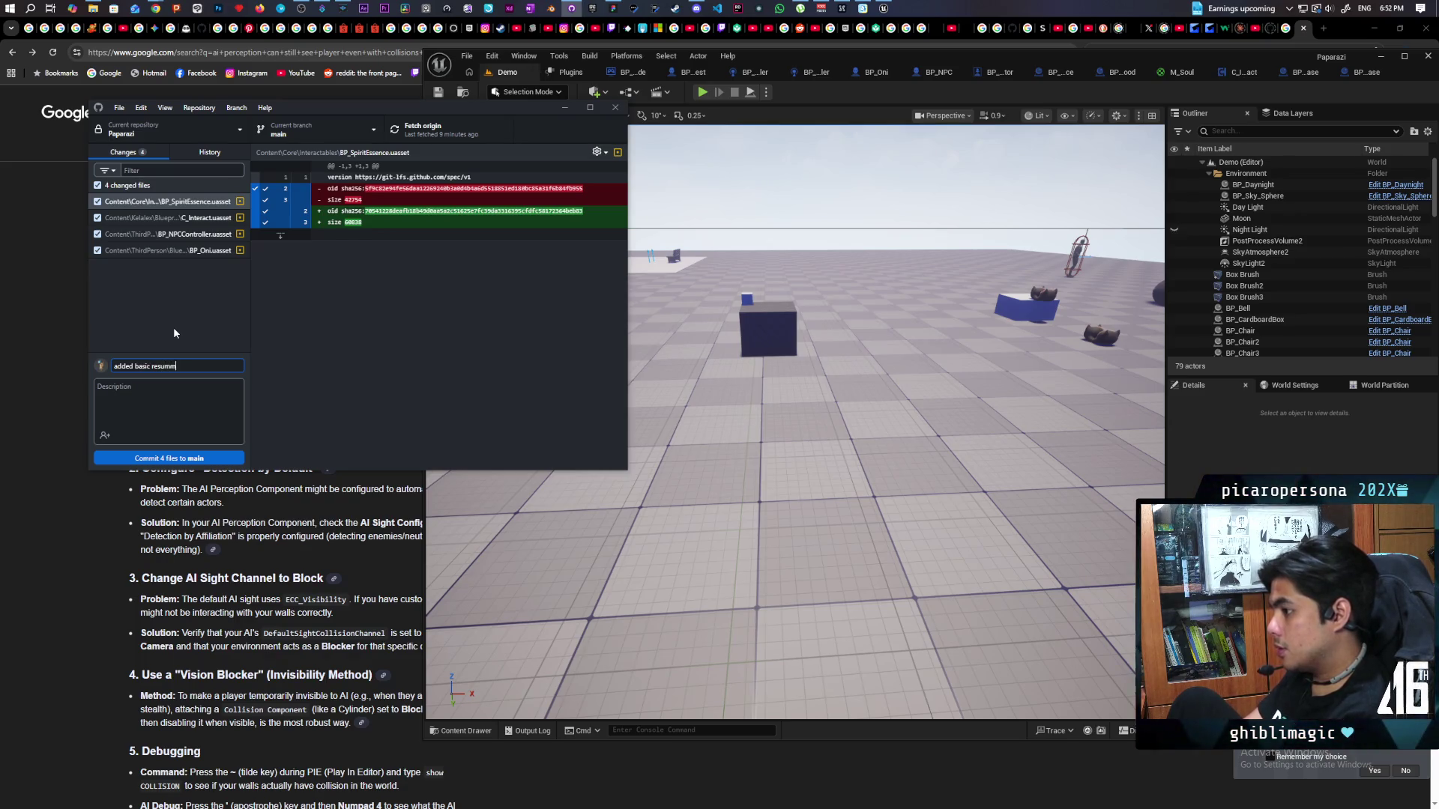
{"action": "type", "text": "on friend"}
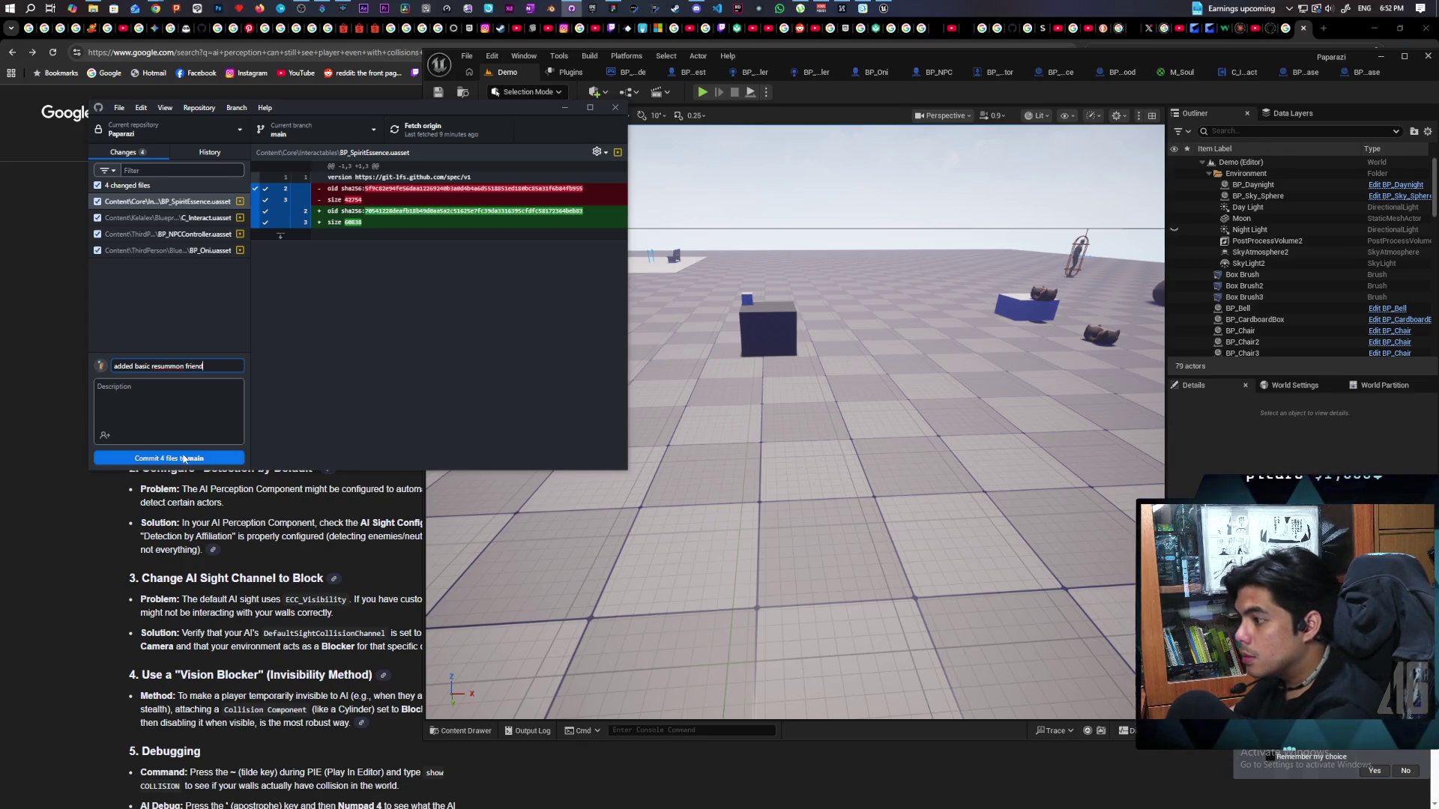
{"action": "left_click", "coordinate": [170, 457]}
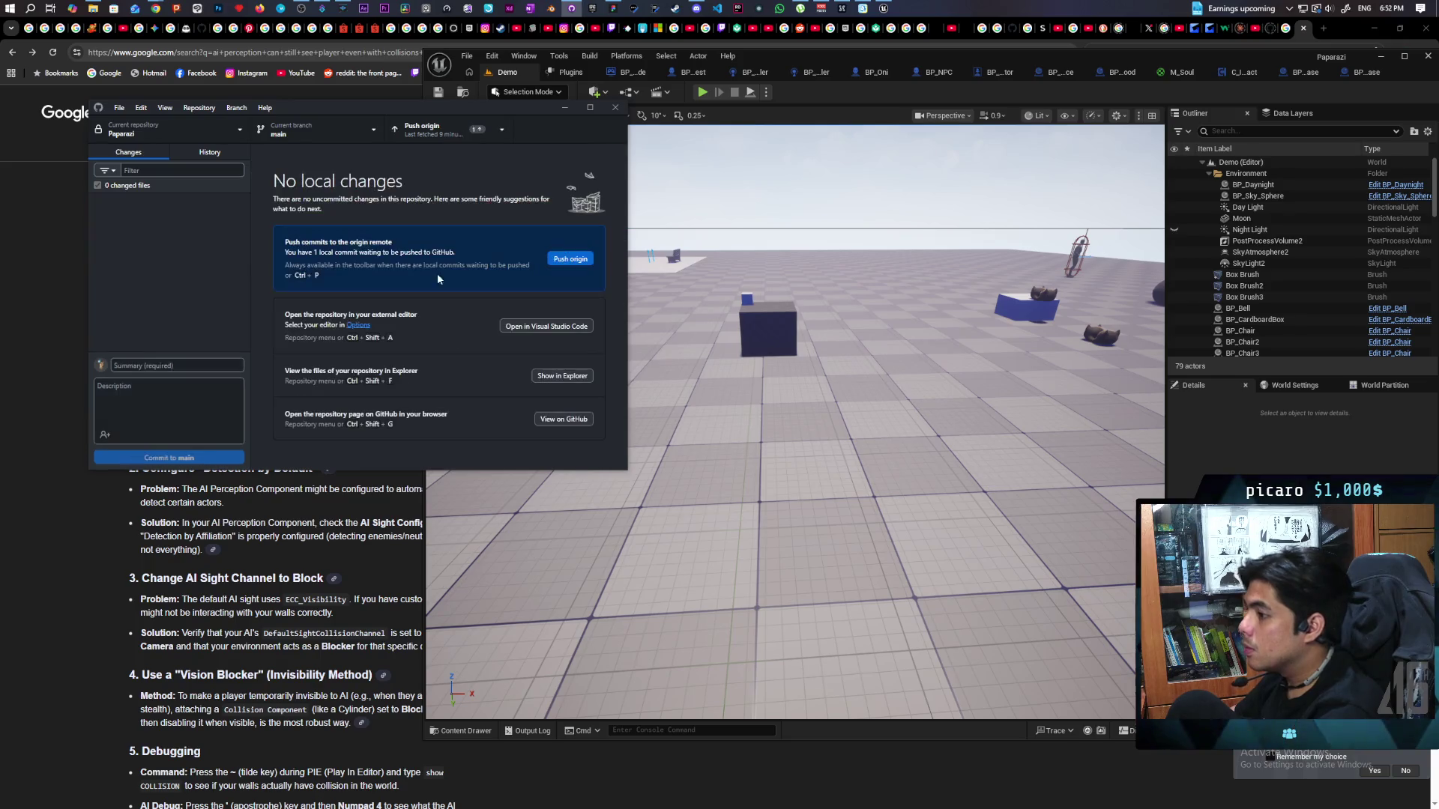
{"action": "key", "text": "ctrl+p"}
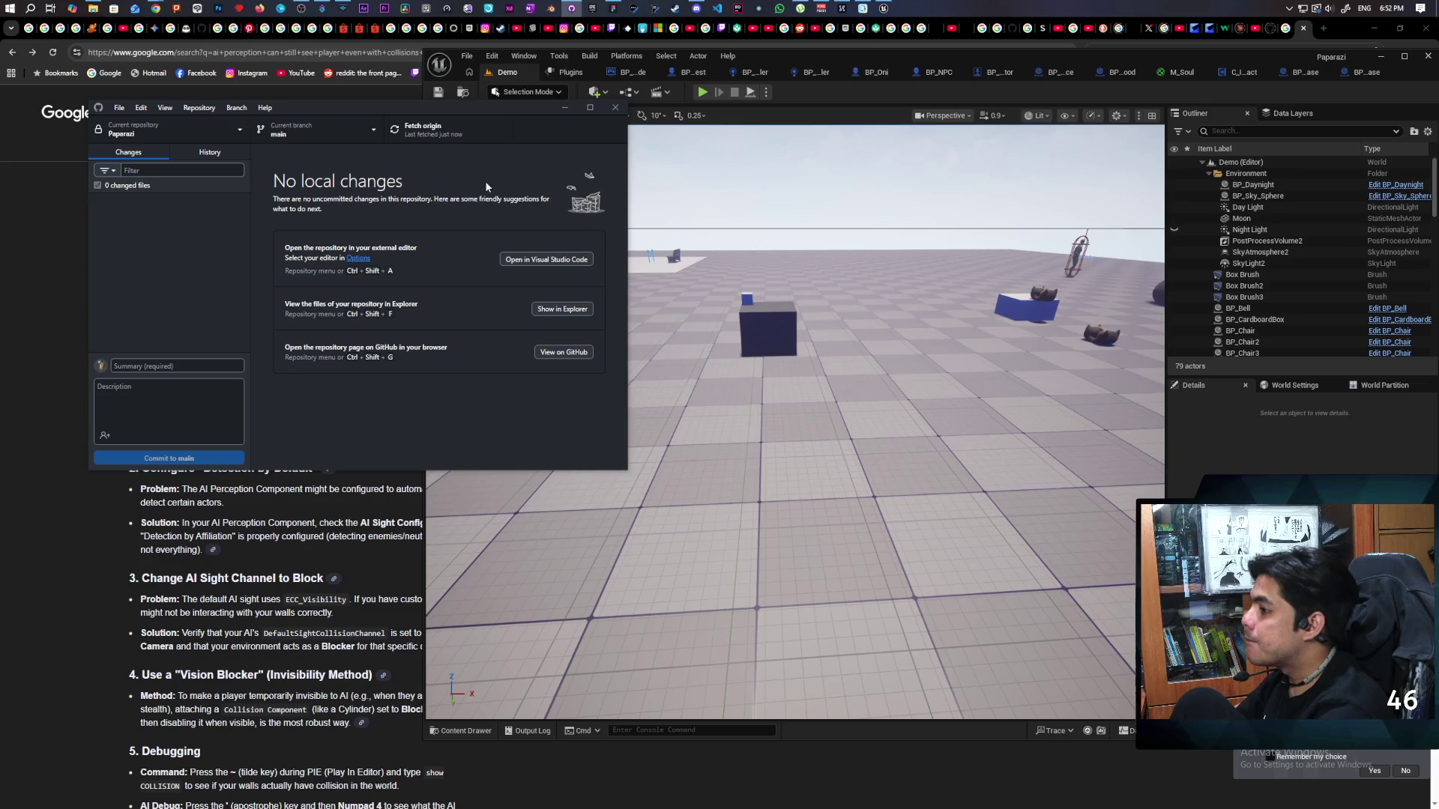
{"action": "left_click", "coordinate": [860, 106]}
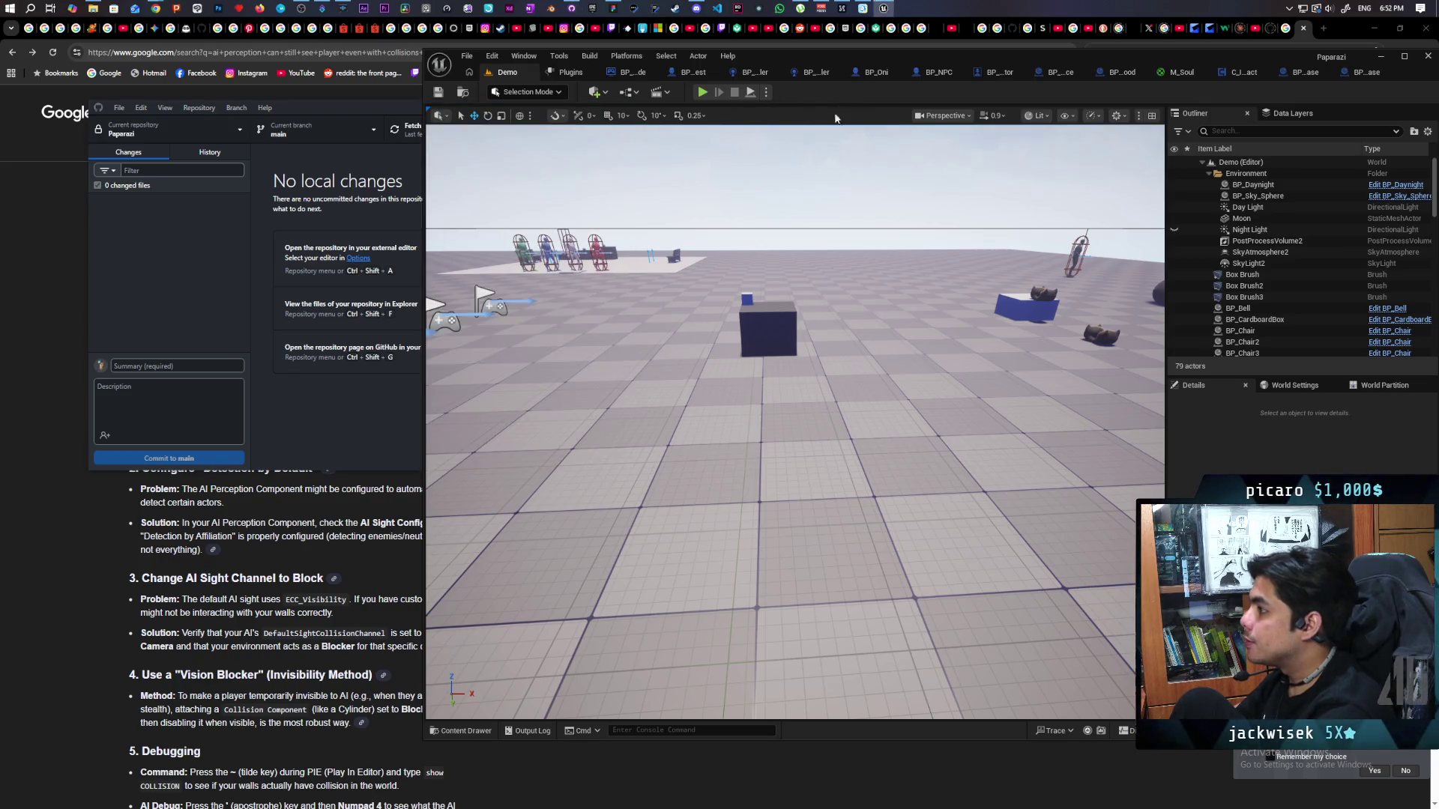
On the Paparazi FigJam board, recolour the Get Caught/Die box from red to green.
{"action": "left_click_drag", "start_coordinate": [750, 375], "coordinate": [570, 375]}
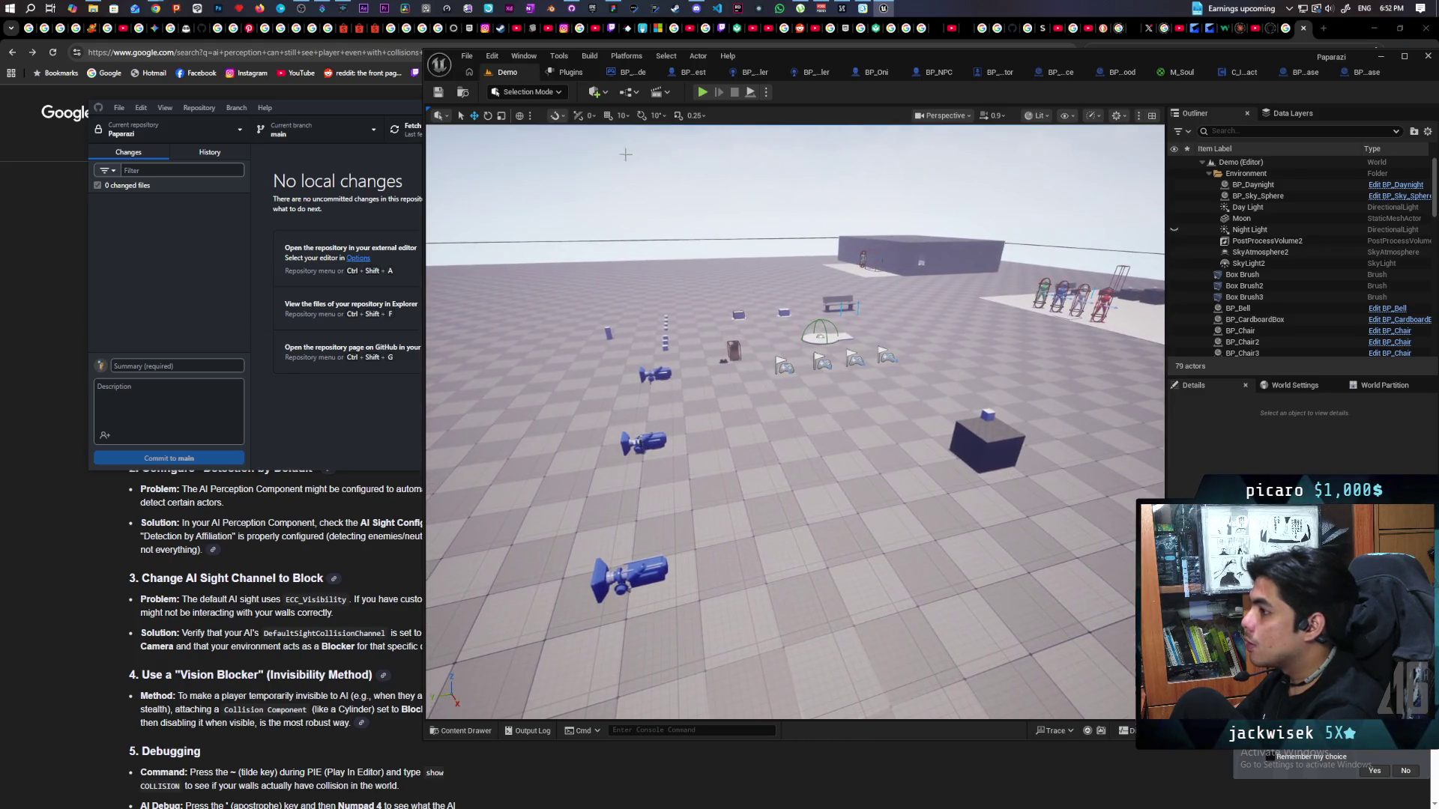
{"action": "left_click", "coordinate": [610, 10]}
{"action": "scroll", "coordinate": [731, 232], "scroll_direction": "right", "scroll_amount": 10}
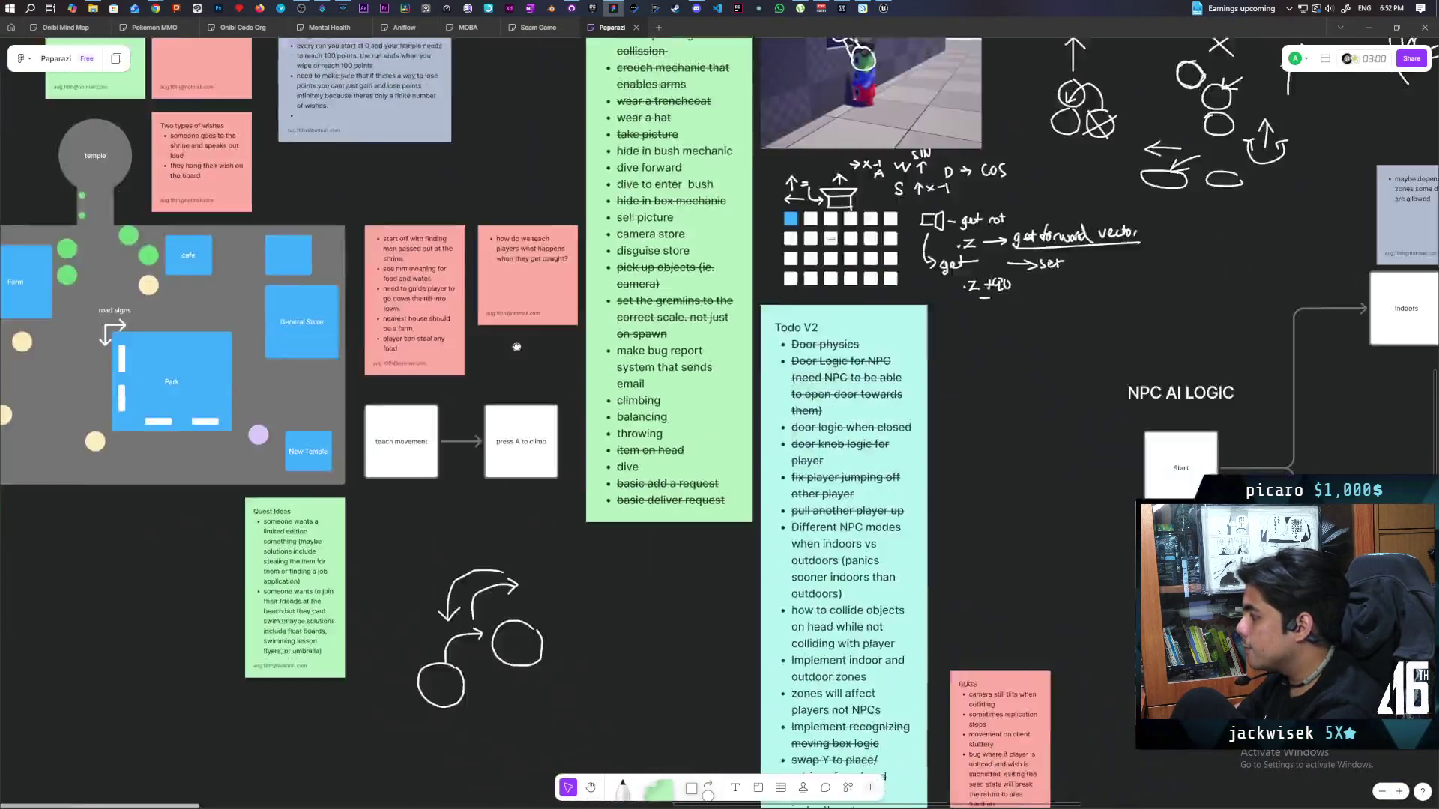
{"action": "scroll", "coordinate": [731, 232], "scroll_direction": "up", "scroll_amount": 5}
{"action": "scroll", "coordinate": [731, 231], "scroll_direction": "right", "scroll_amount": 10}
{"action": "scroll", "coordinate": [475, 160], "scroll_direction": "down", "scroll_amount": 2}
{"action": "scroll", "coordinate": [902, 498], "scroll_direction": "left", "scroll_amount": 2}
{"action": "scroll", "coordinate": [903, 498], "scroll_direction": "down", "scroll_amount": 2}
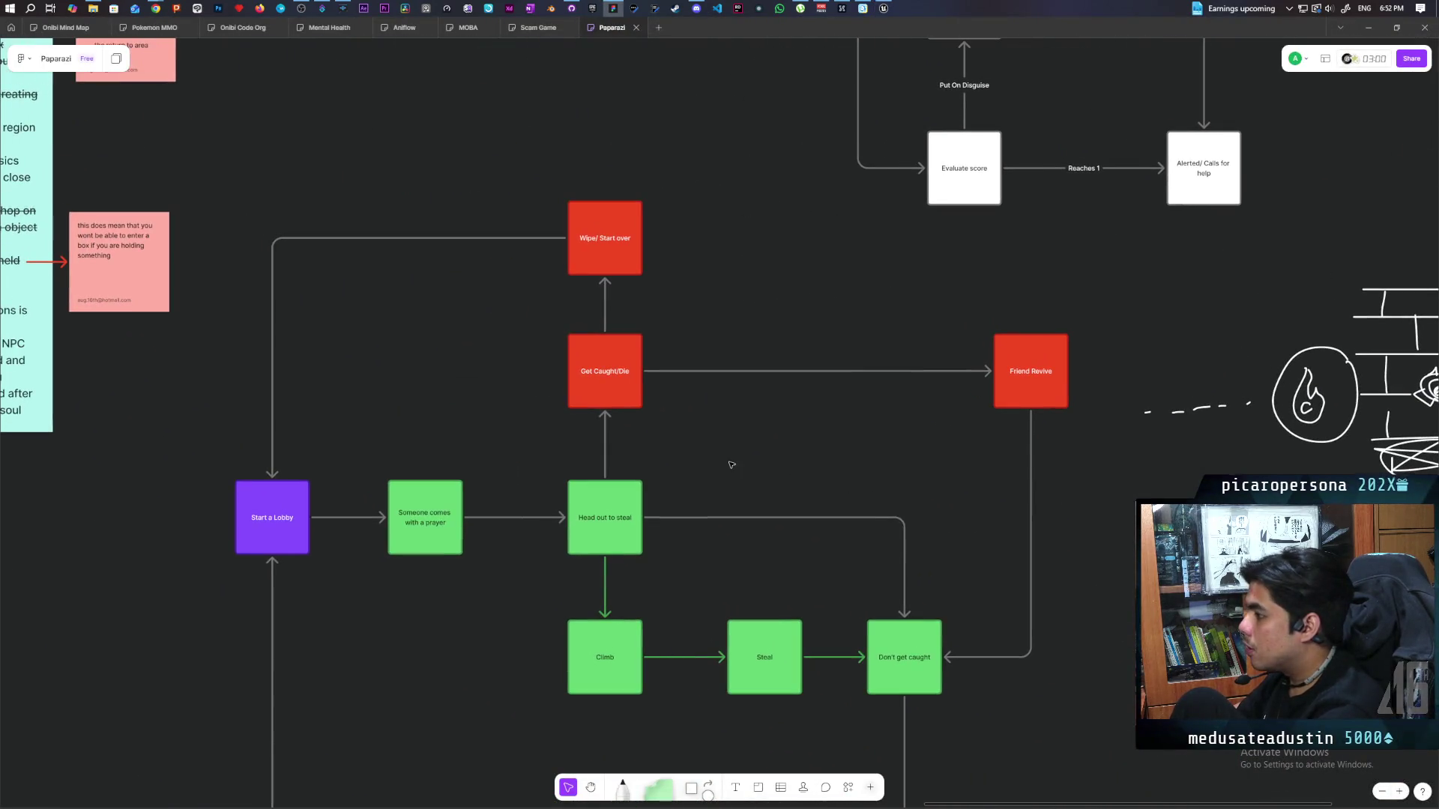
{"action": "mouse_move", "coordinate": [522, 347]}
{"action": "left_mouse_down"}
{"action": "mouse_move", "coordinate": [742, 370]}
{"action": "mouse_move", "coordinate": [615, 385]}
{"action": "left_mouse_up"}
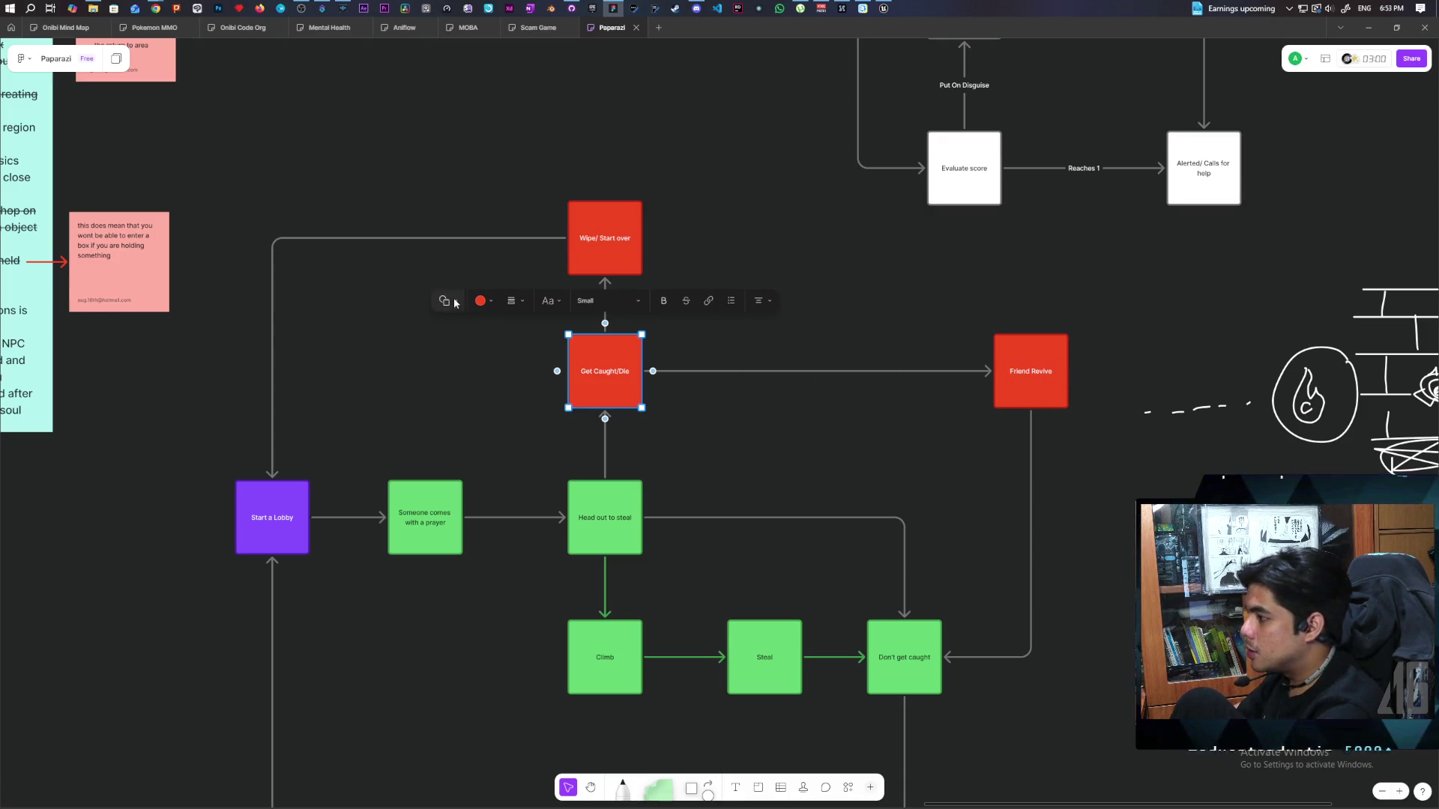
{"action": "left_click", "coordinate": [483, 301]}
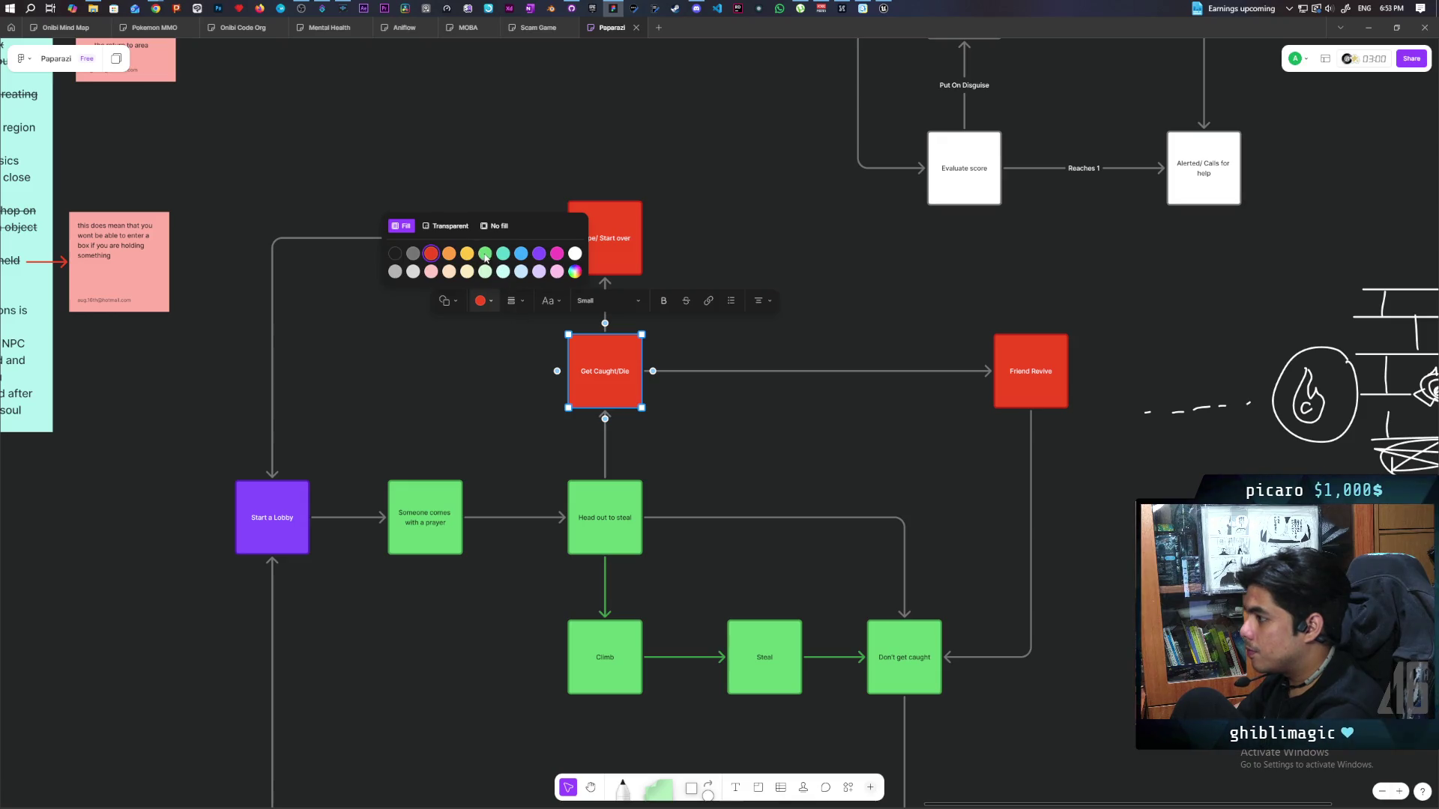
{"action": "left_click", "coordinate": [459, 248]}
{"action": "left_click", "coordinate": [936, 325]}
Take a new sticky note from the toolbar to place by Friend Revive.
{"action": "scroll", "coordinate": [842, 315], "scroll_direction": "right", "scroll_amount": 5}
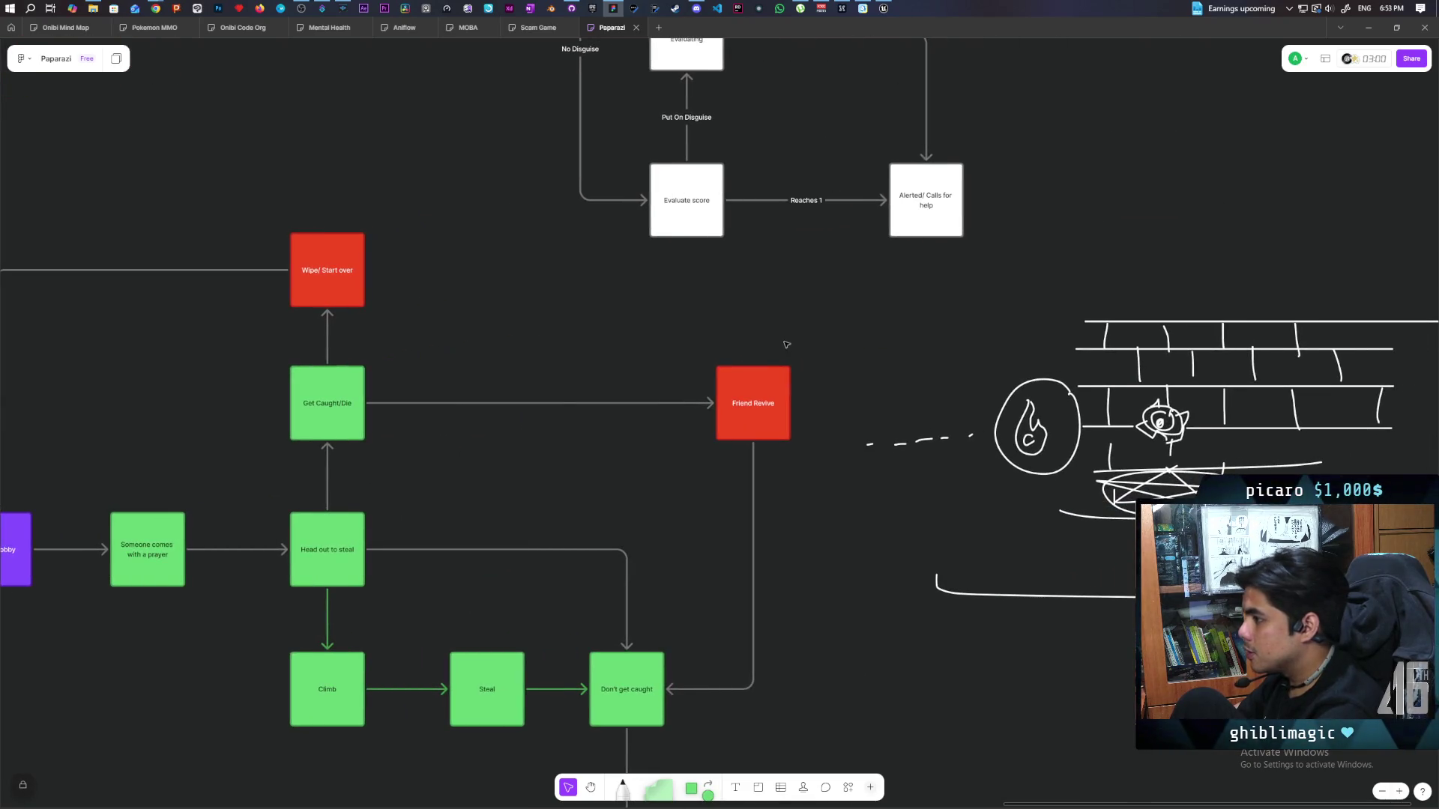
{"action": "scroll", "coordinate": [619, 354], "scroll_direction": "left", "scroll_amount": 1}
{"action": "scroll", "coordinate": [719, 360], "scroll_direction": "up", "scroll_amount": 1}
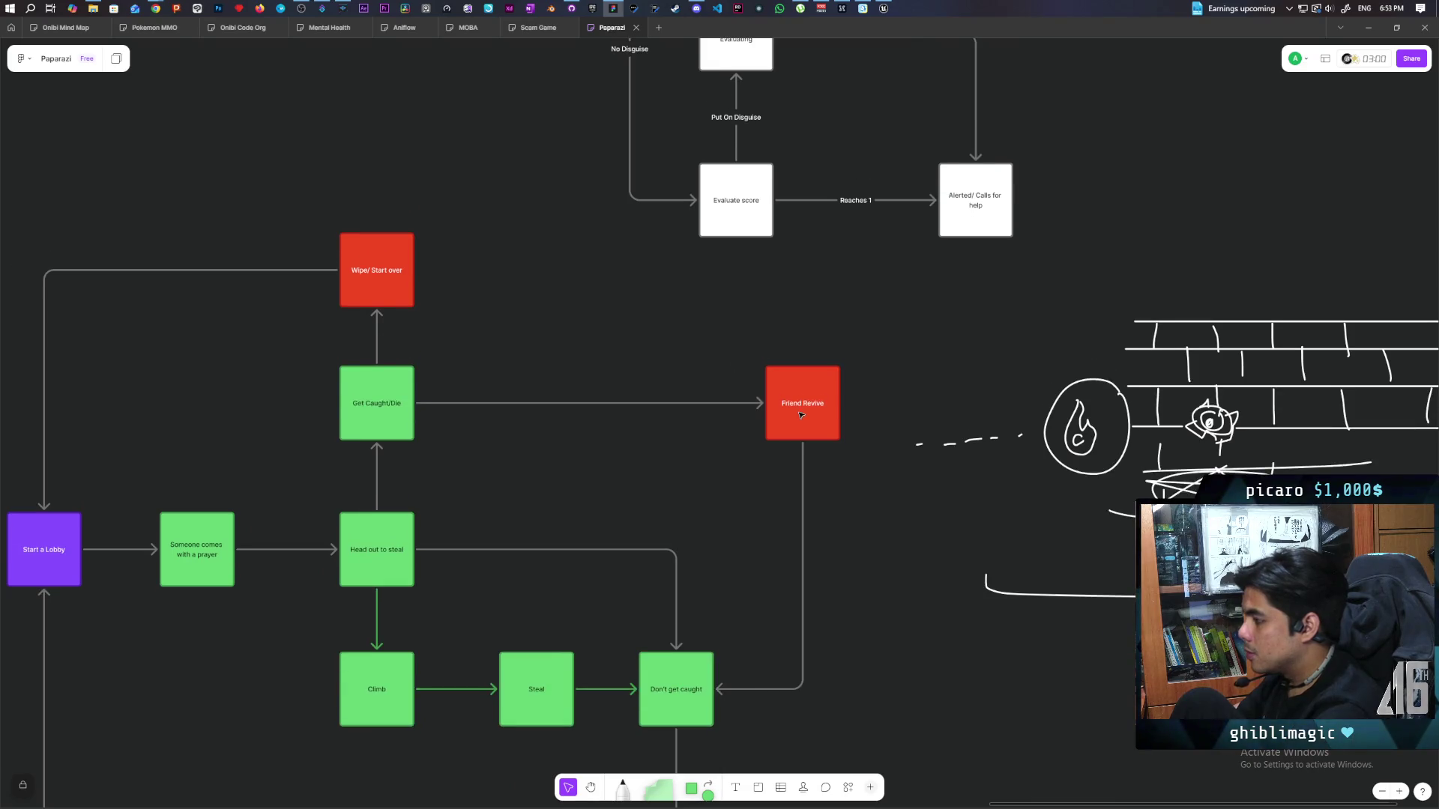
{"action": "scroll", "coordinate": [774, 429], "scroll_direction": "up", "scroll_amount": 3}
{"action": "left_click", "coordinate": [659, 796]}
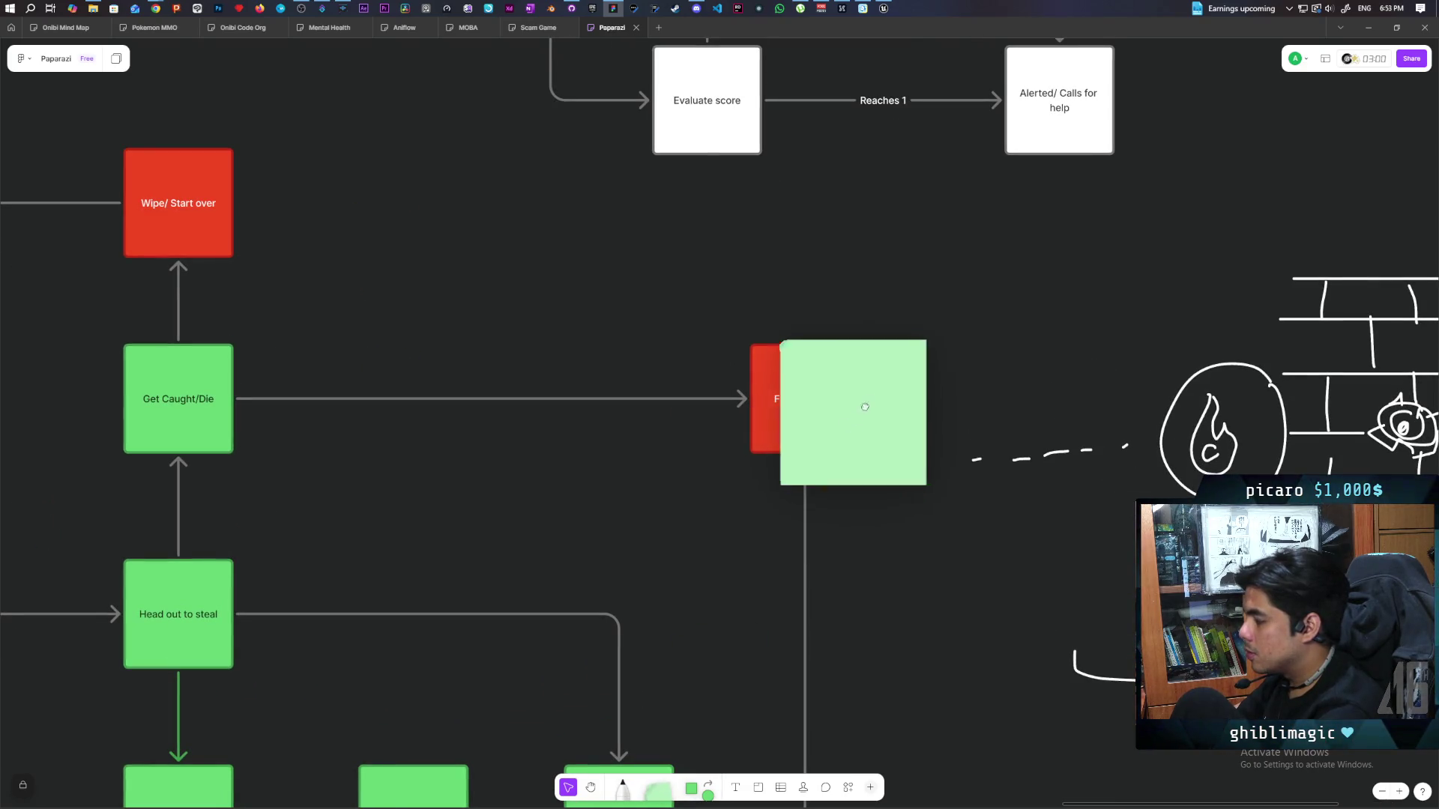
Place a yellow sticky note above Friend Revive reading 'what do we press to begin resummoning ritual?'.
{"action": "left_click", "coordinate": [690, 327]}
{"action": "left_click", "coordinate": [541, 185]}
{"action": "left_click", "coordinate": [530, 154]}
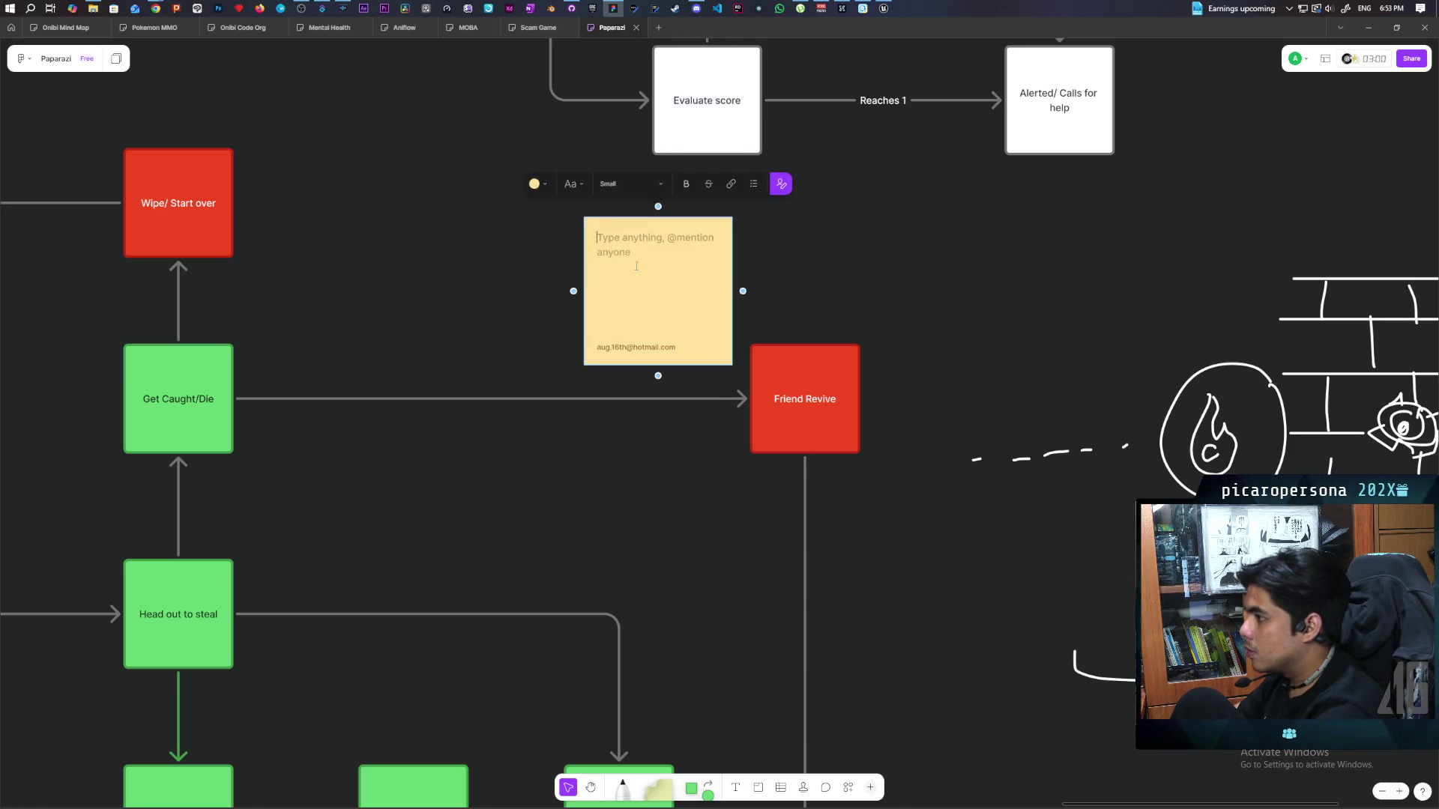
{"action": "type", "text": "what do we "}
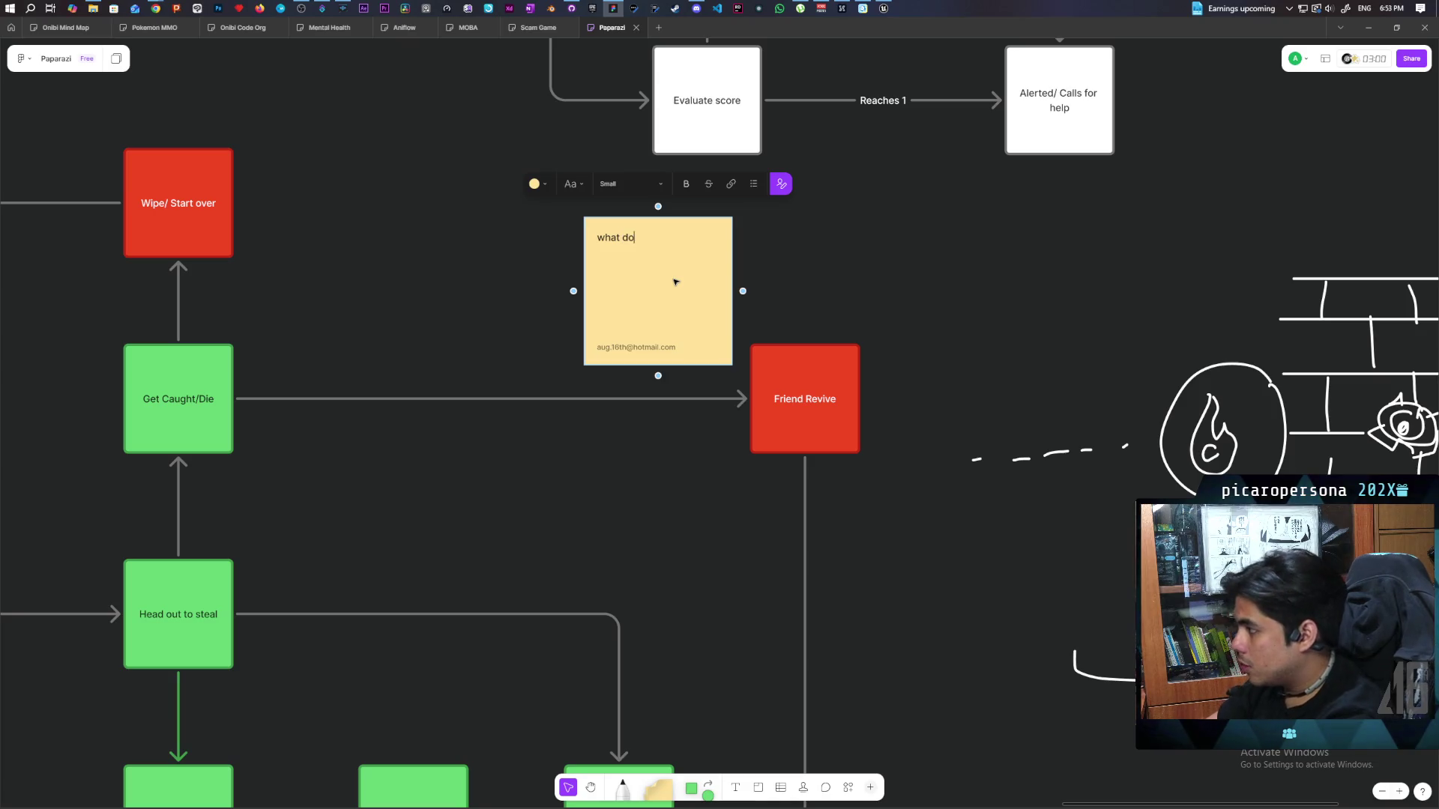
{"action": "type", "text": "press to being "}
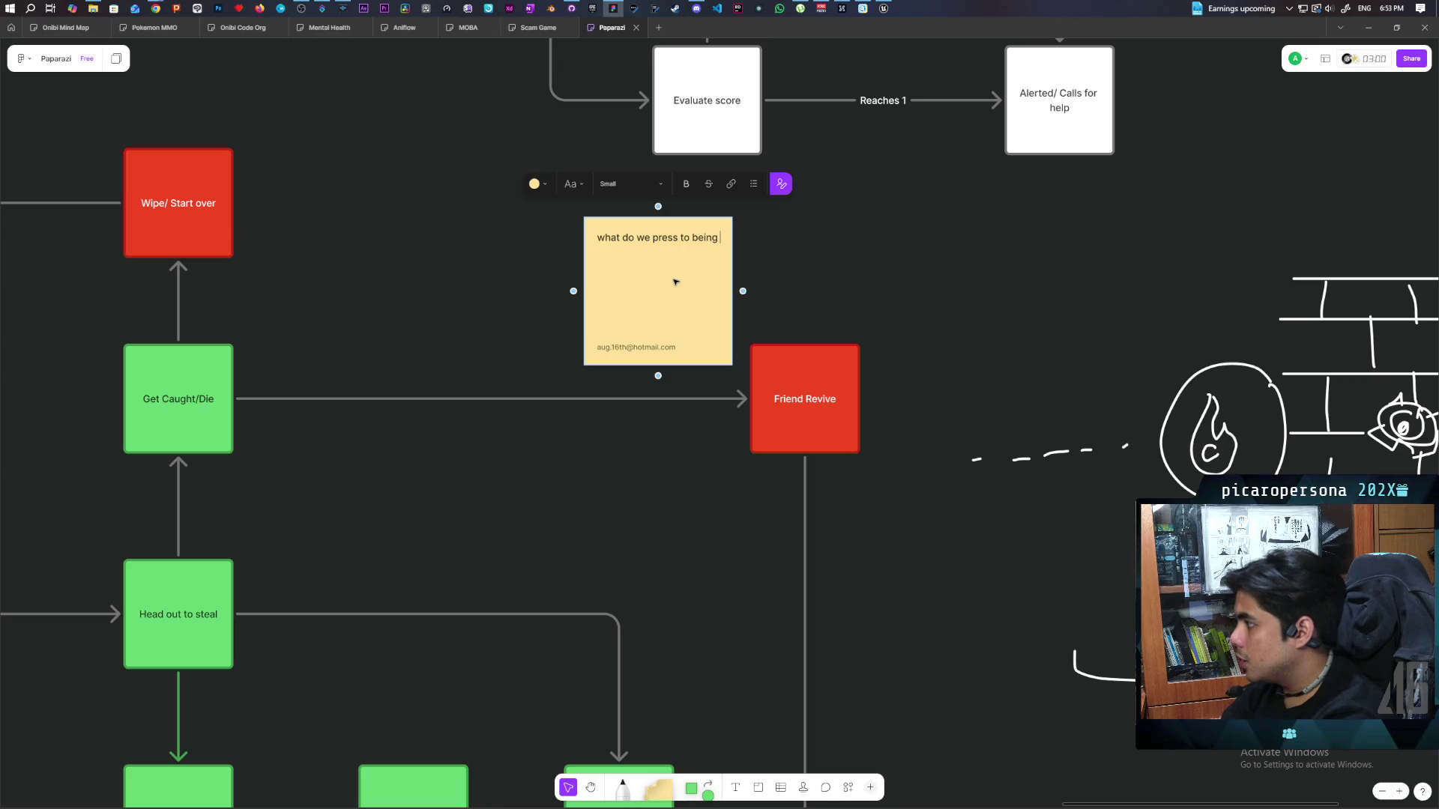
{"action": "key", "text": "BackSpace"}
{"action": "key", "text": "BackSpace"}
{"action": "key", "text": "BackSpace"}
{"action": "key", "text": "BackSpace"}
{"action": "type", "text": "gin "}
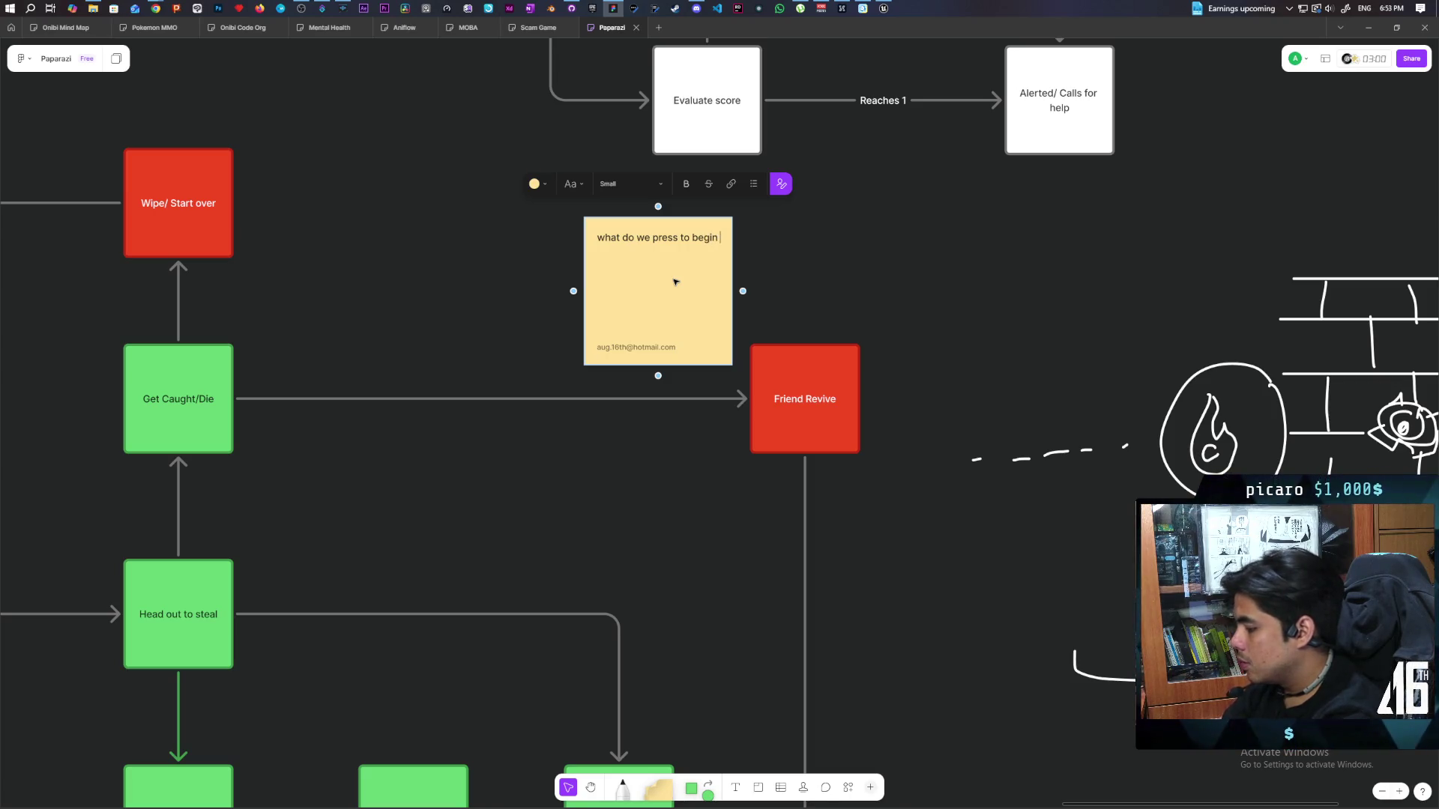
{"action": "type", "text": "resummon"}
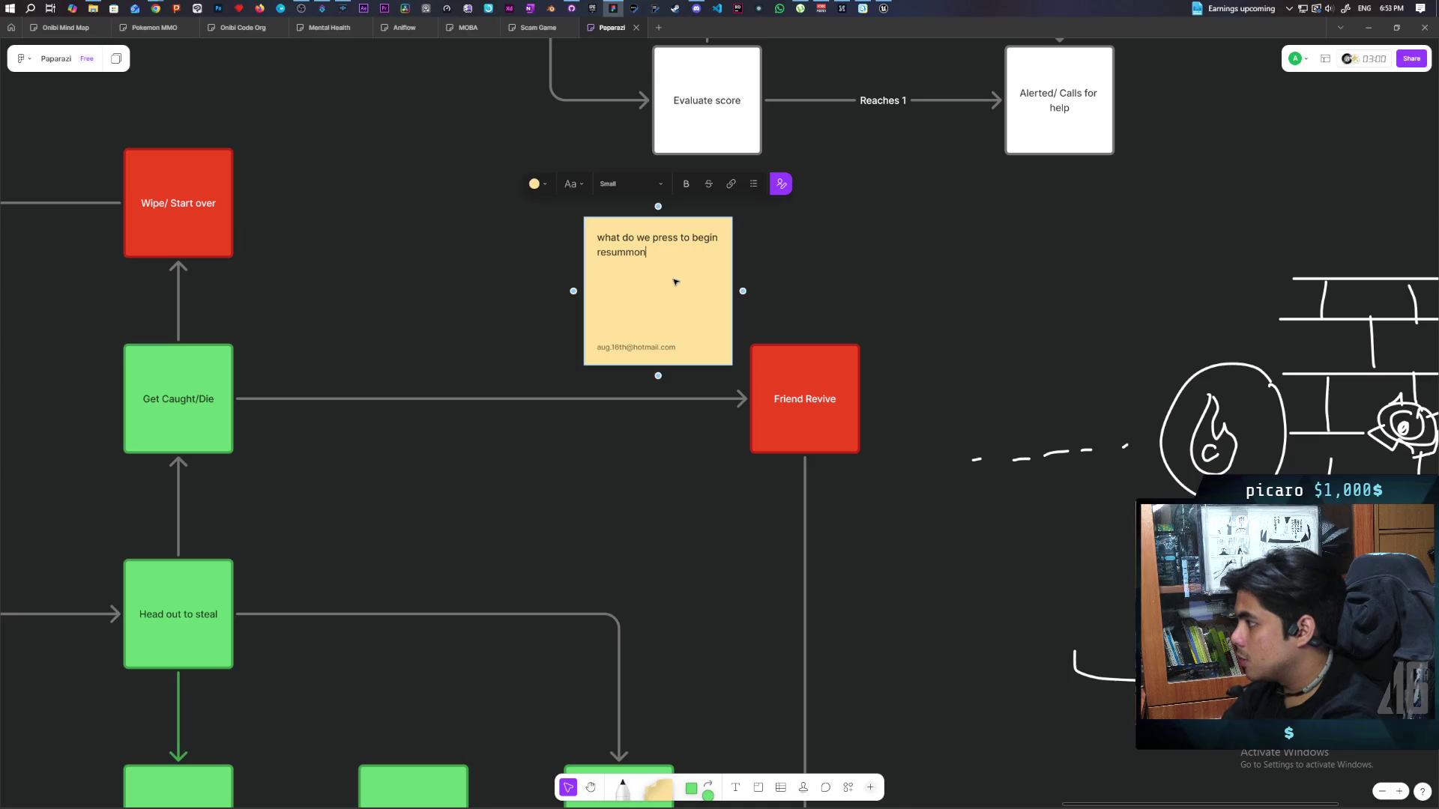
{"action": "type", "text": "ing ritu"}
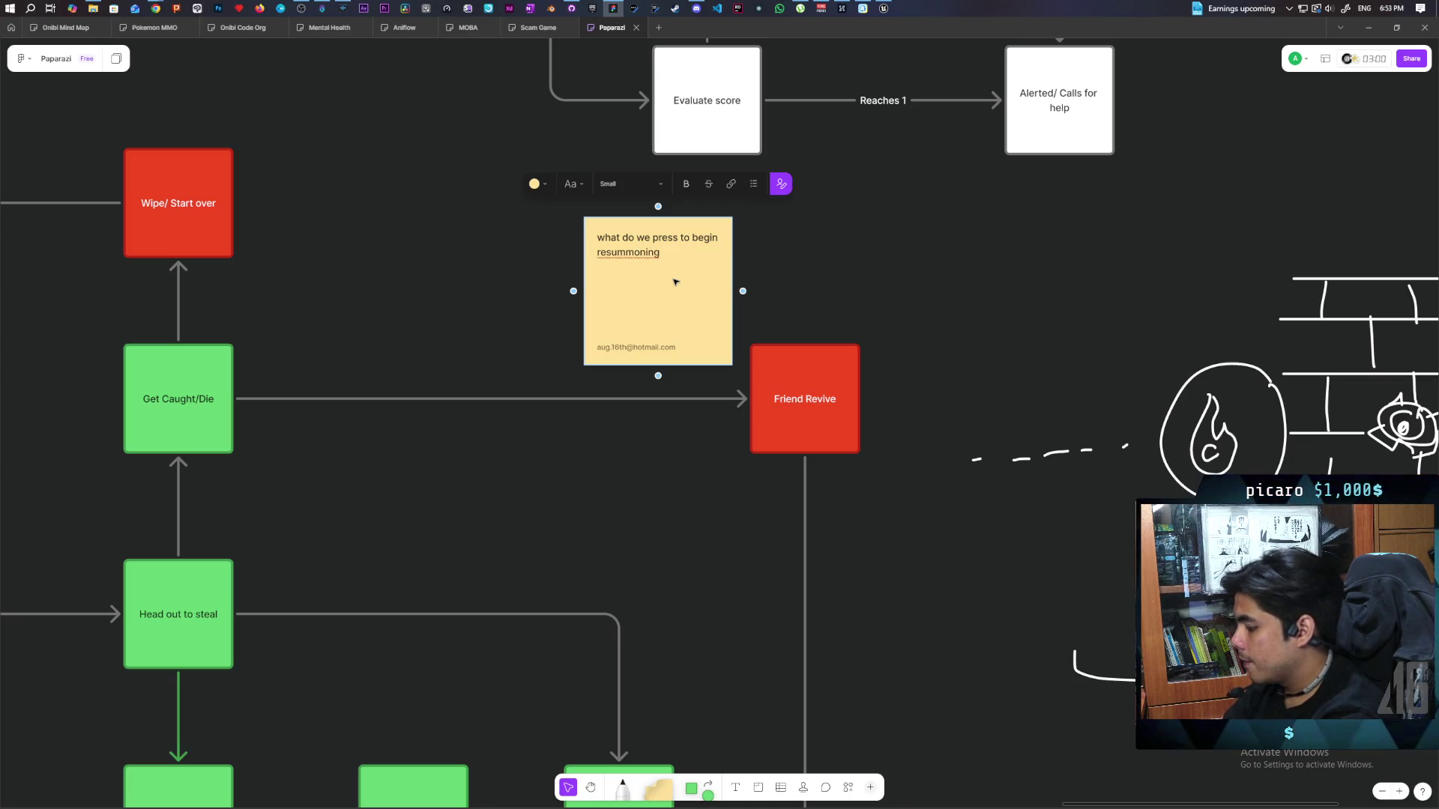
{"action": "type", "text": "al?"}
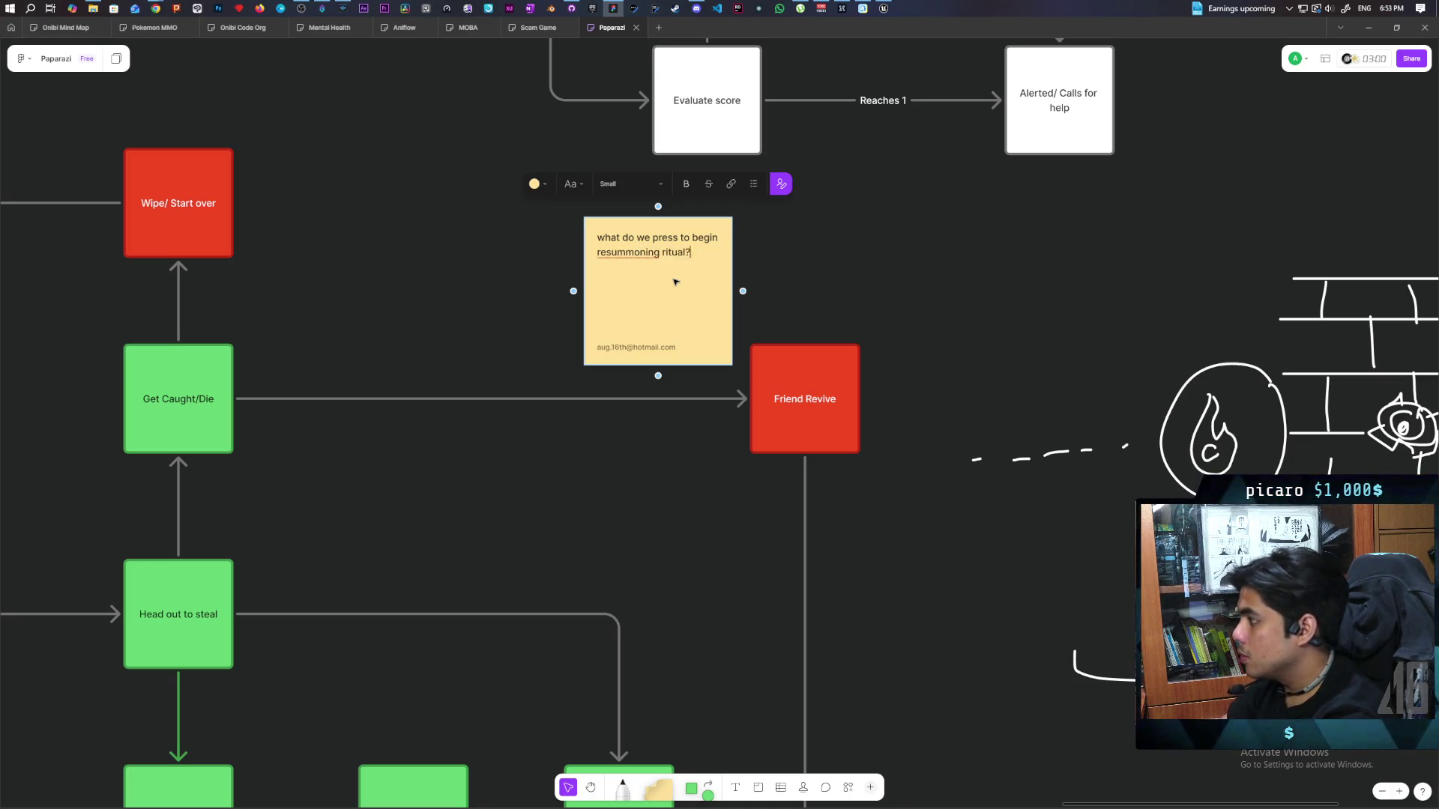
{"action": "left_click", "coordinate": [536, 321]}
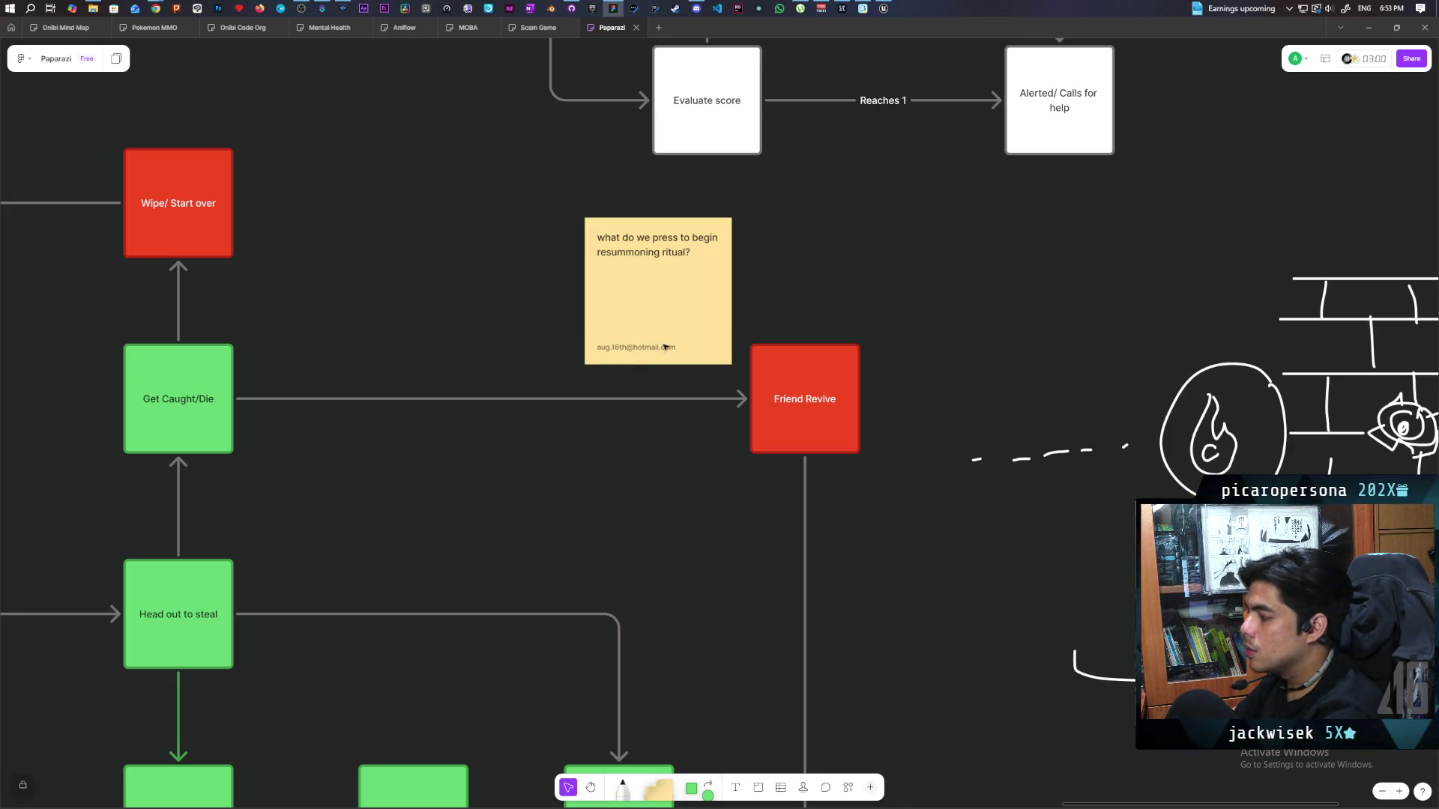
Draw a yellow arrow from Friend Revive to the new sticky note.
{"action": "left_click", "coordinate": [800, 364]}
{"action": "mouse_move", "coordinate": [804, 345]}
{"action": "left_mouse_down"}
{"action": "mouse_move", "coordinate": [758, 282]}
{"action": "mouse_move", "coordinate": [731, 291]}
{"action": "left_mouse_up"}
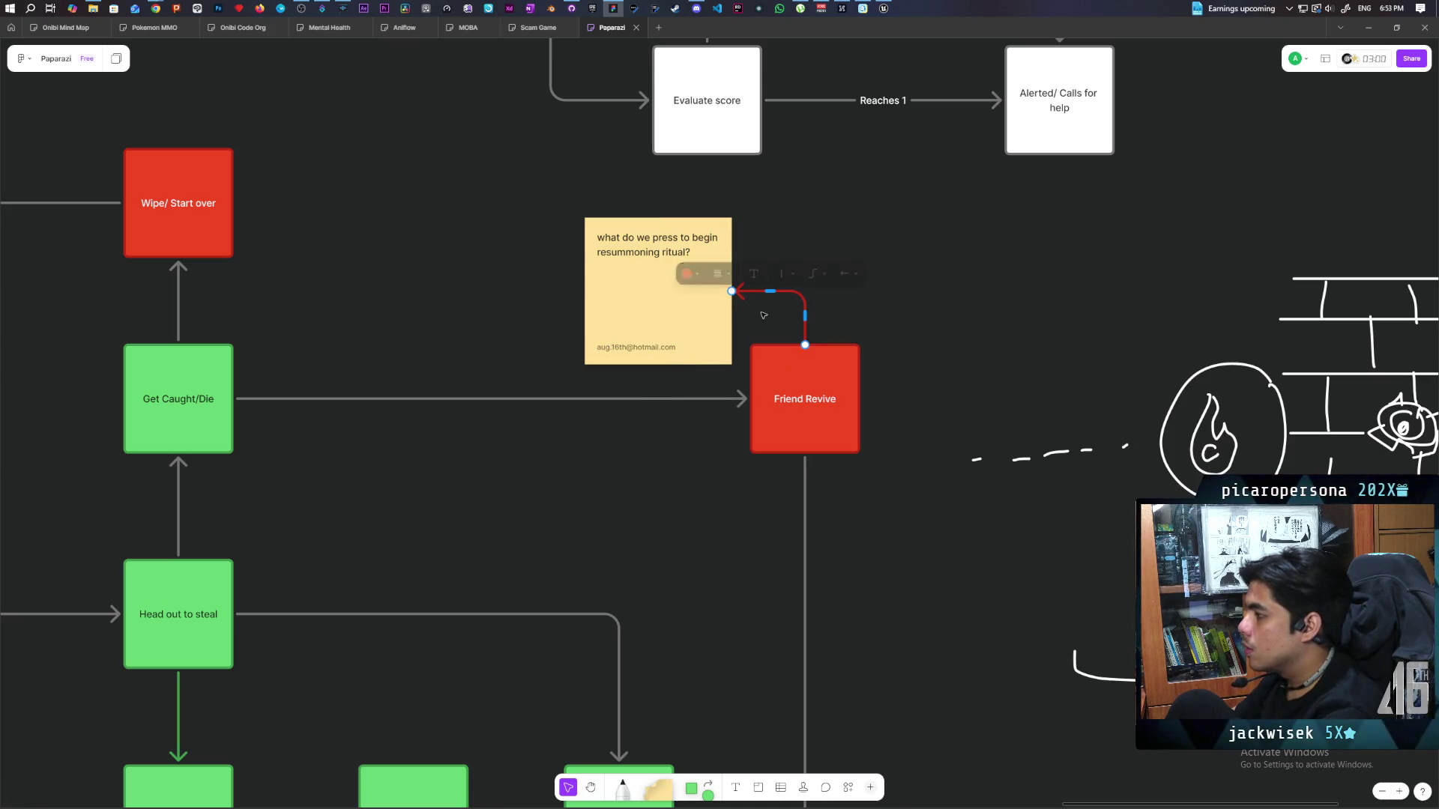
{"action": "left_click", "coordinate": [691, 272]}
{"action": "left_click", "coordinate": [659, 225]}
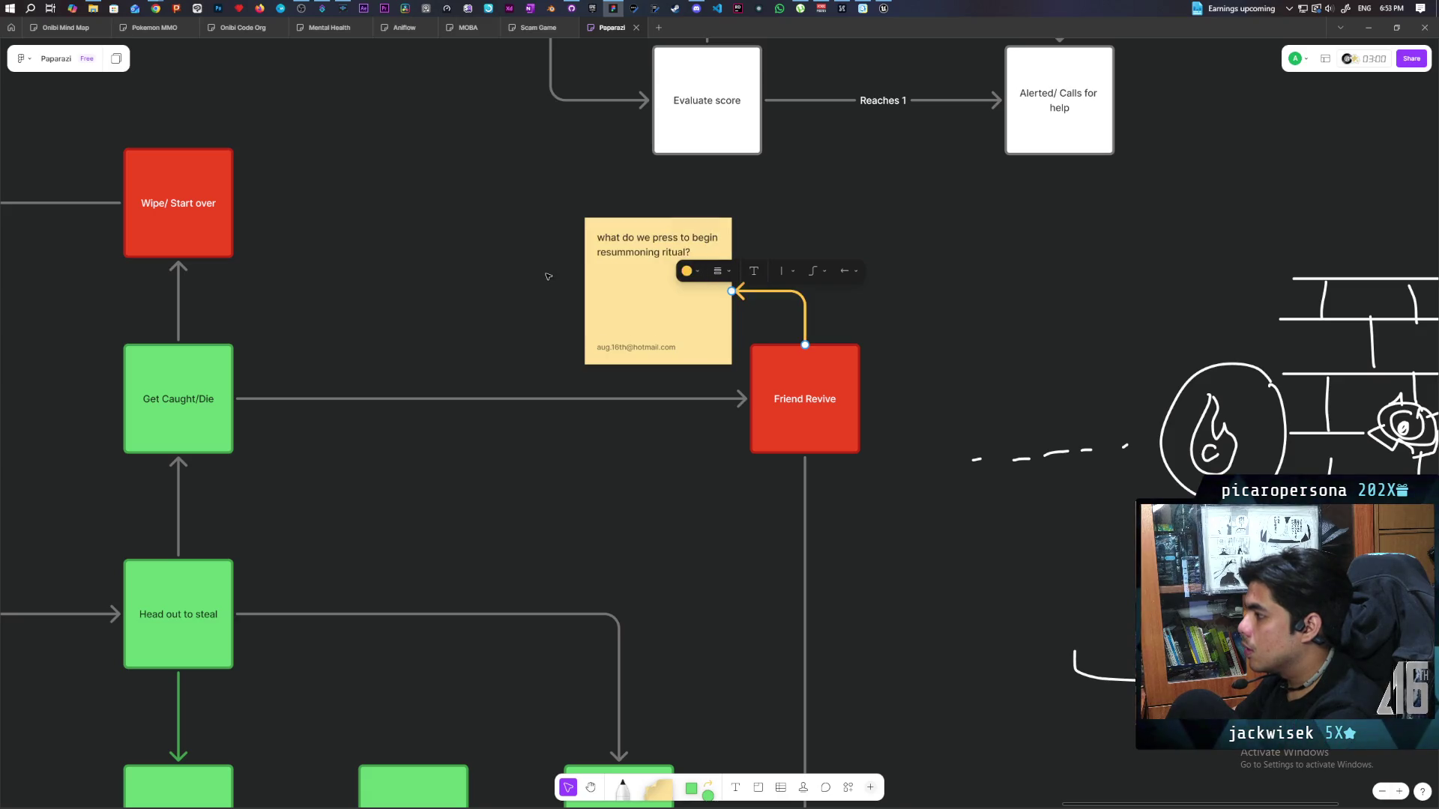
{"action": "left_click", "coordinate": [573, 414]}
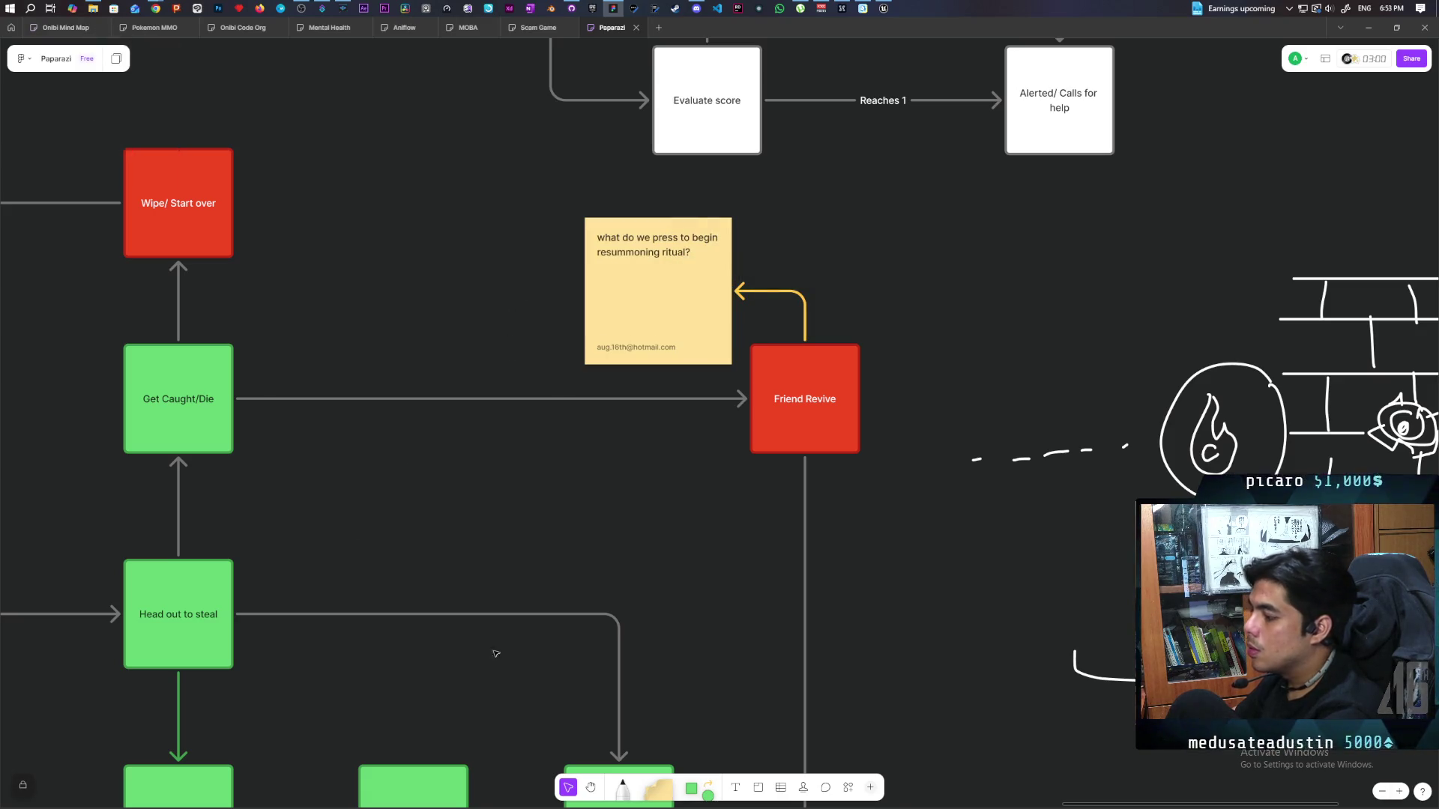
Strike through the police NPC item on the to-do card.
{"action": "scroll", "coordinate": [592, 352], "scroll_direction": "down", "scroll_amount": 5}
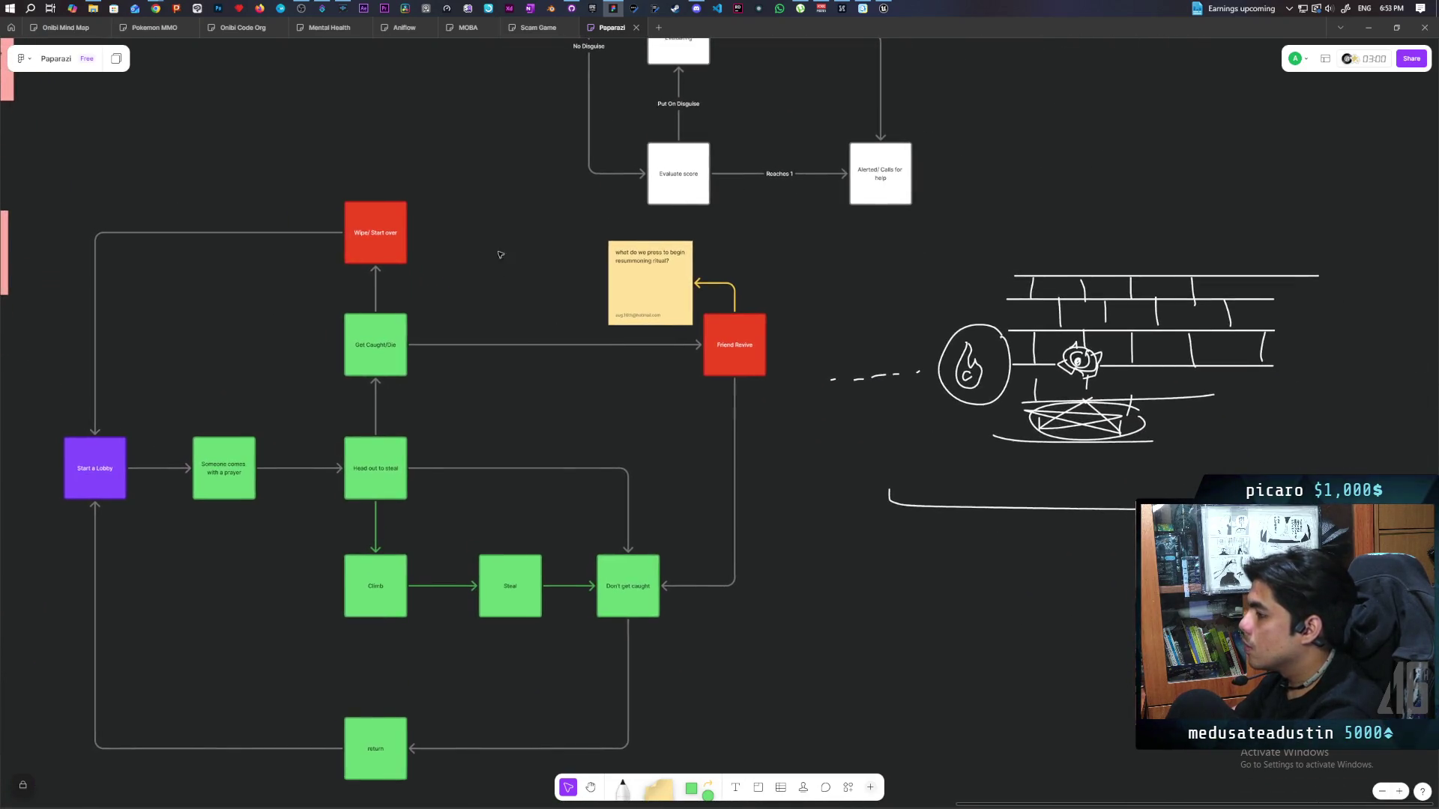
{"action": "scroll", "coordinate": [674, 389], "scroll_direction": "up", "scroll_amount": 5}
{"action": "scroll", "coordinate": [674, 390], "scroll_direction": "left", "scroll_amount": 5}
{"action": "scroll", "coordinate": [736, 444], "scroll_direction": "down", "scroll_amount": 5}
{"action": "scroll", "coordinate": [735, 444], "scroll_direction": "left", "scroll_amount": 3}
{"action": "scroll", "coordinate": [567, 500], "scroll_direction": "up", "scroll_amount": 3}
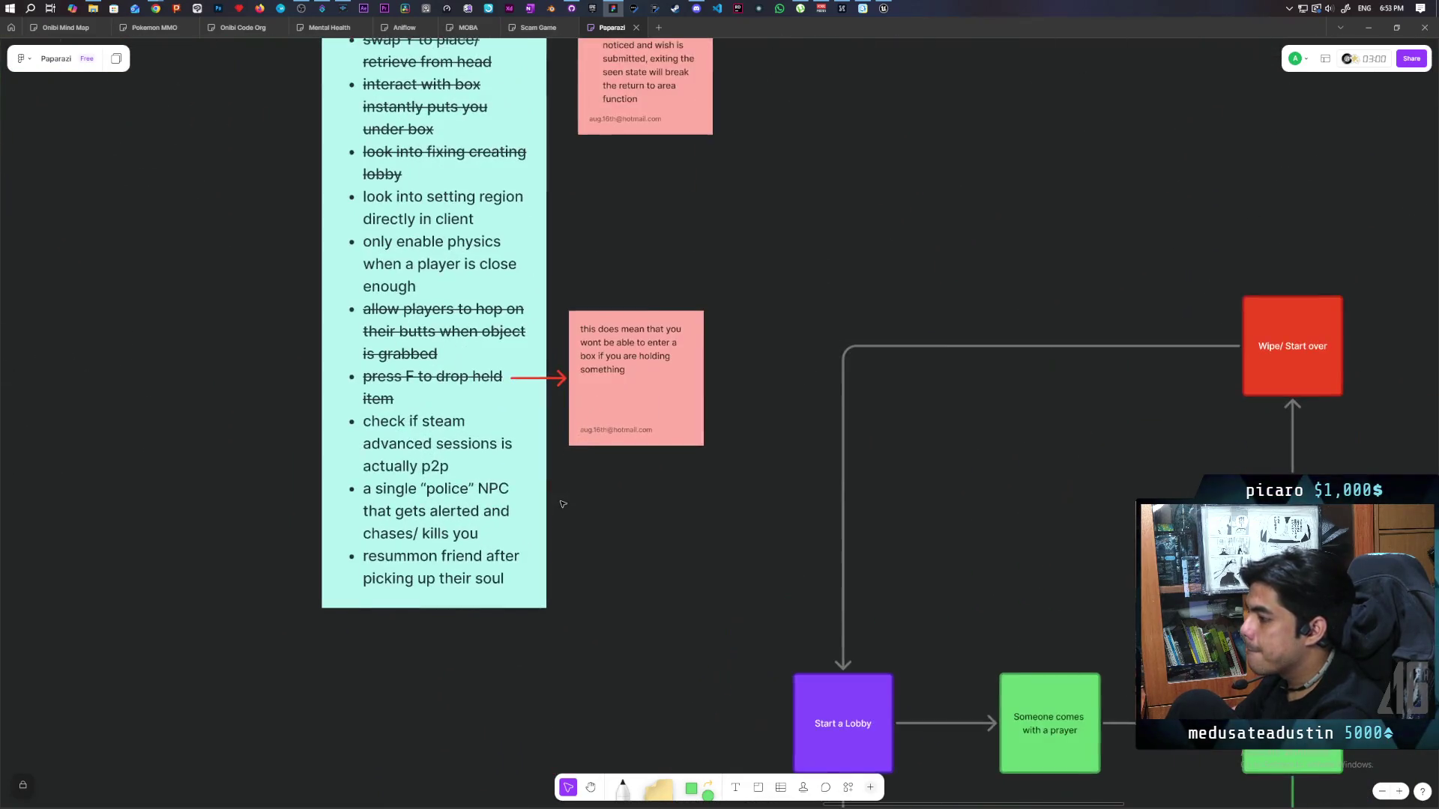
{"action": "scroll", "coordinate": [567, 499], "scroll_direction": "left", "scroll_amount": 1}
{"action": "scroll", "coordinate": [567, 499], "scroll_direction": "down", "scroll_amount": 1}
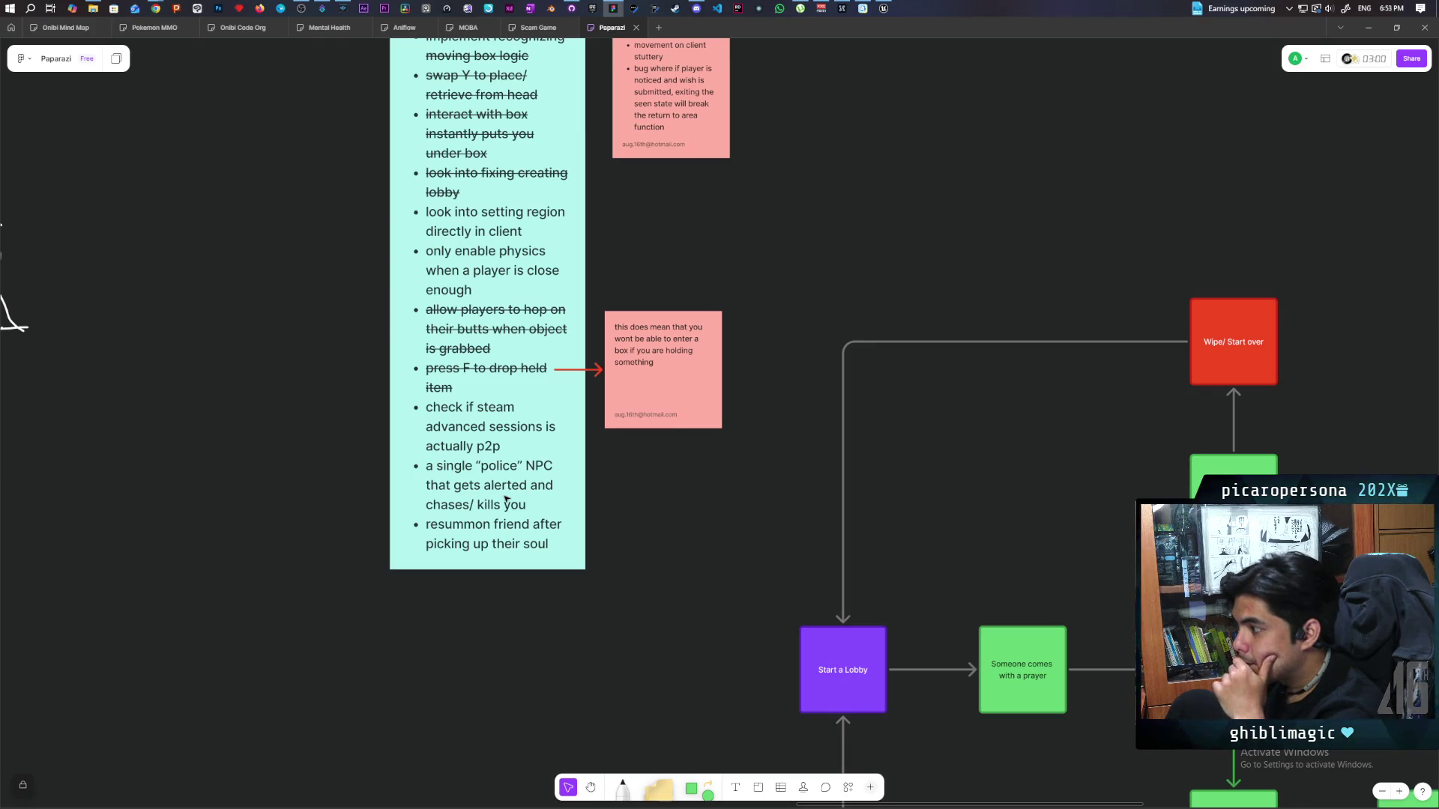
{"action": "triple_click", "coordinate": [506, 499]}
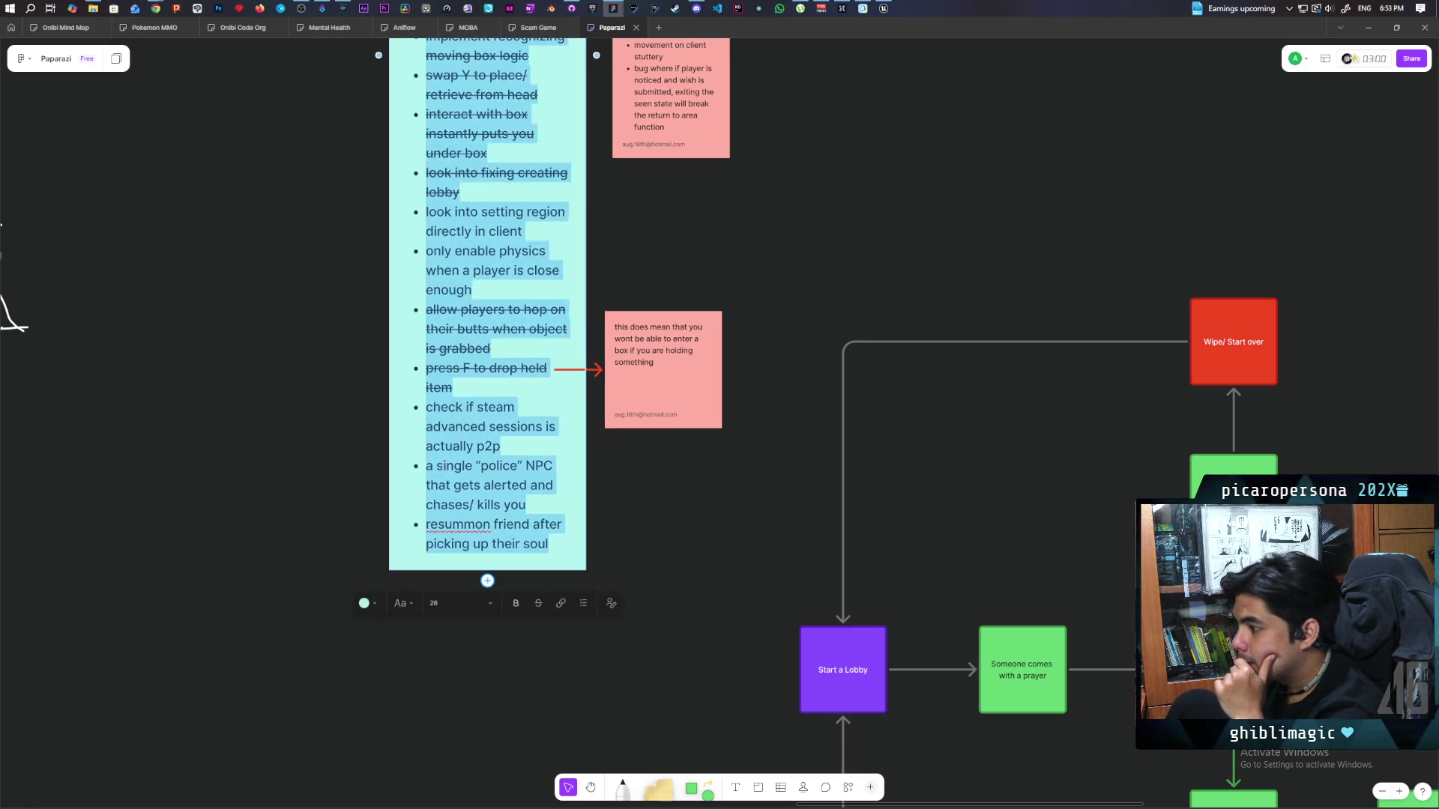
{"action": "left_click", "coordinate": [538, 603]}
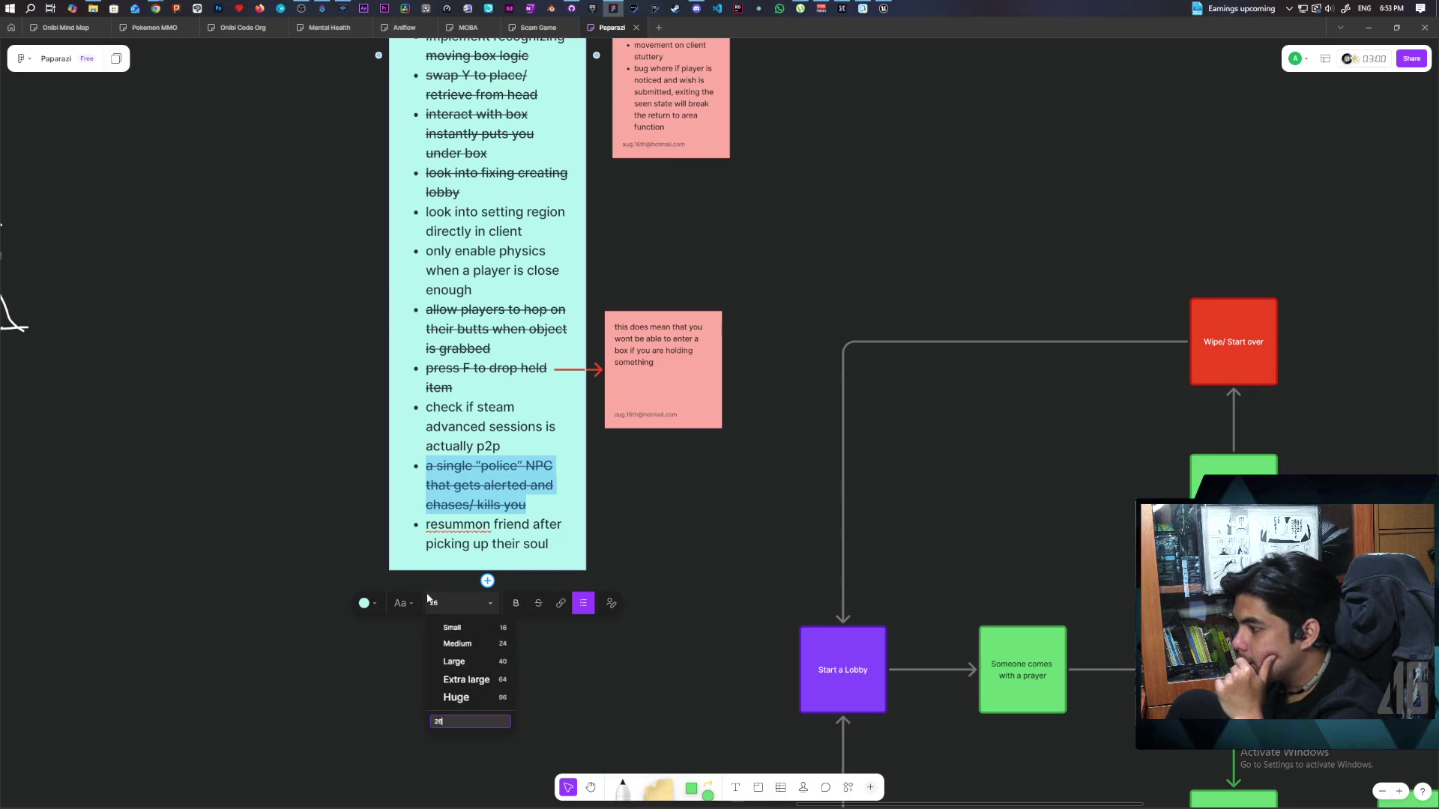
Add a new 'resummoning' bullet at the end of the to-do list.
{"action": "left_click", "coordinate": [572, 535]}
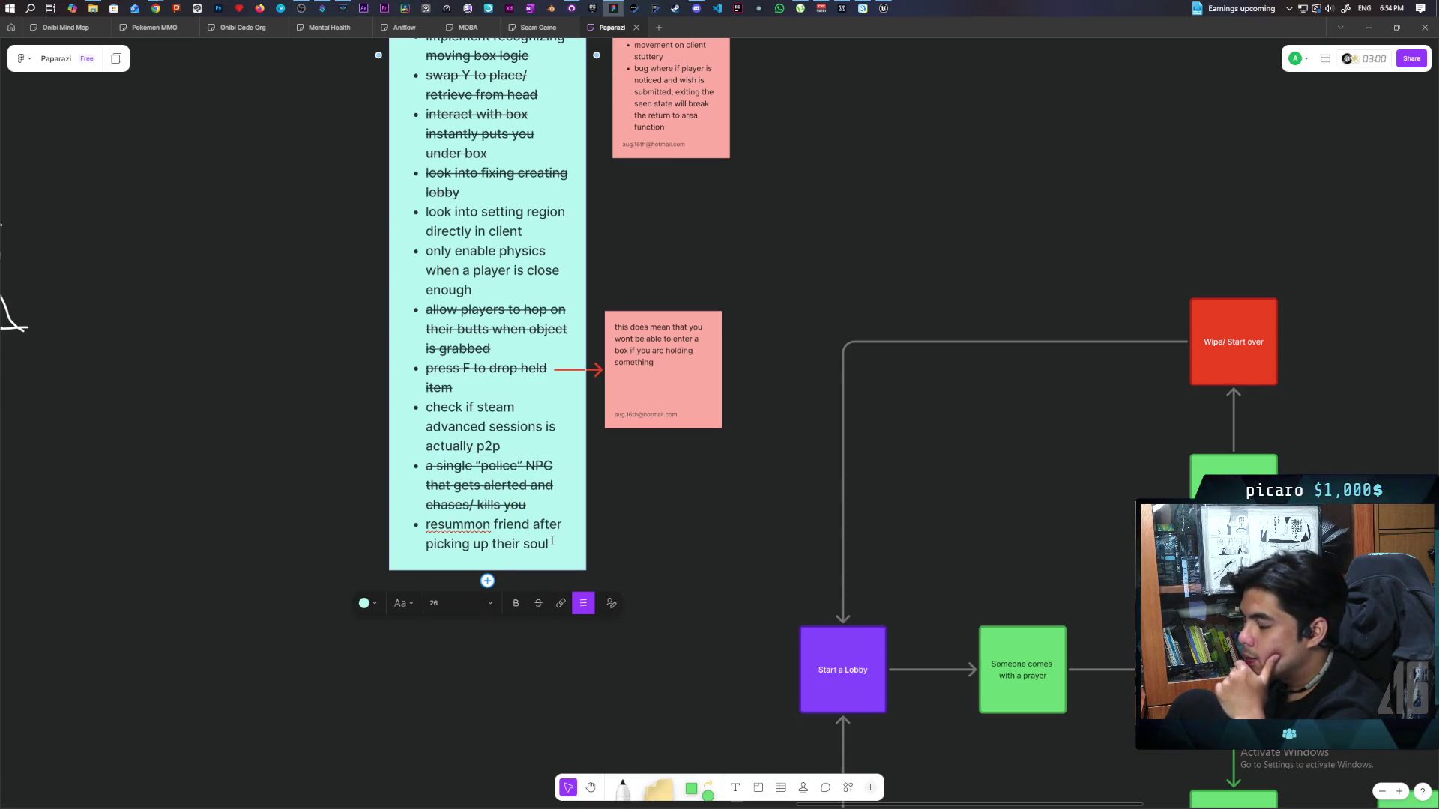
{"action": "key", "text": "Return"}
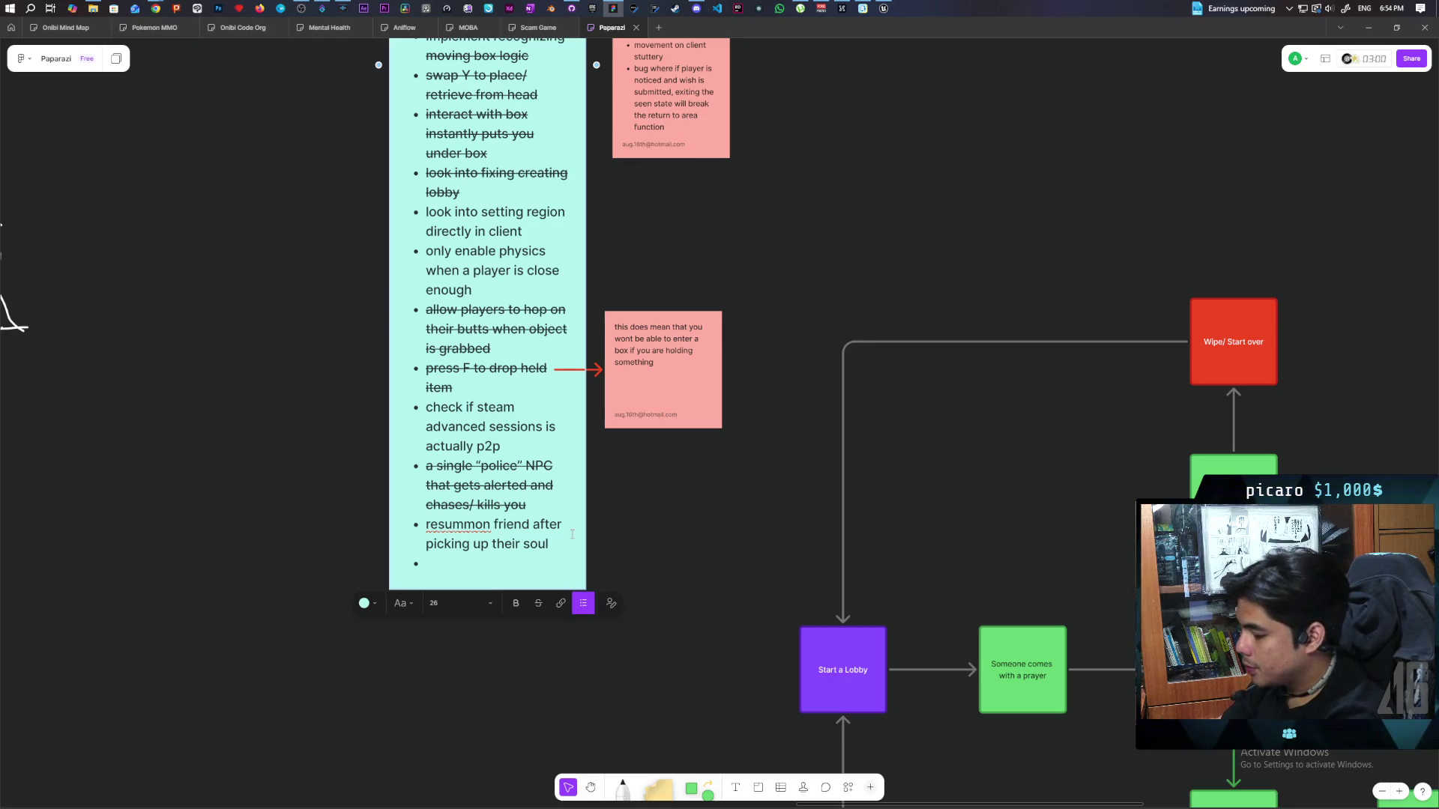
{"action": "type", "text": "groupresummon"}
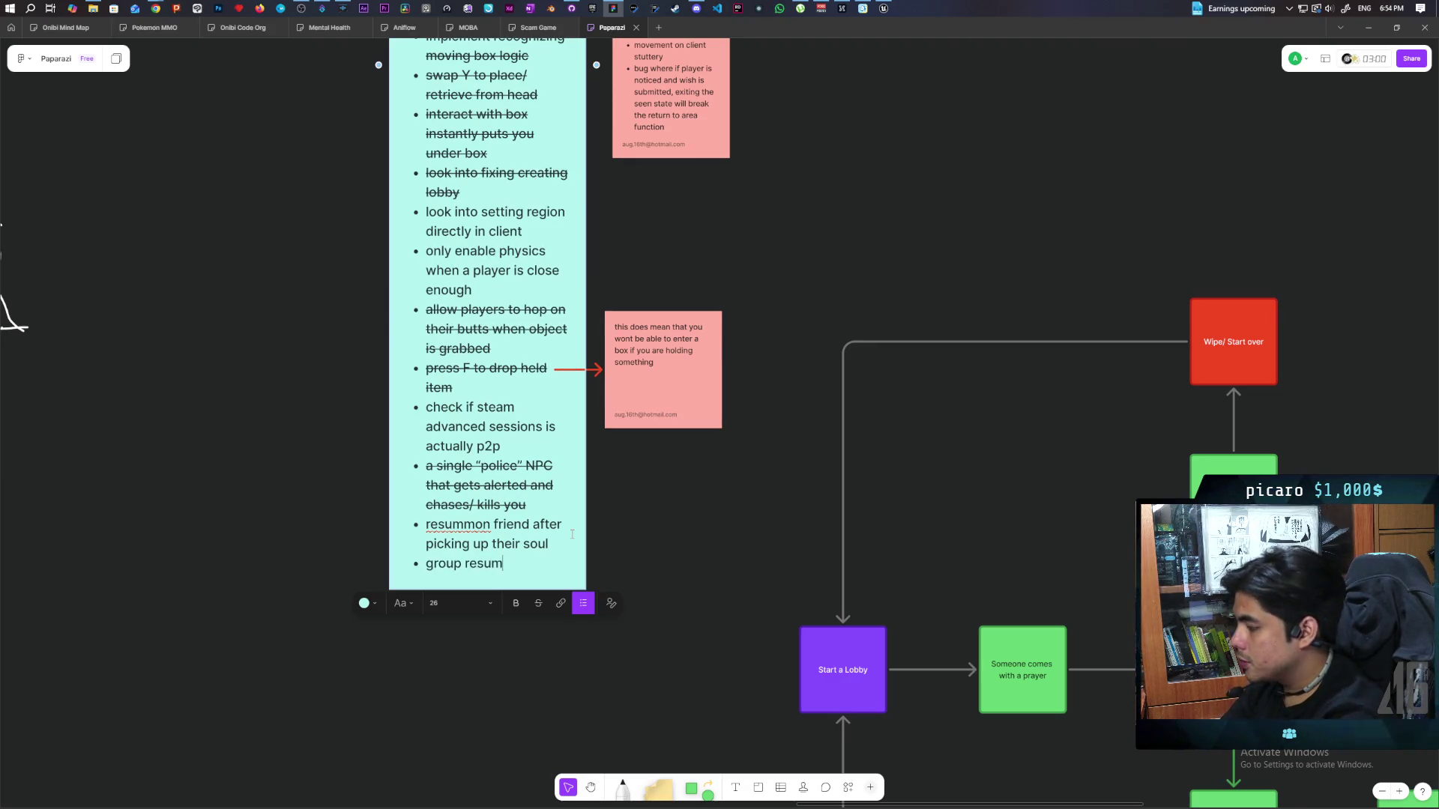
{"action": "type", "text": "ing"}
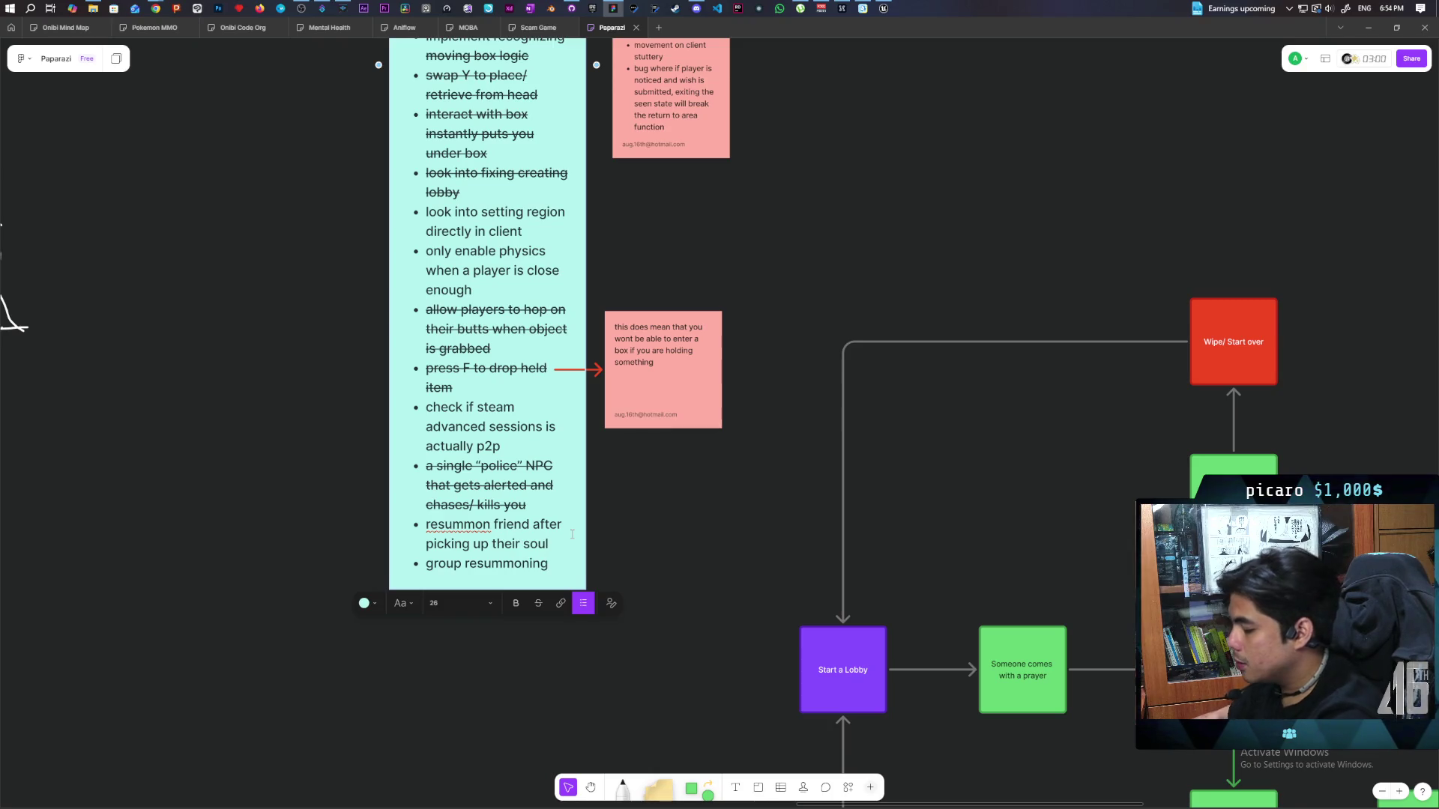
{"action": "key", "text": "Return"}
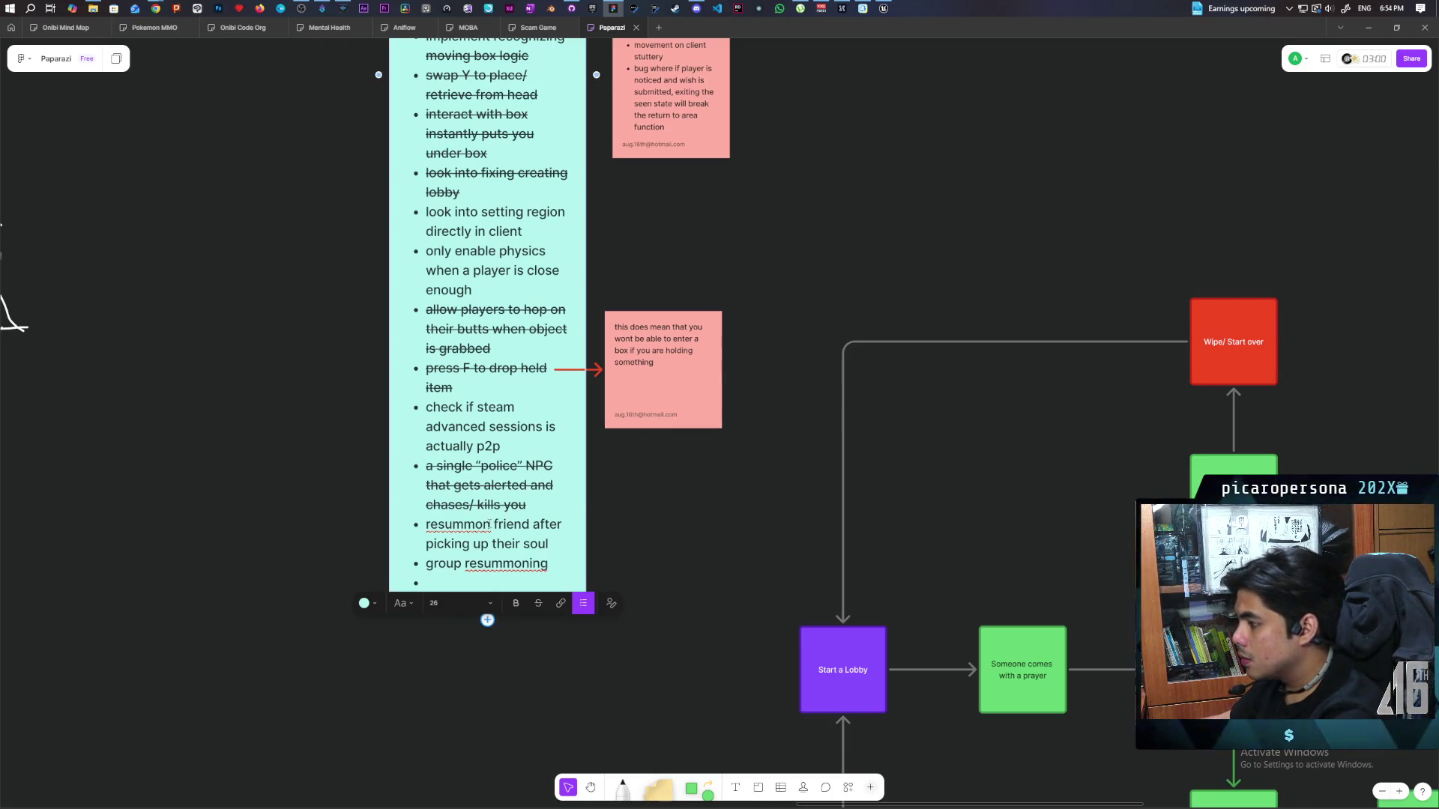
{"action": "right_click", "coordinate": [491, 568]}
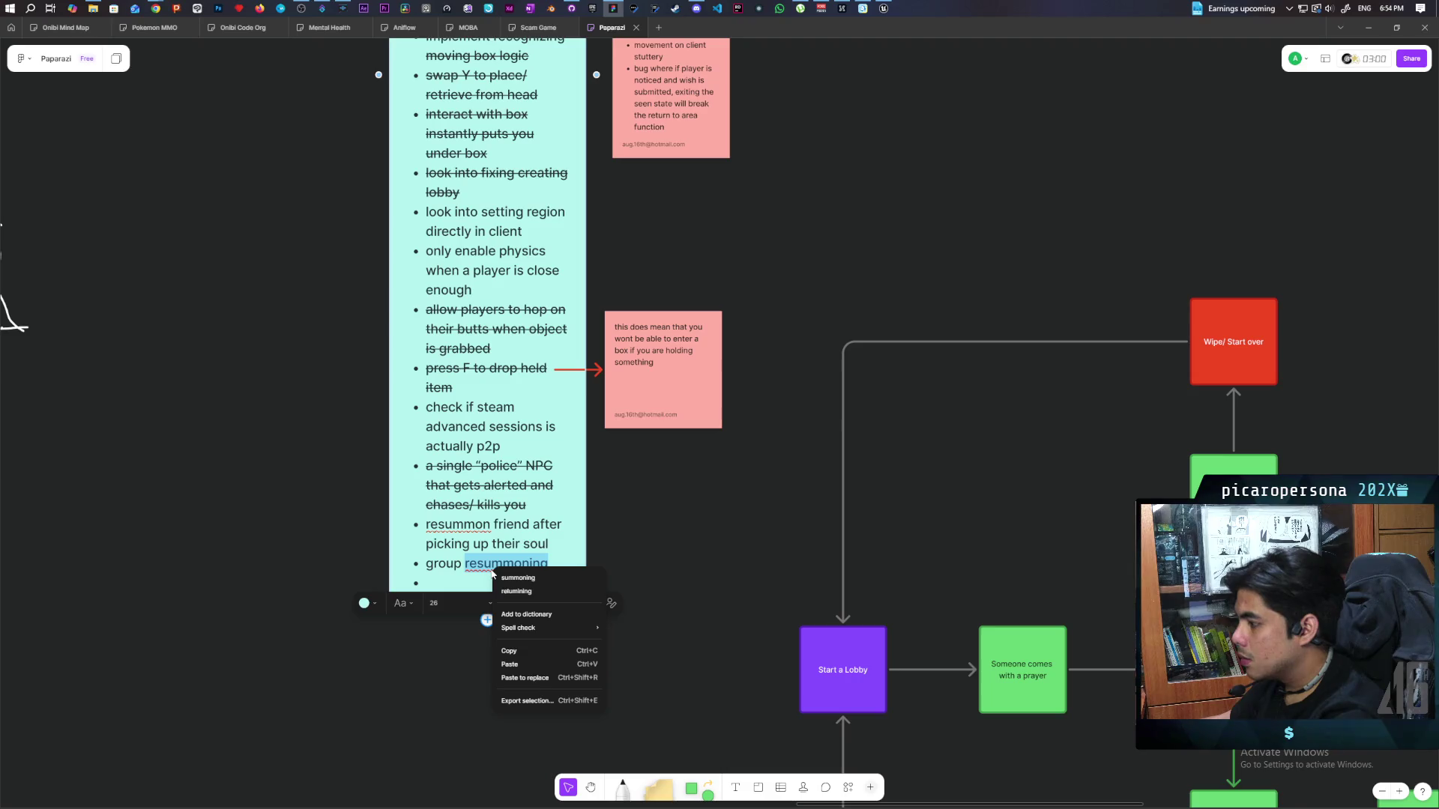
{"action": "left_click", "coordinate": [486, 527]}
Strike through the resummon friend to-do item.
{"action": "double_click", "coordinate": [485, 527]}
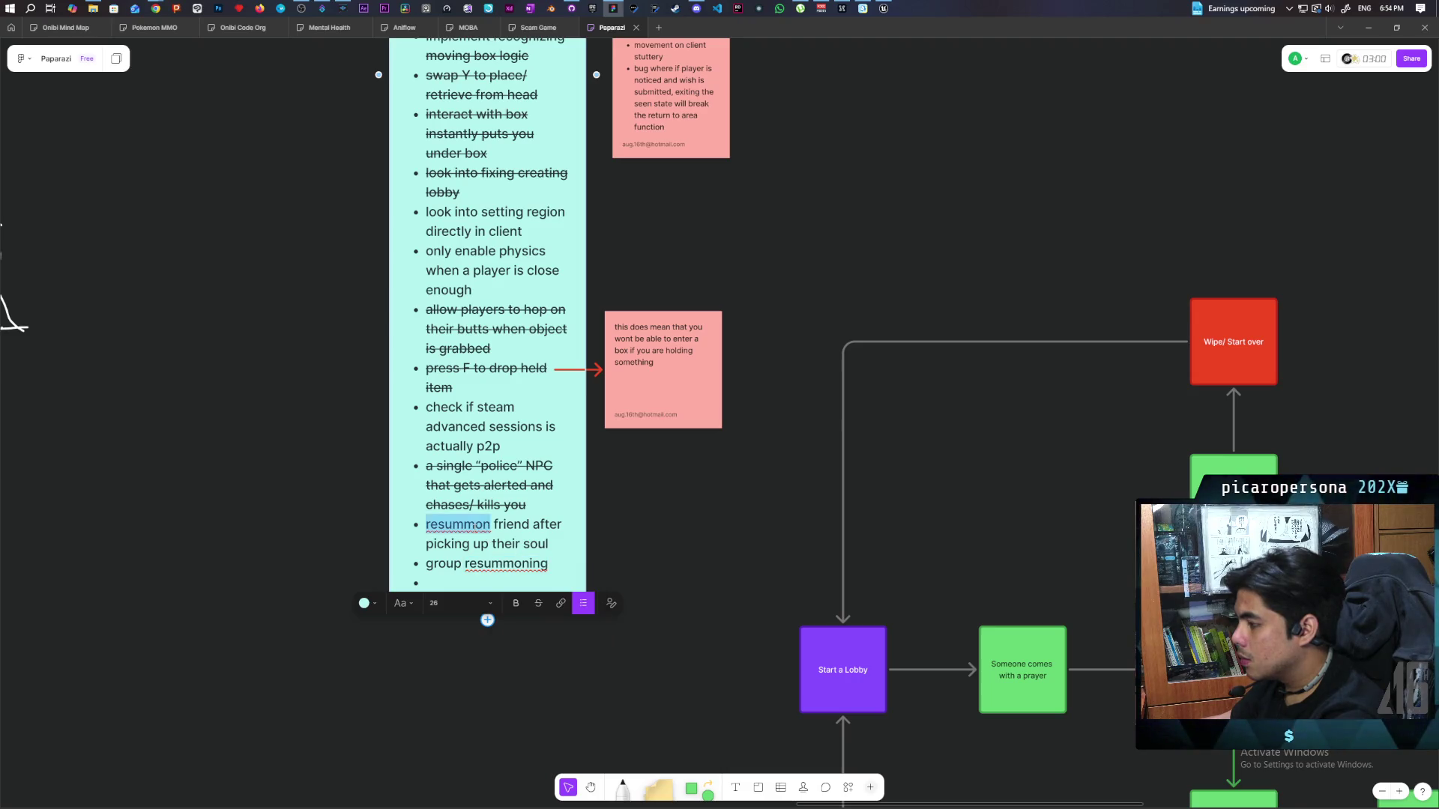
{"action": "triple_click", "coordinate": [476, 524]}
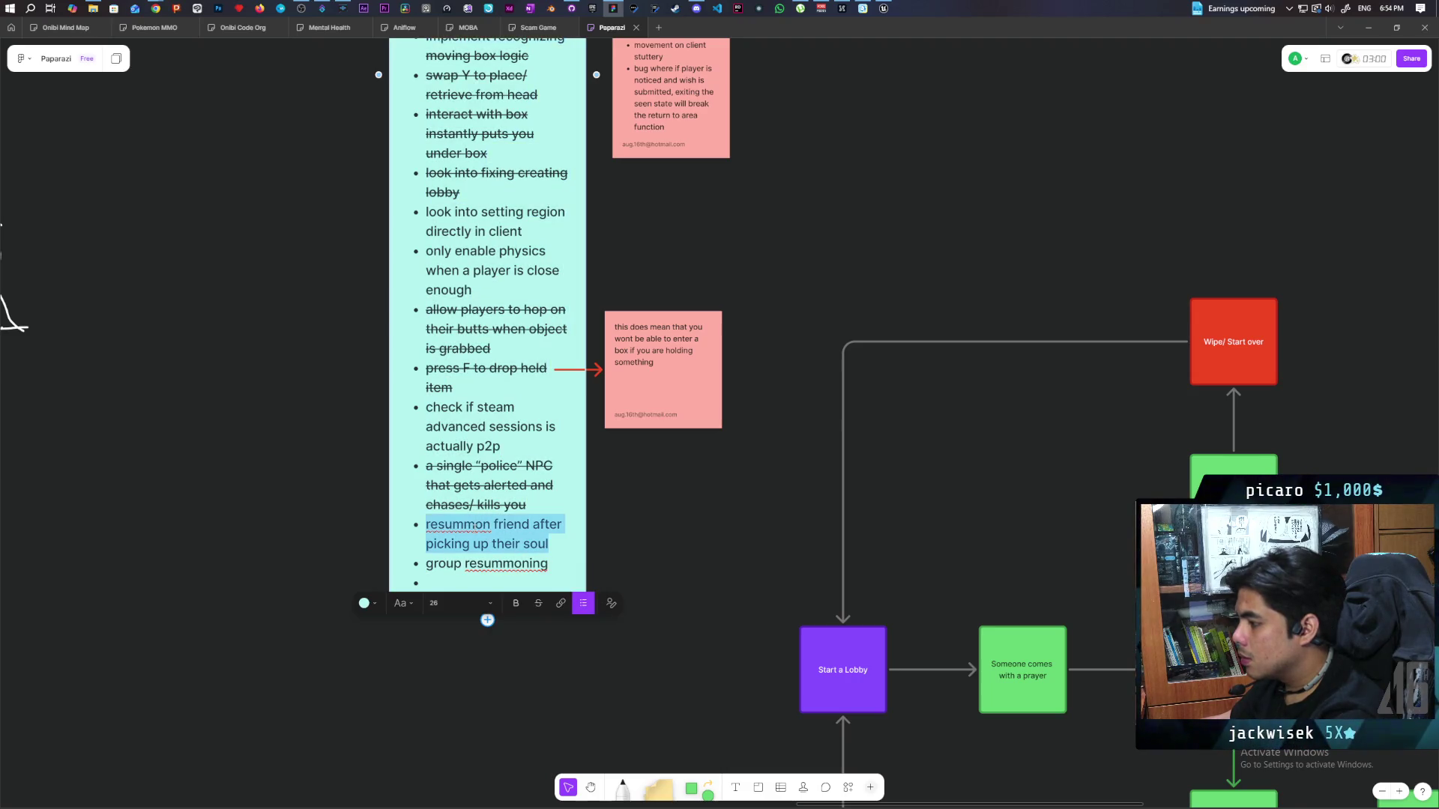
{"action": "left_click", "coordinate": [538, 604]}
{"action": "left_click", "coordinate": [522, 644]}
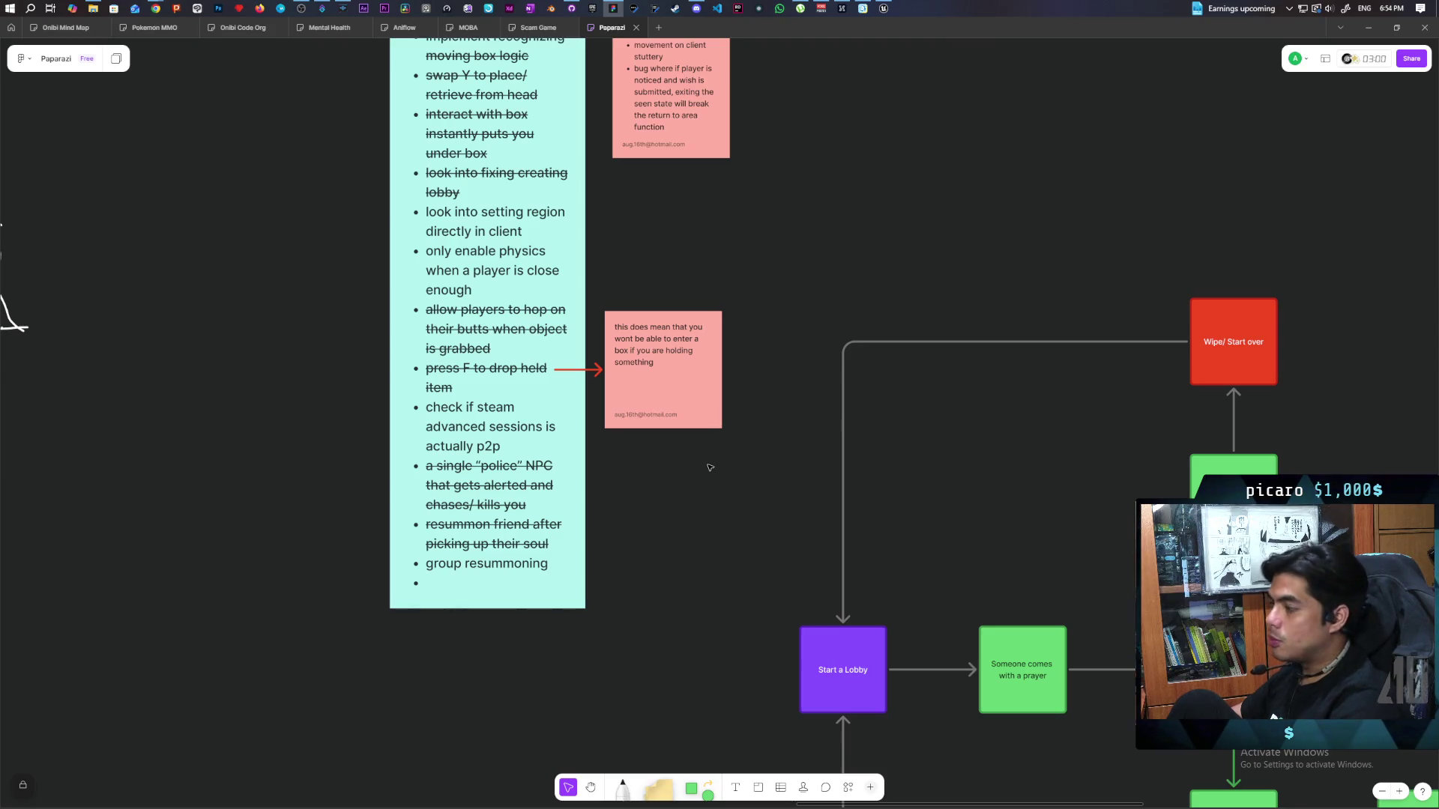
{"action": "mouse_move", "coordinate": [767, 340]}
{"action": "left_mouse_down"}
{"action": "mouse_move", "coordinate": [595, 489]}
{"action": "mouse_move", "coordinate": [620, 444]}
{"action": "mouse_move", "coordinate": [607, 458]}
{"action": "left_mouse_up"}
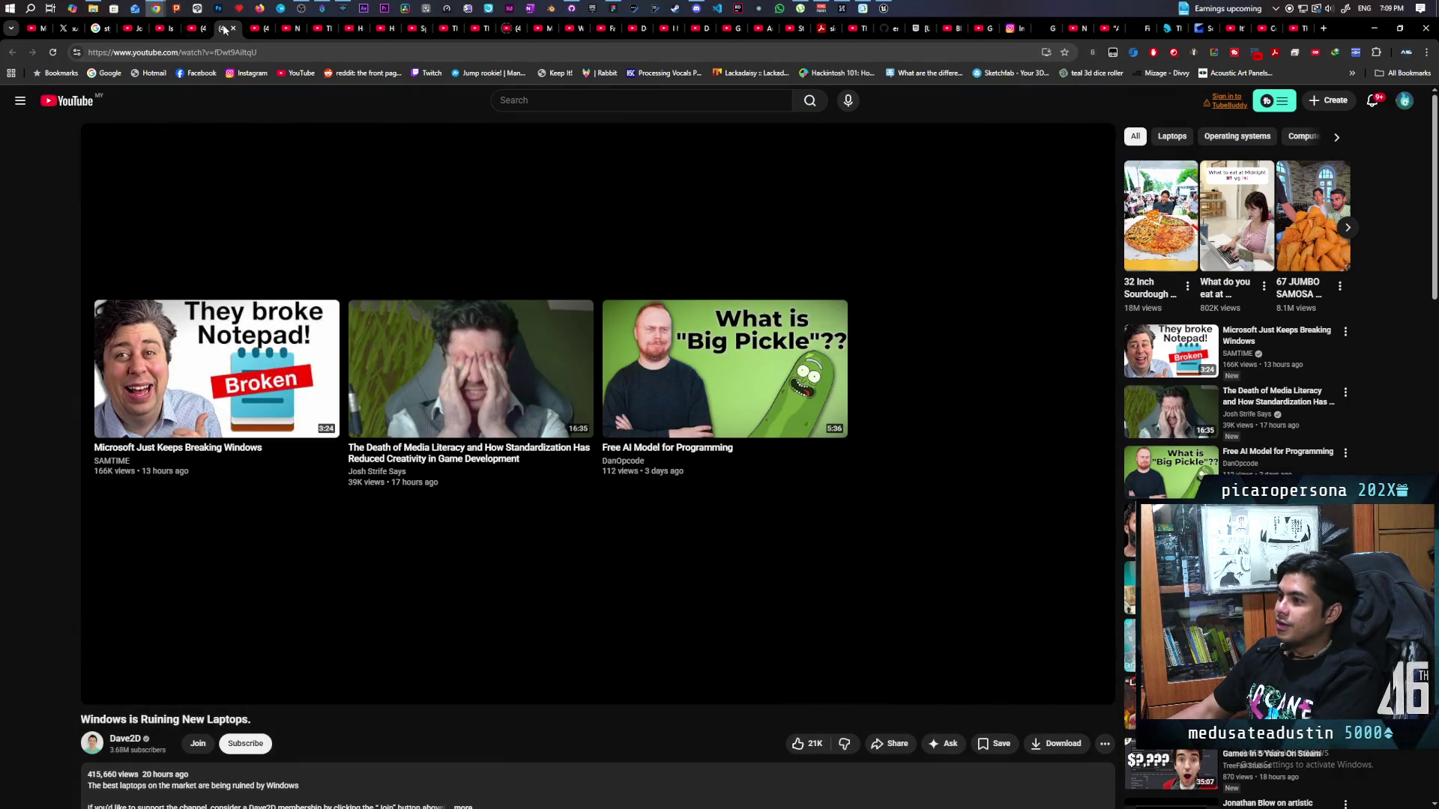
Move to the next Watch later video and reload the page so it plays from the start.
{"action": "key", "text": "alt+Left"}
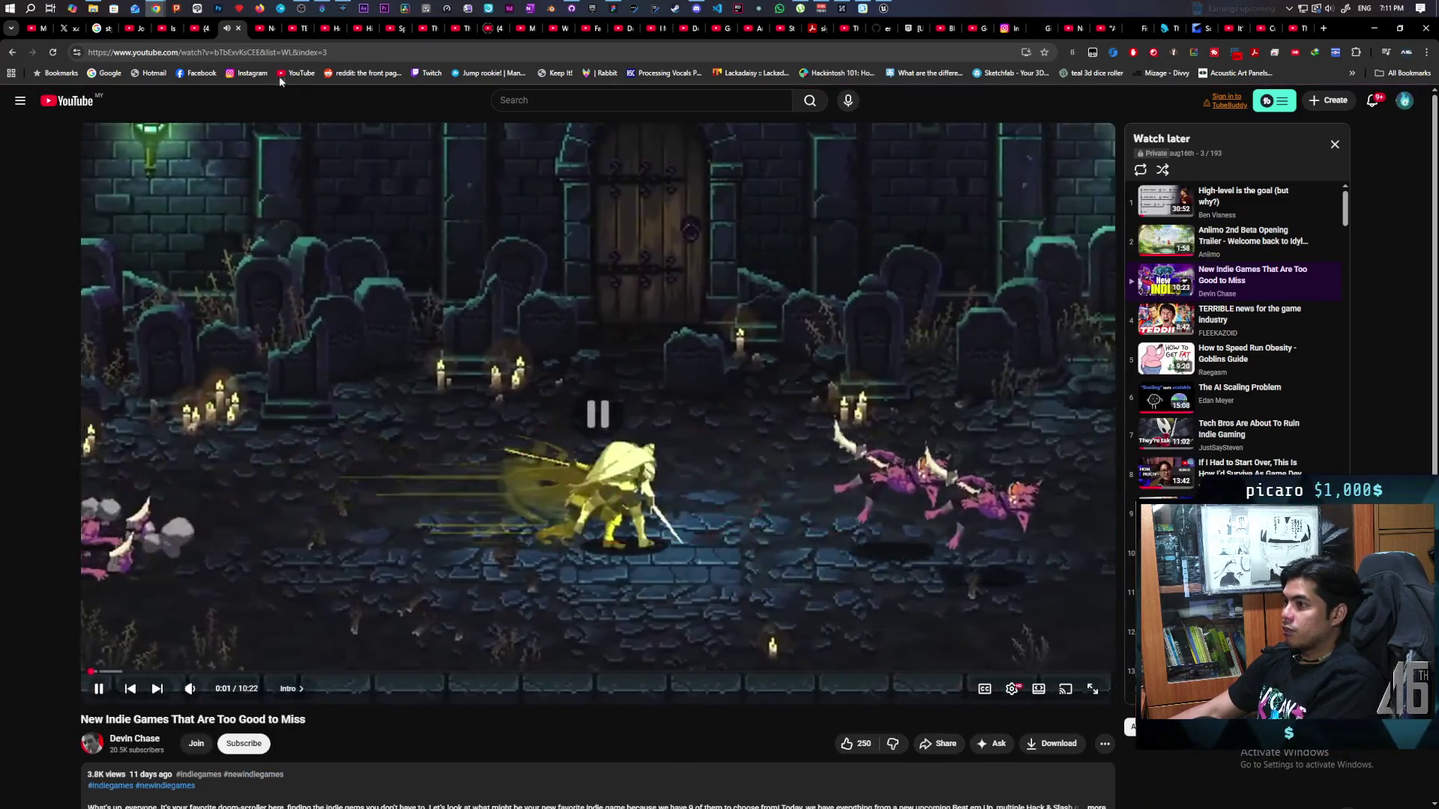
{"action": "key", "text": "F5"}
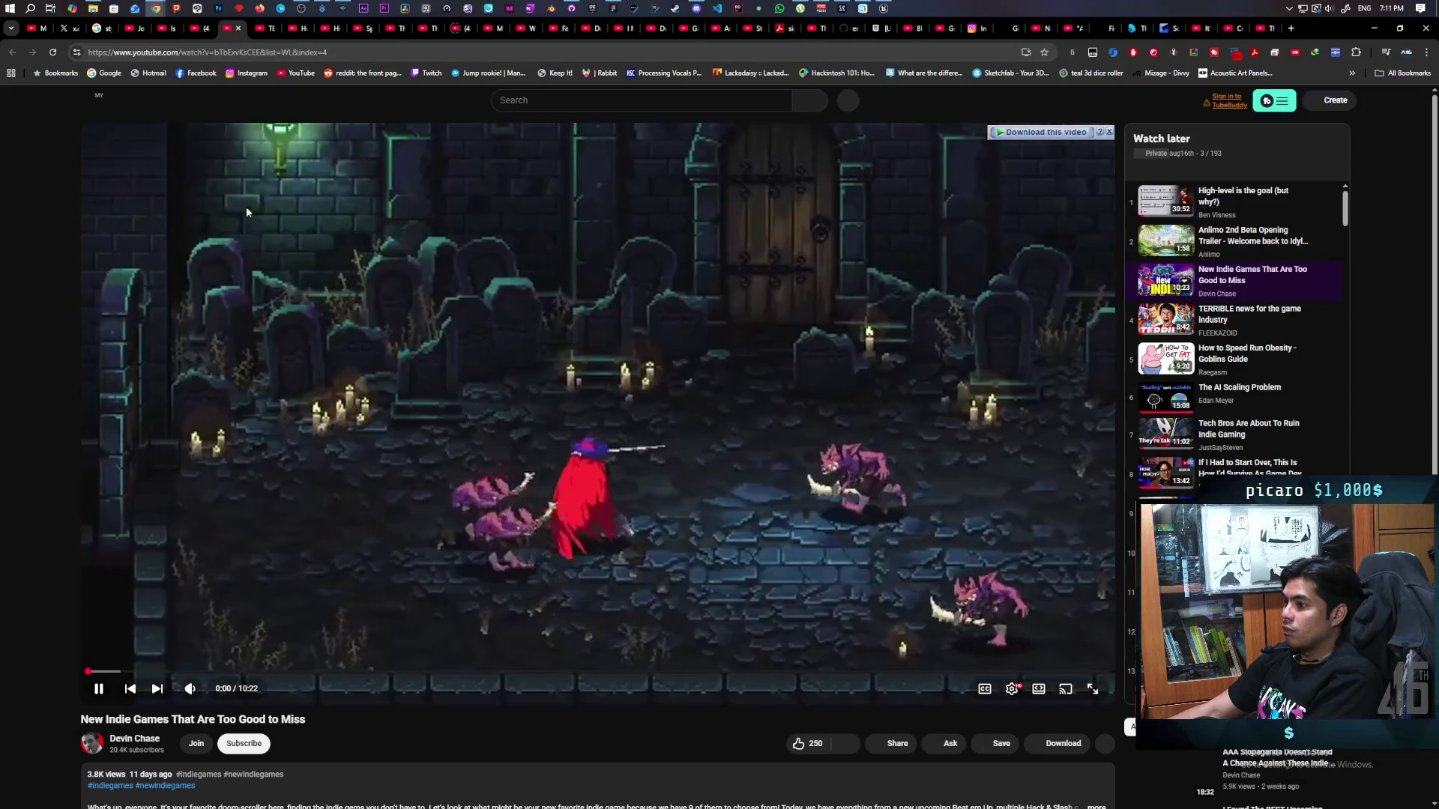